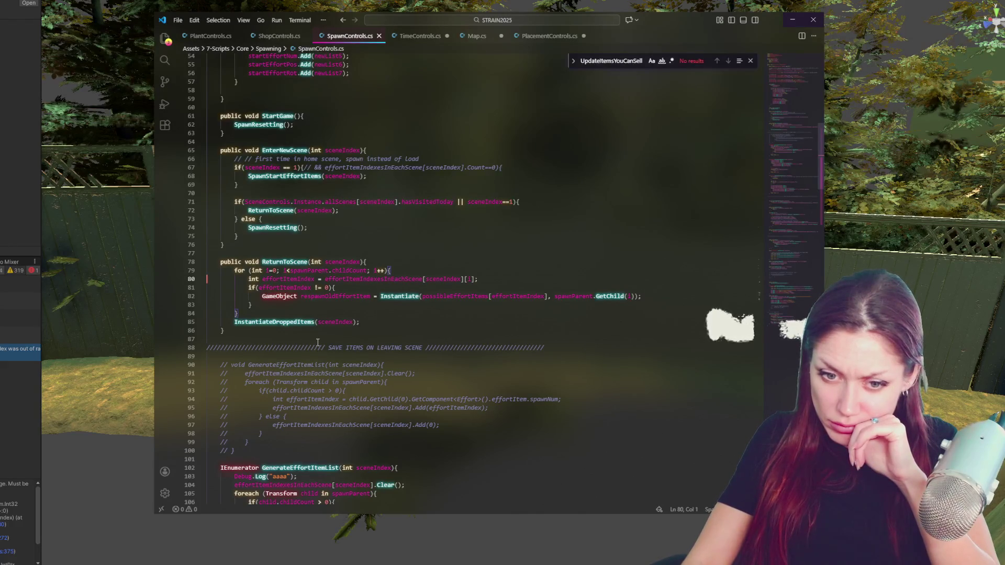
Bring Unity in front of VS Code and widen the left panel to see the index-out-of-range error
{"action": "left_click_drag", "start_coordinate": [41, 403], "coordinate": [244, 404]}
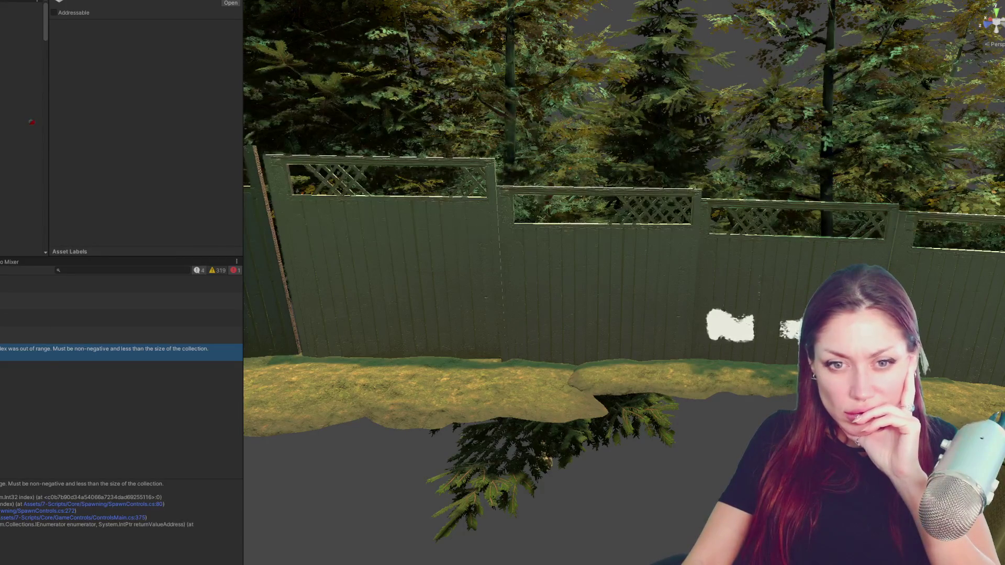
Show the Project folders, narrow the side panels, and start the STRAIN game in play mode
{"action": "key", "text": "ctrl+5"}
{"action": "left_click_drag", "start_coordinate": [240, 241], "coordinate": [54, 242]}
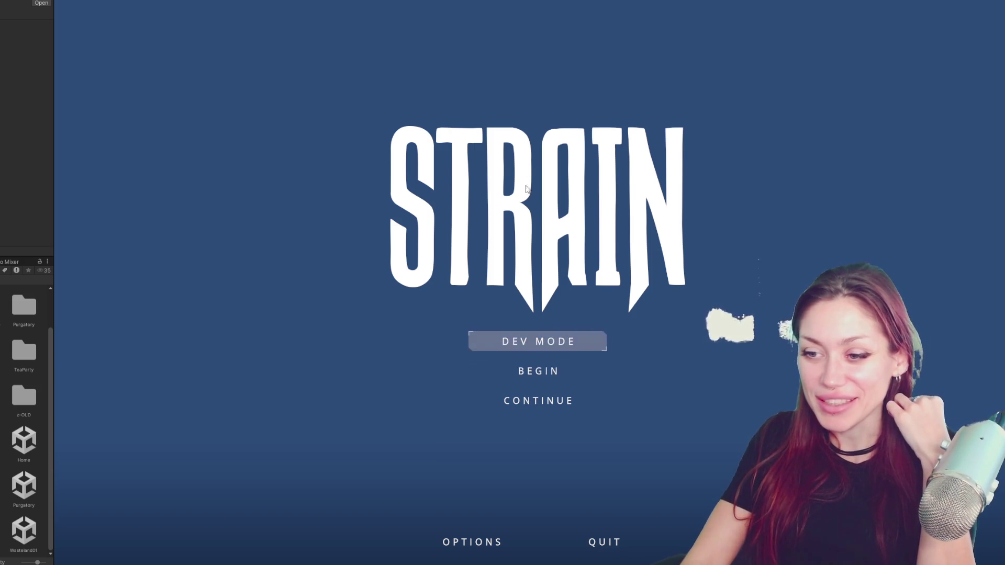
{"action": "left_click", "coordinate": [526, 335]}
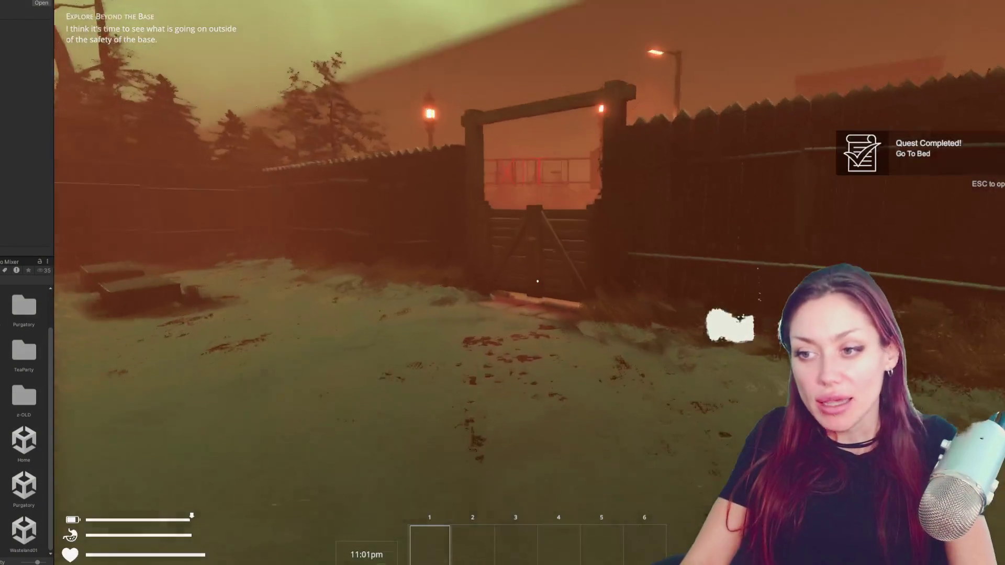
{"action": "key", "text": "w"}
{"action": "key", "text": "e"}
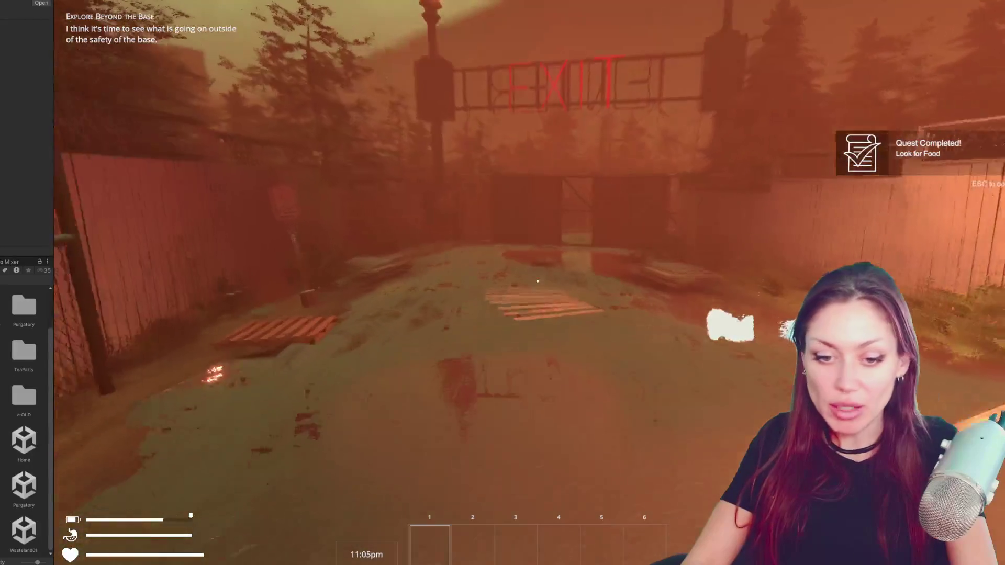
{"action": "key", "text": "w"}
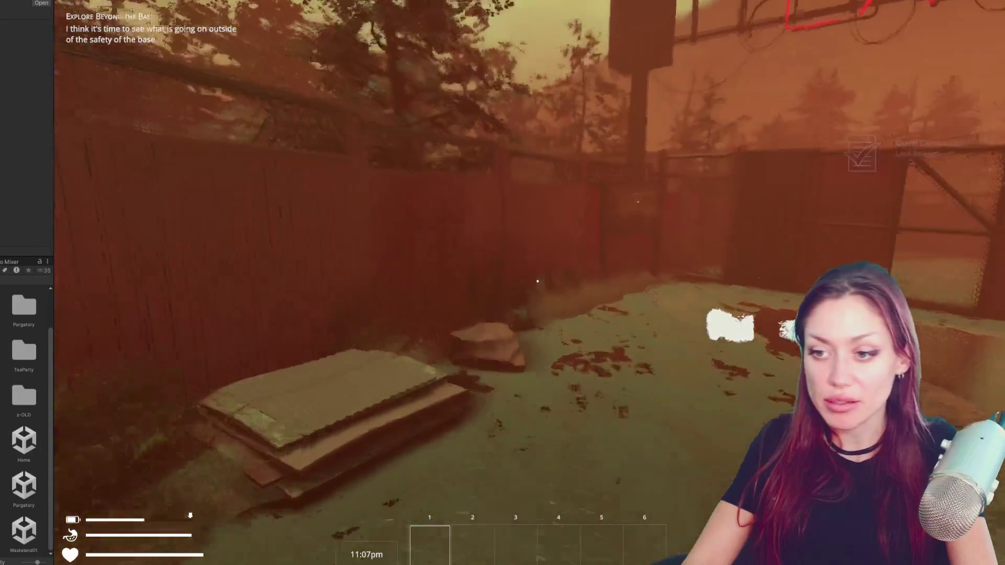
{"action": "key", "text": "e"}
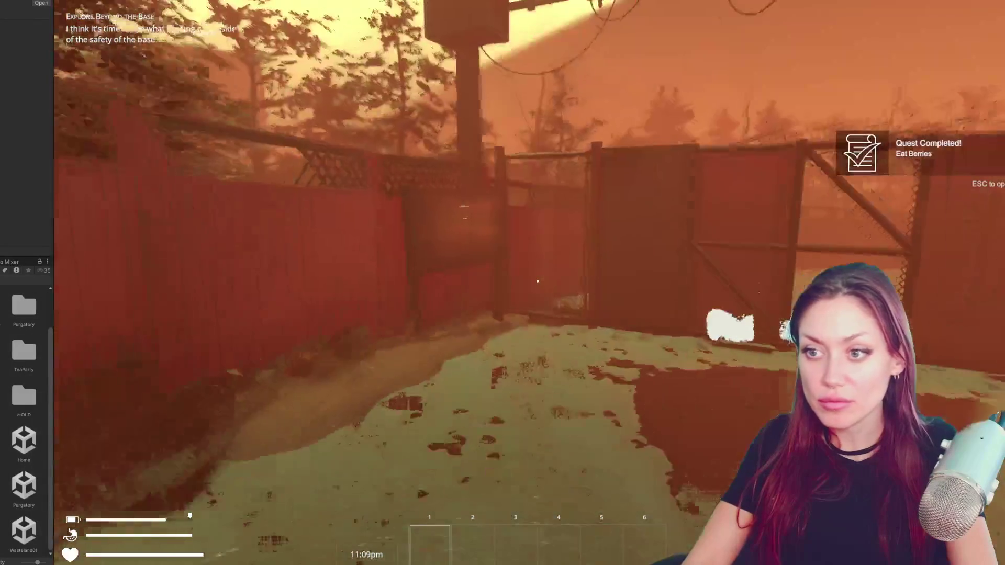
{"action": "key", "text": "w"}
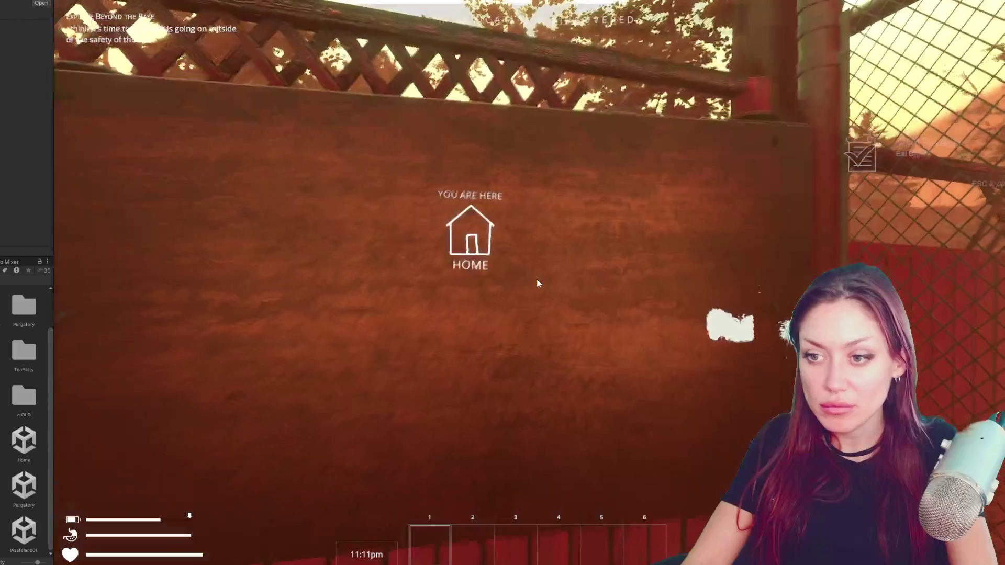
{"action": "key", "text": "s"}
{"action": "left_click", "coordinate": [536, 278]}
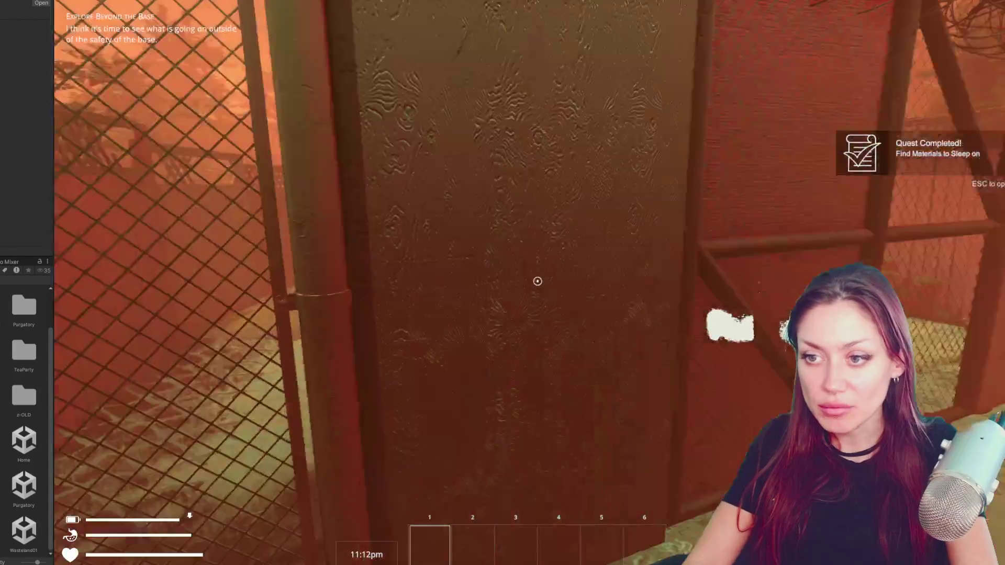
{"action": "key", "text": "w"}
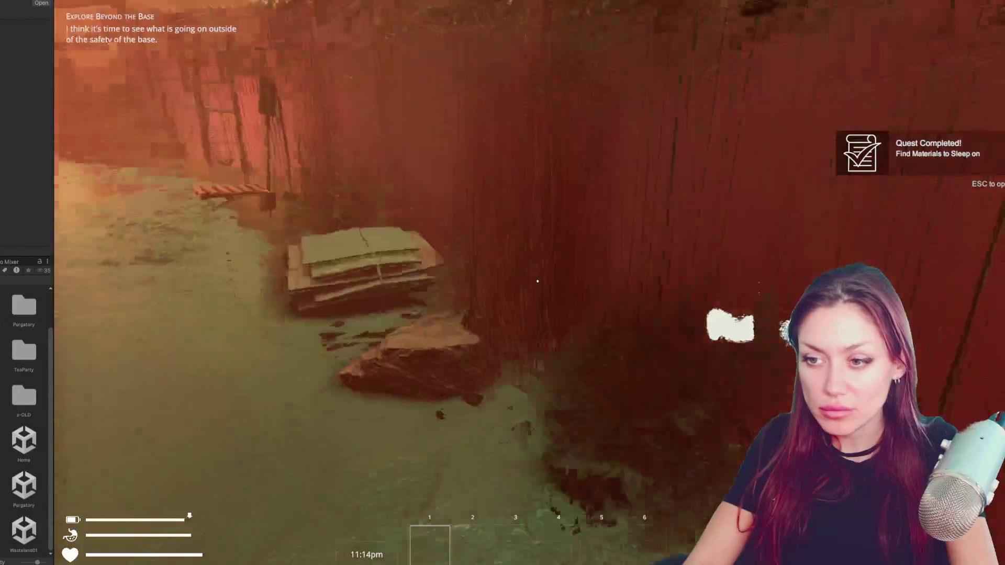
{"action": "key", "text": "w"}
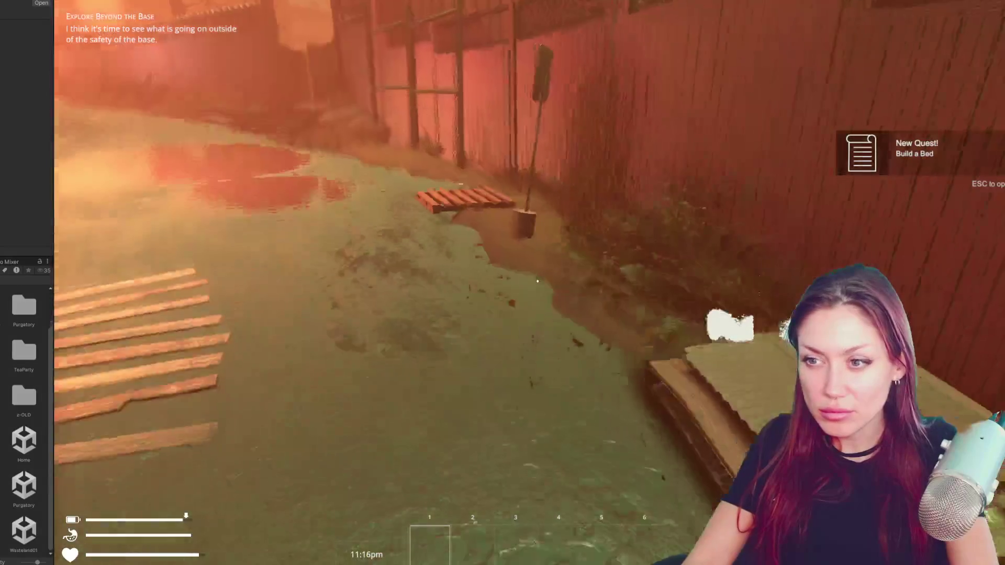
{"action": "key", "text": "w"}
{"action": "key", "text": "e"}
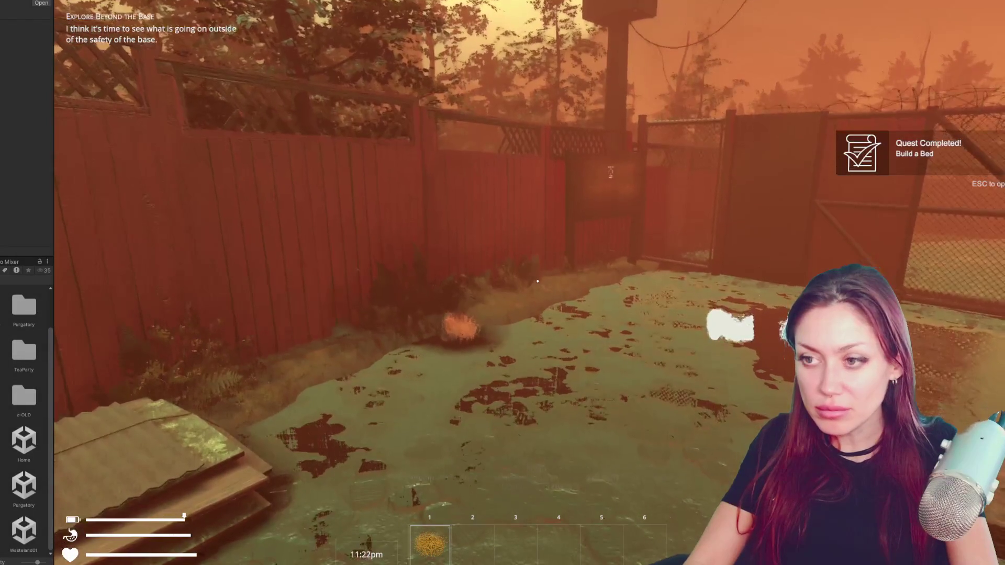
{"action": "key", "text": "Escape"}
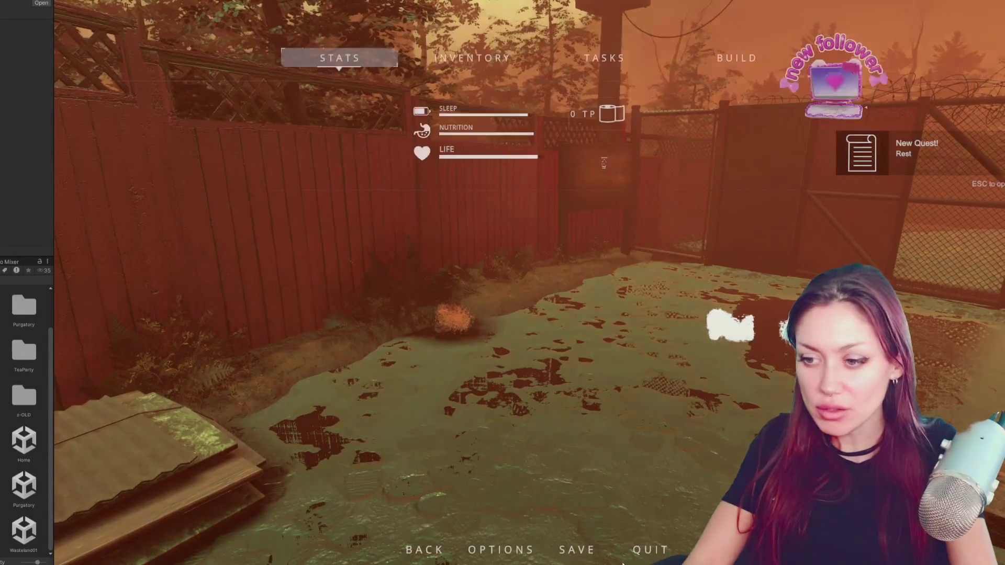
{"action": "left_click", "coordinate": [641, 551]}
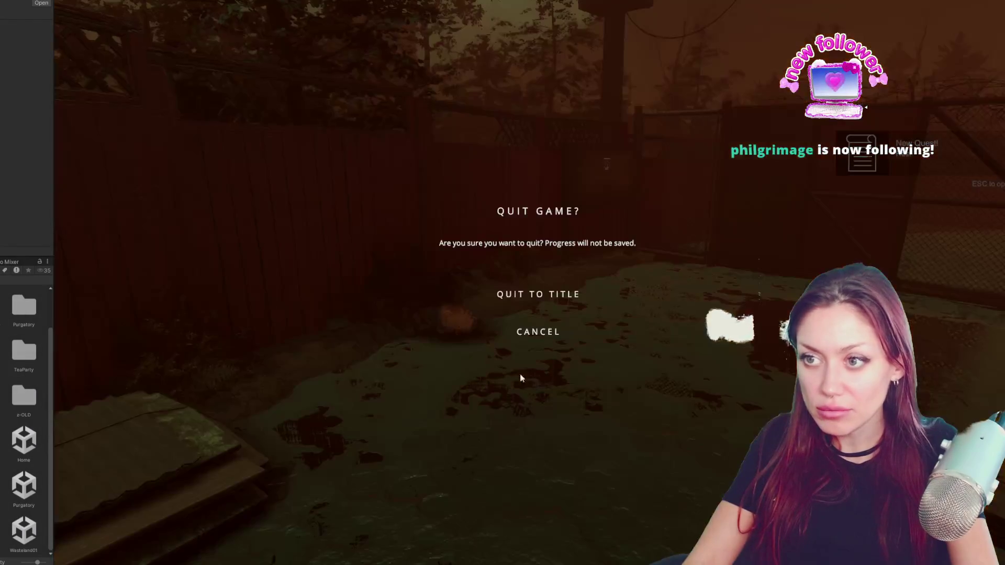
{"action": "key", "text": "Escape"}
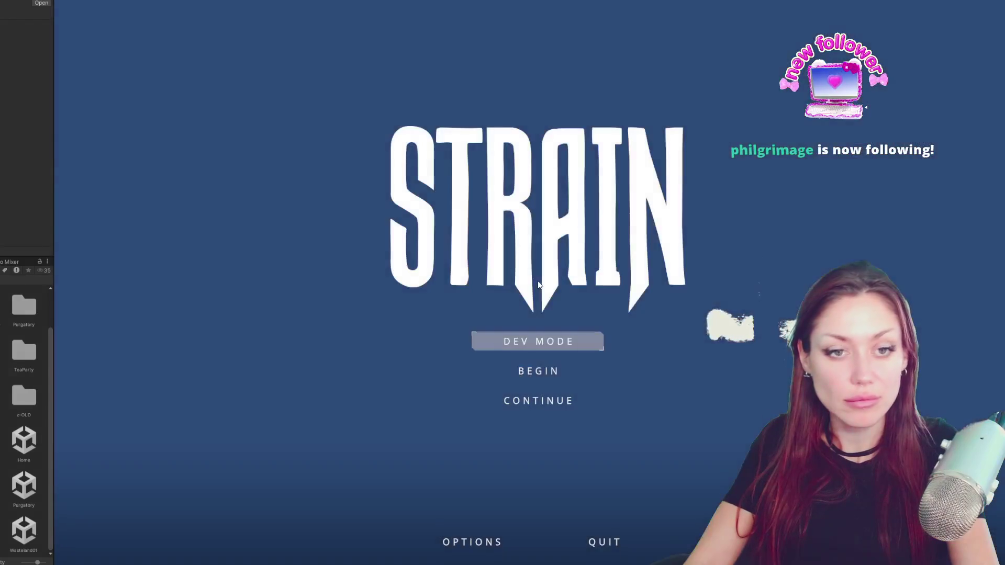
{"action": "left_click", "coordinate": [538, 366]}
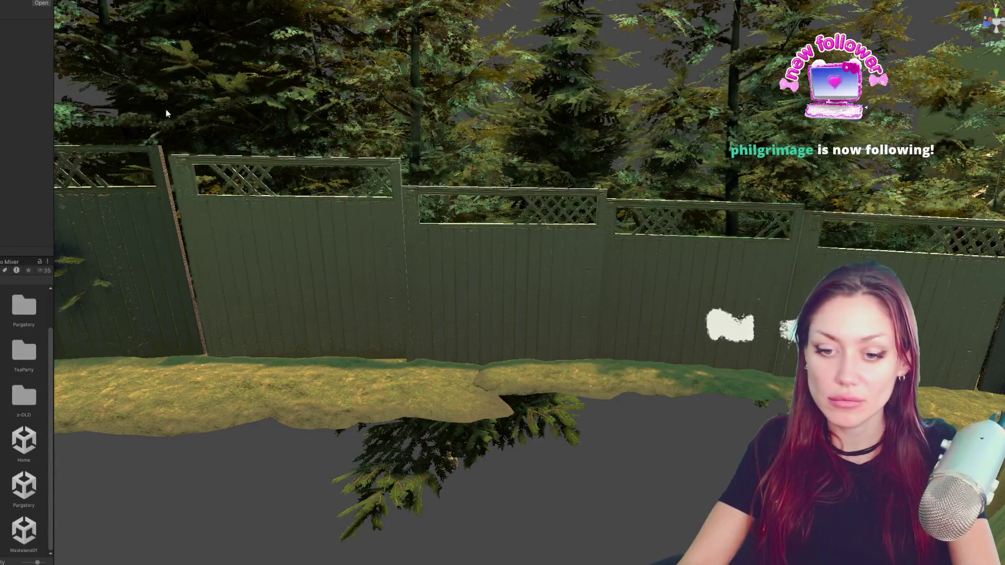
{"action": "key", "text": "ctrl+p"}
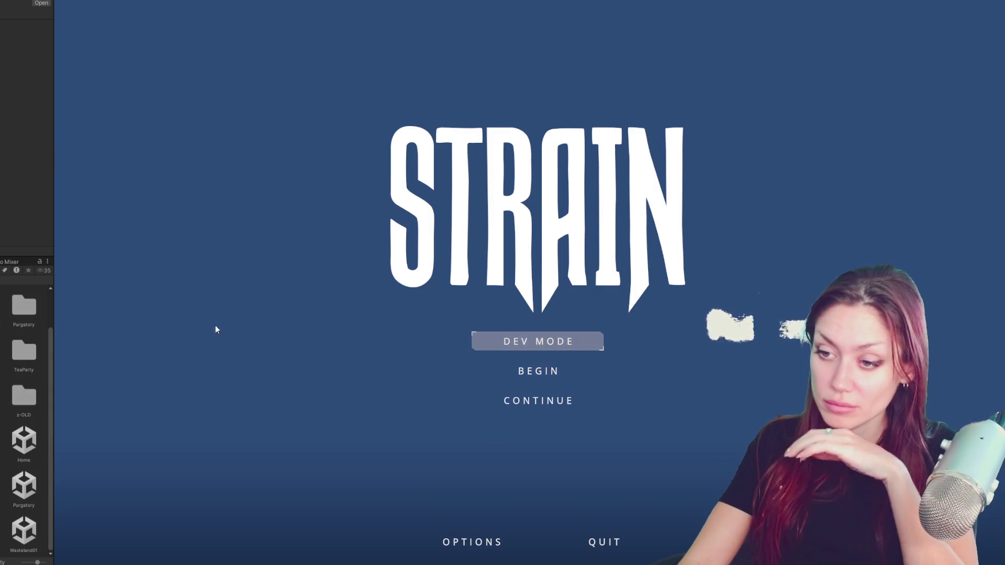
{"action": "left_click", "coordinate": [539, 401]}
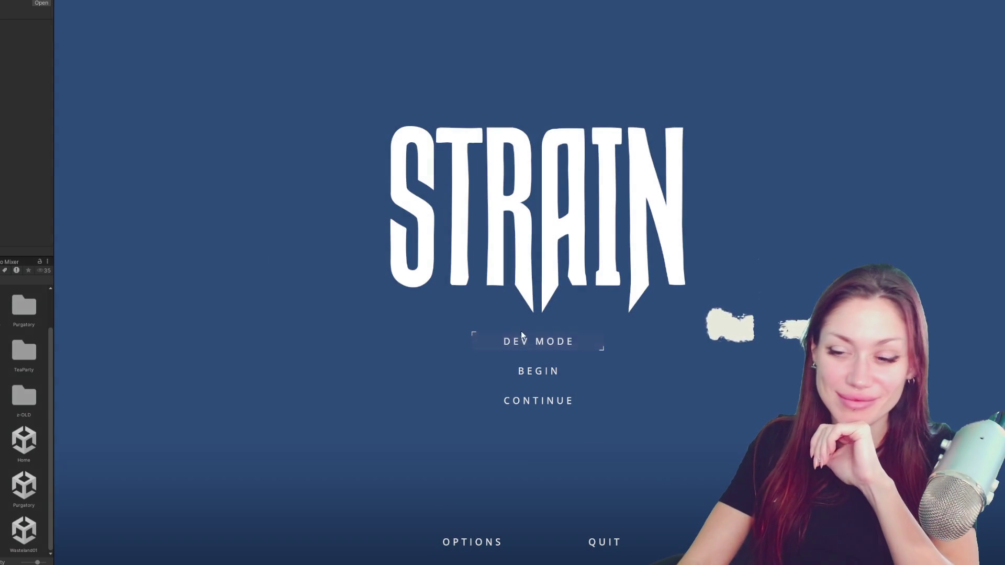
{"action": "left_click", "coordinate": [518, 345]}
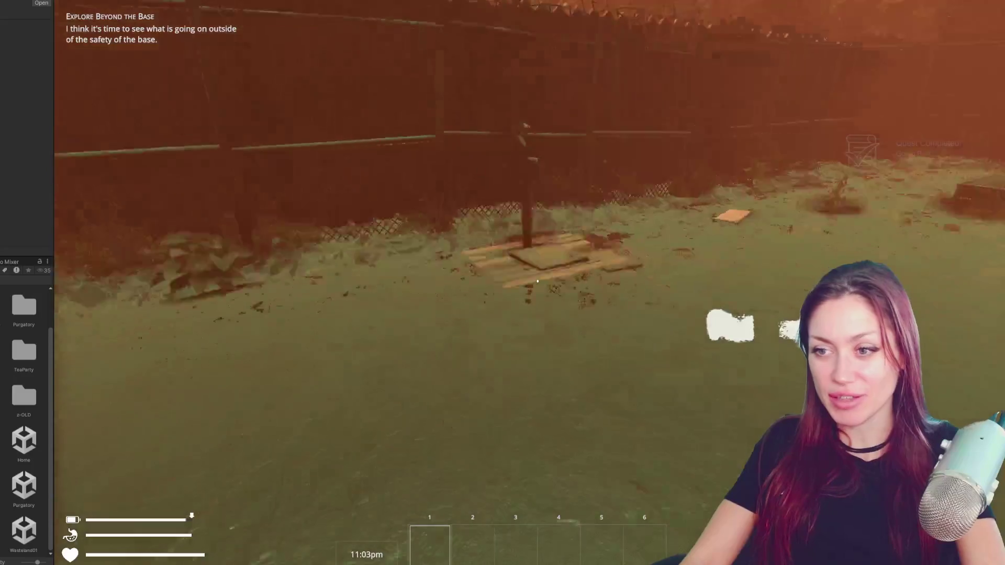
Walk through the wooden gate and along the route to the Apothecary map board
{"action": "key", "text": "w"}
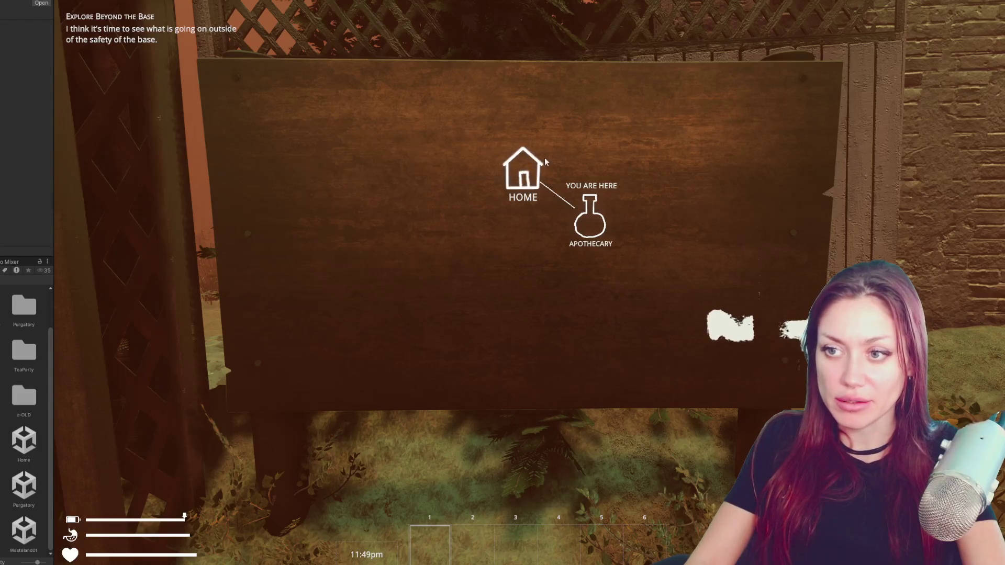
Travel home from the map sign, then use the home sign's map to return to the Apothecary
{"action": "left_click", "coordinate": [527, 166]}
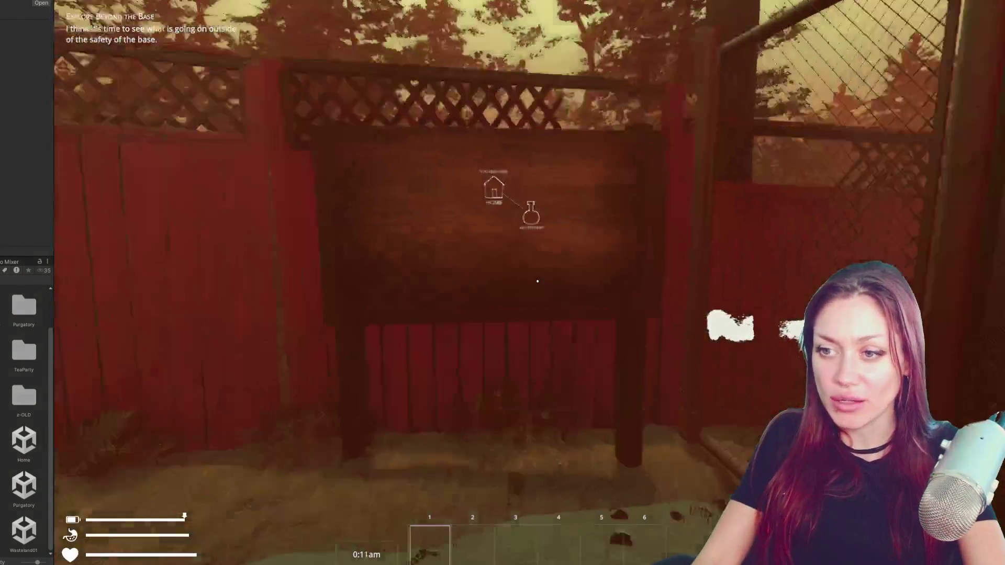
{"action": "left_click", "coordinate": [537, 281]}
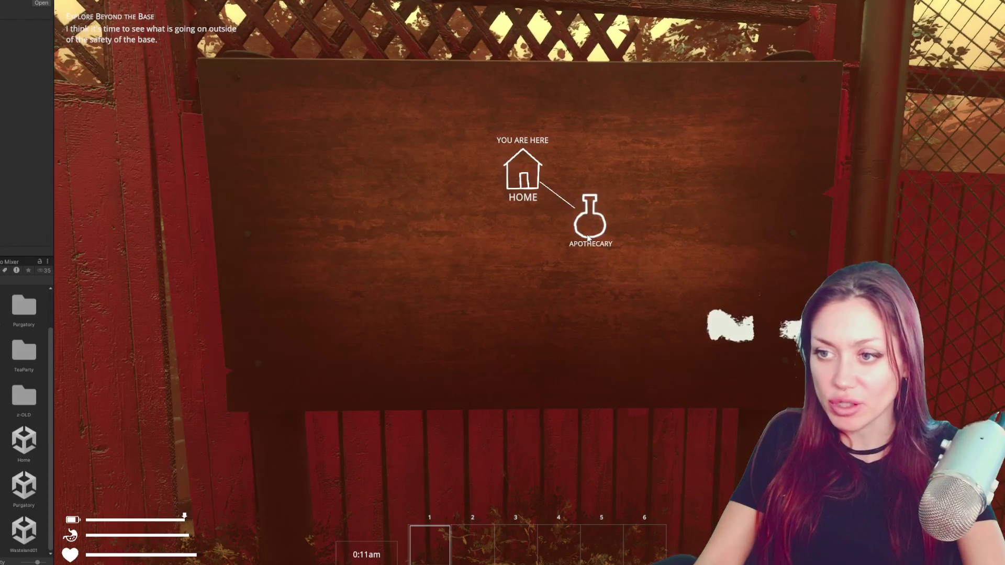
{"action": "left_click", "coordinate": [590, 218]}
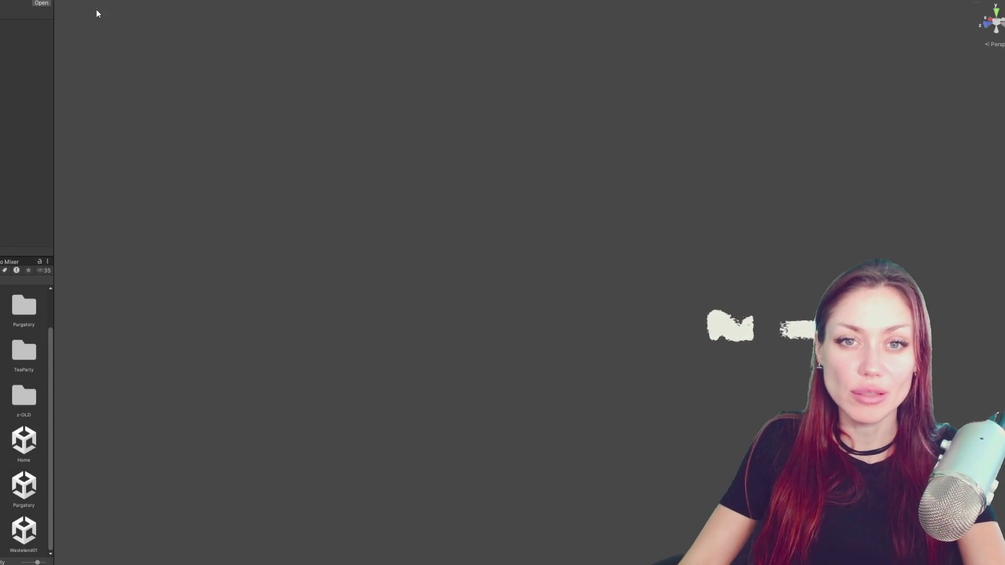
Inspect the Title Controls object and the Continue button assigned as its Load Button
{"action": "left_click_drag", "start_coordinate": [53, 32], "coordinate": [192, 36]}
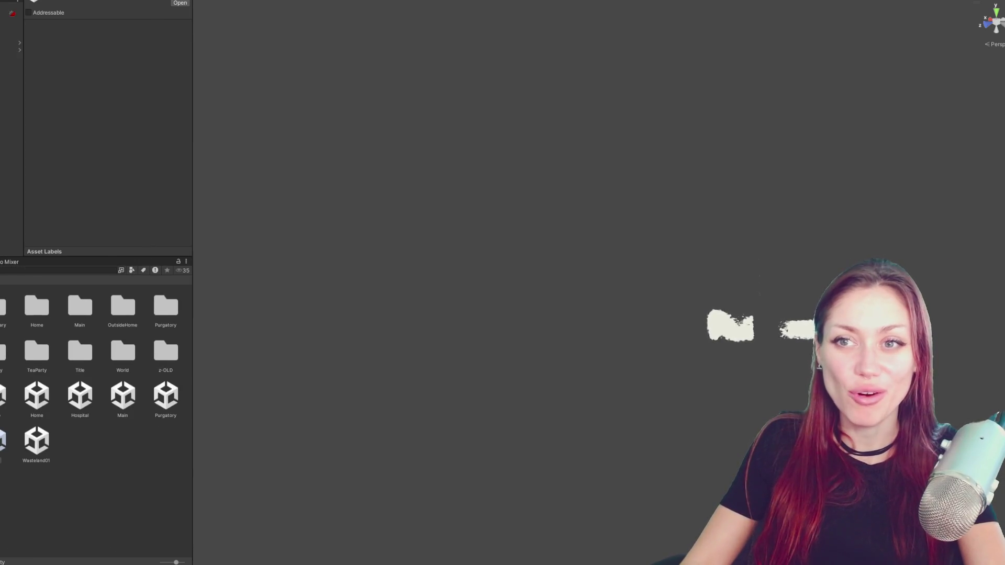
{"action": "left_click", "coordinate": [12, 6]}
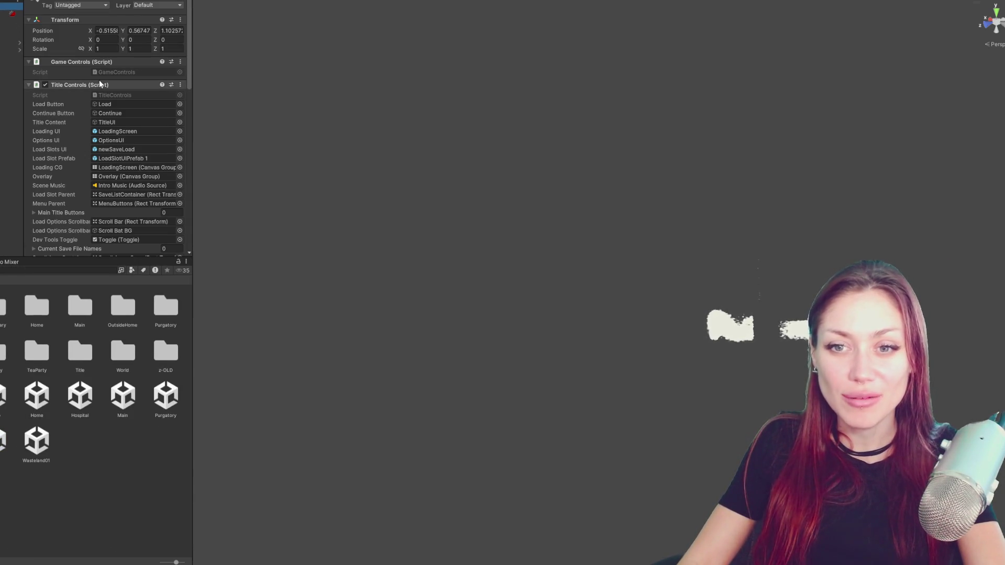
{"action": "left_click", "coordinate": [105, 103]}
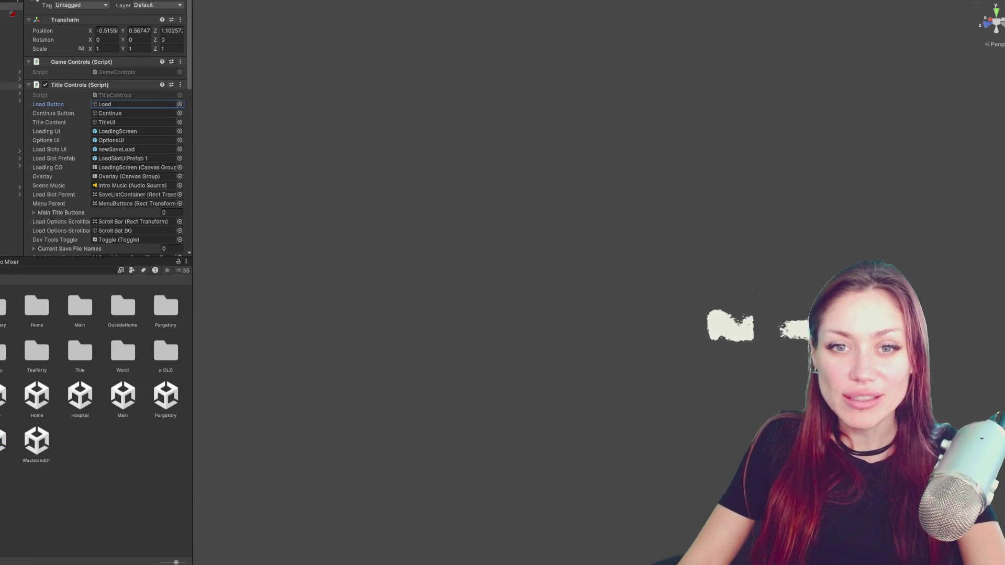
{"action": "double_click", "coordinate": [107, 113]}
{"action": "scroll", "coordinate": [76, 82], "scroll_direction": "down", "scroll_amount": 10}
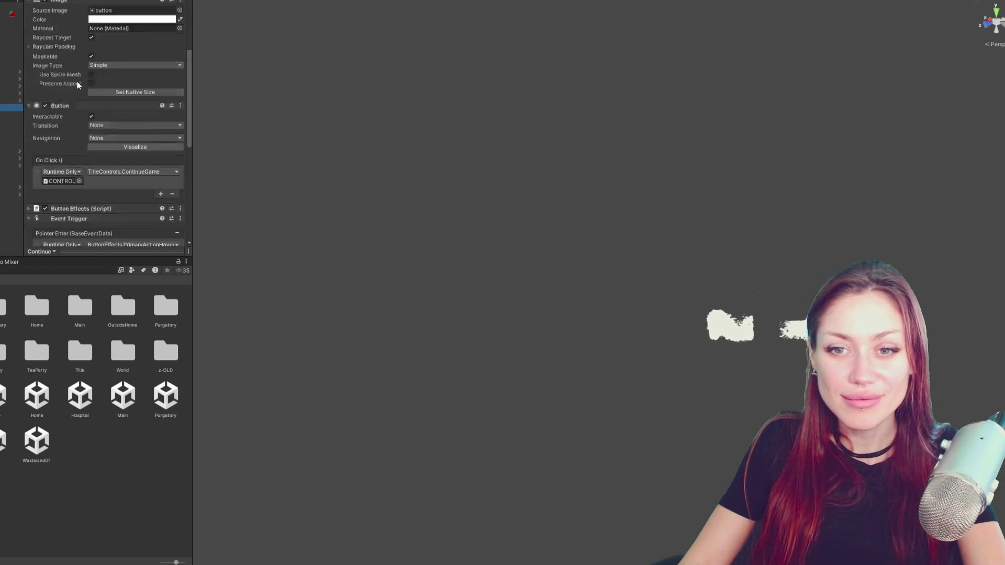
Set the Continue button's Pointer Enter event trigger index to 2
{"action": "left_click", "coordinate": [11, 64]}
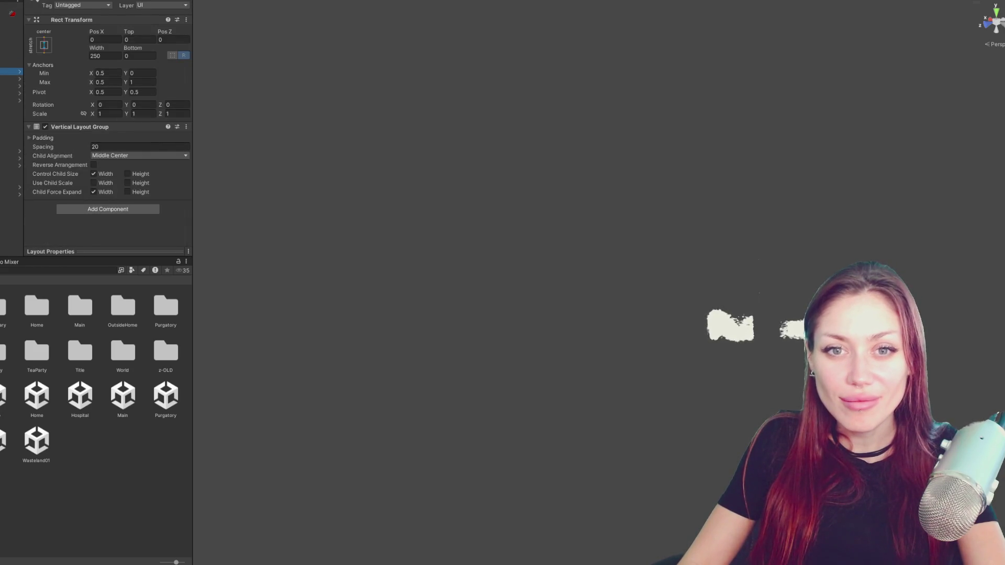
{"action": "scroll", "coordinate": [121, 96], "scroll_direction": "down", "scroll_amount": 15}
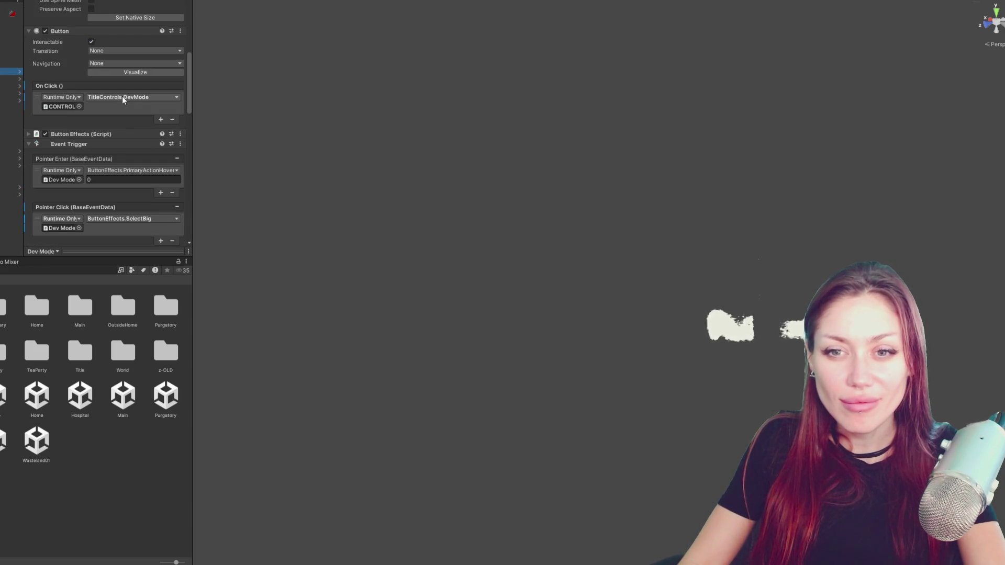
{"action": "left_click", "coordinate": [11, 79]}
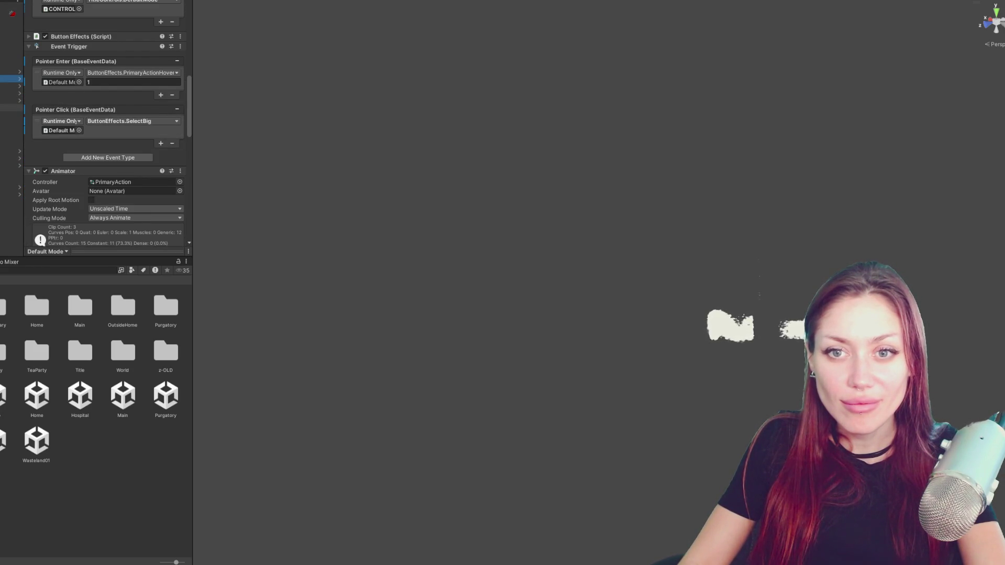
{"action": "left_click", "coordinate": [11, 108]}
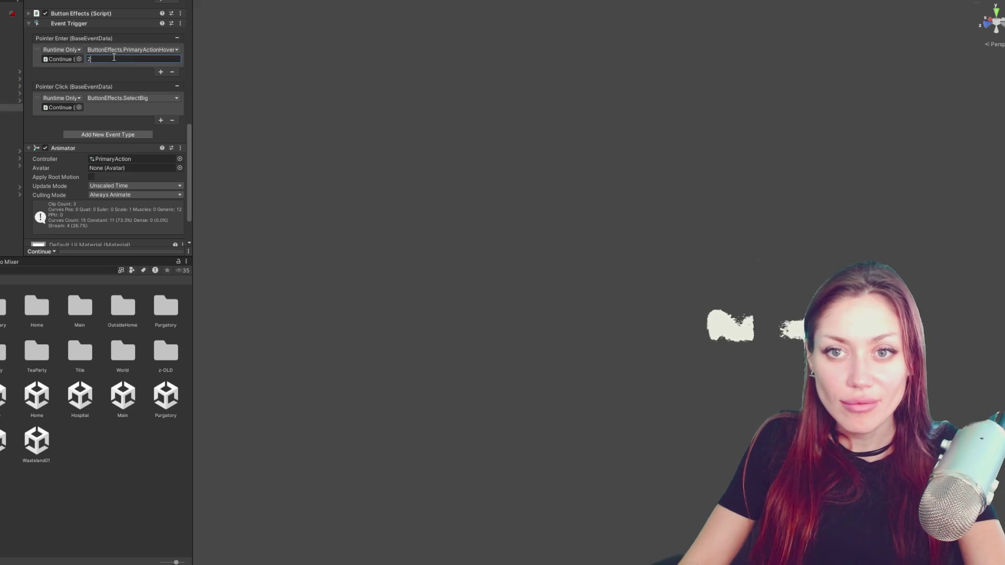
{"action": "key", "text": "Return"}
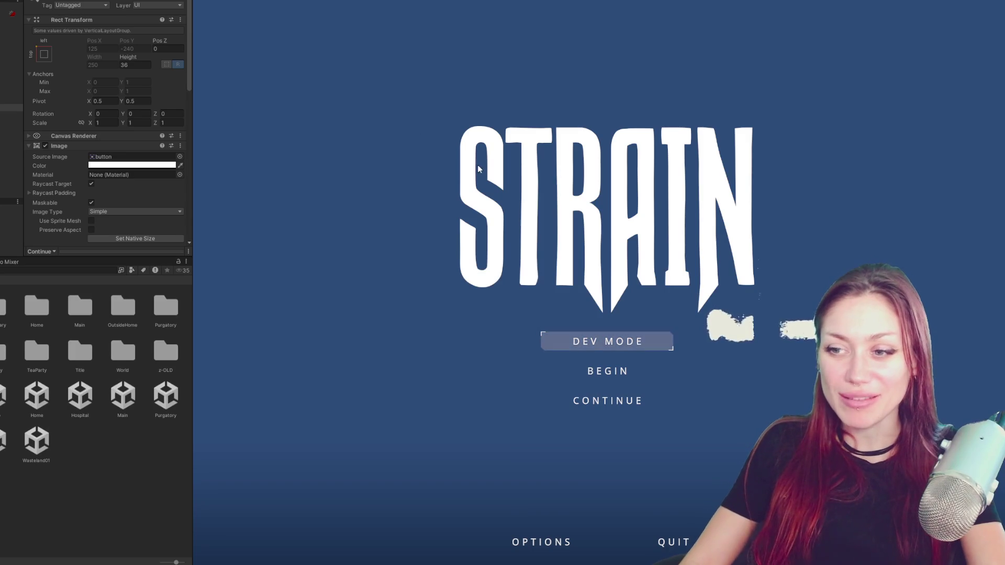
Show the Console, enlarge the game view, and switch to the 'english biscuit' image search
{"action": "key", "text": "ctrl+shift+c"}
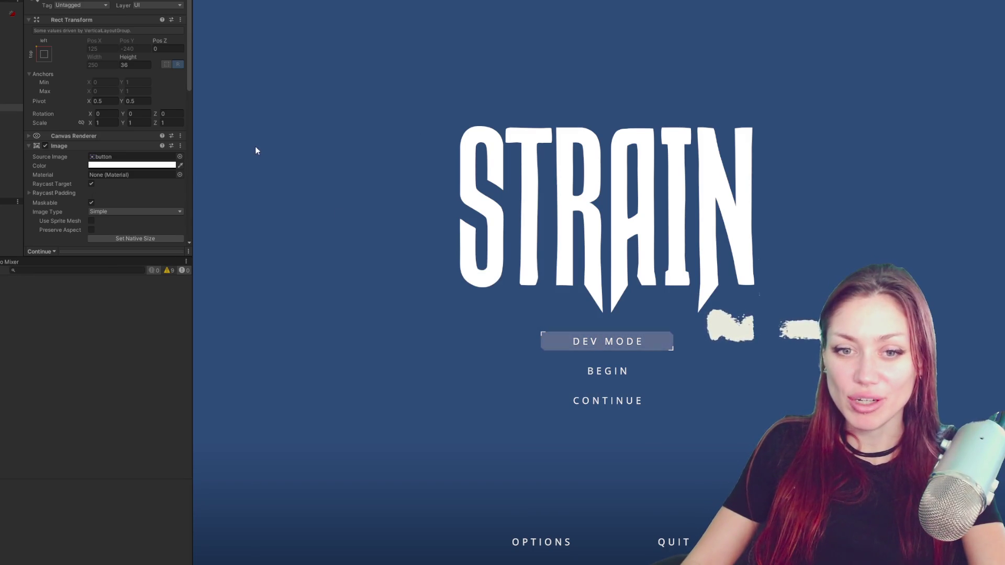
{"action": "left_click_drag", "start_coordinate": [194, 170], "coordinate": [64, 169]}
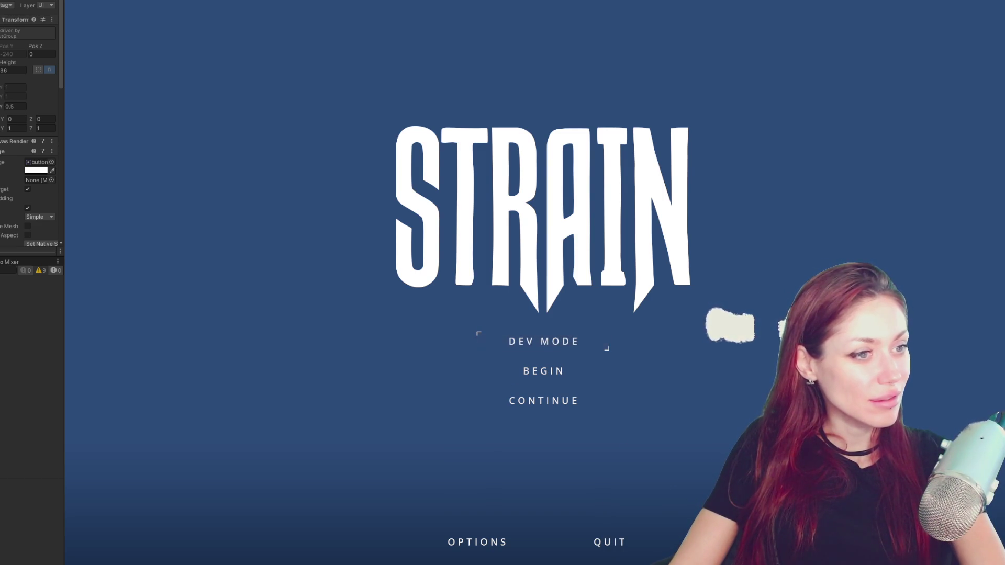
{"action": "key", "text": "alt+Tab"}
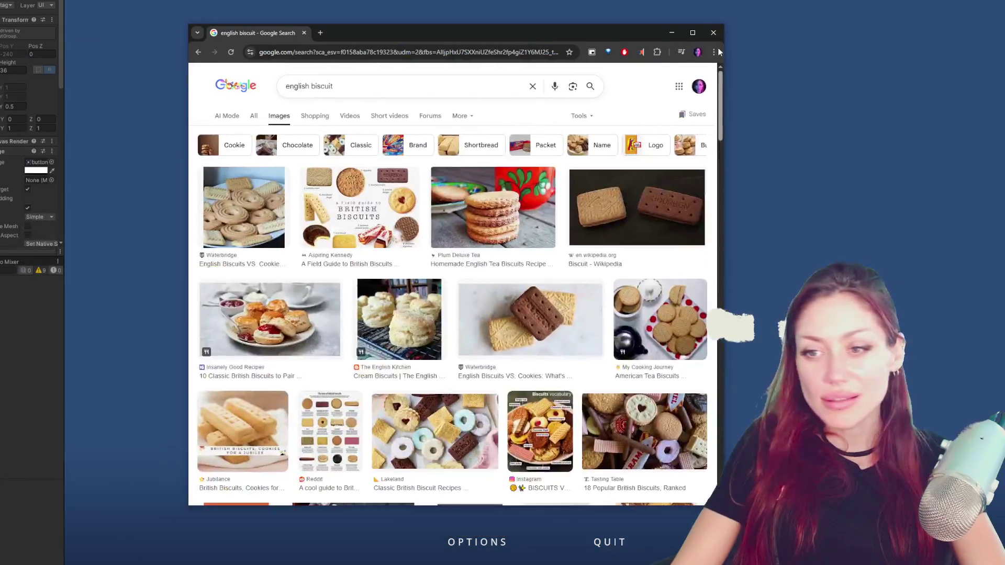
Maximize Chrome and preview the biscuits vs cookies, British biscuits field guide and scones images
{"action": "left_click", "coordinate": [692, 33]}
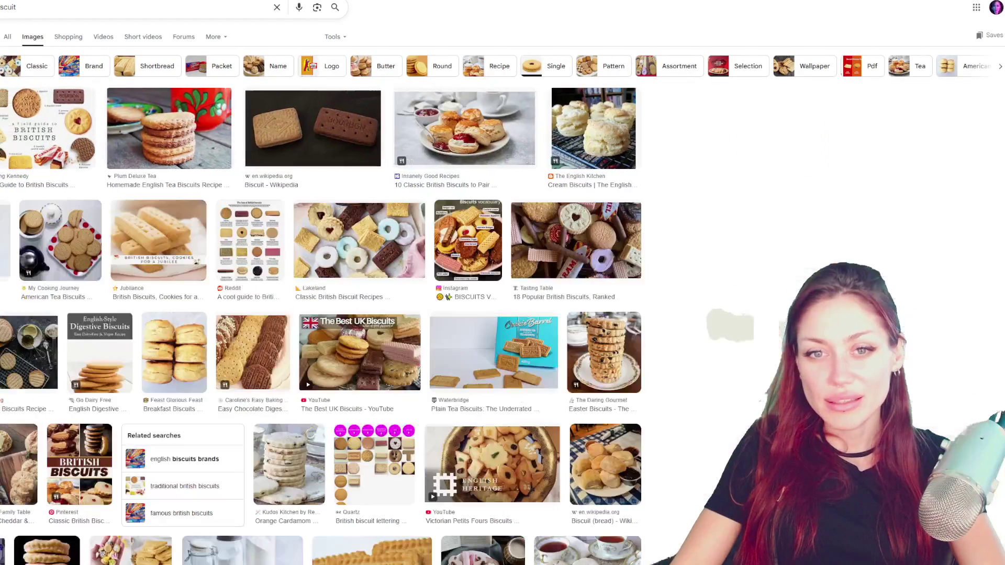
{"action": "left_click", "coordinate": [659, 128]}
{"action": "left_click", "coordinate": [50, 128]}
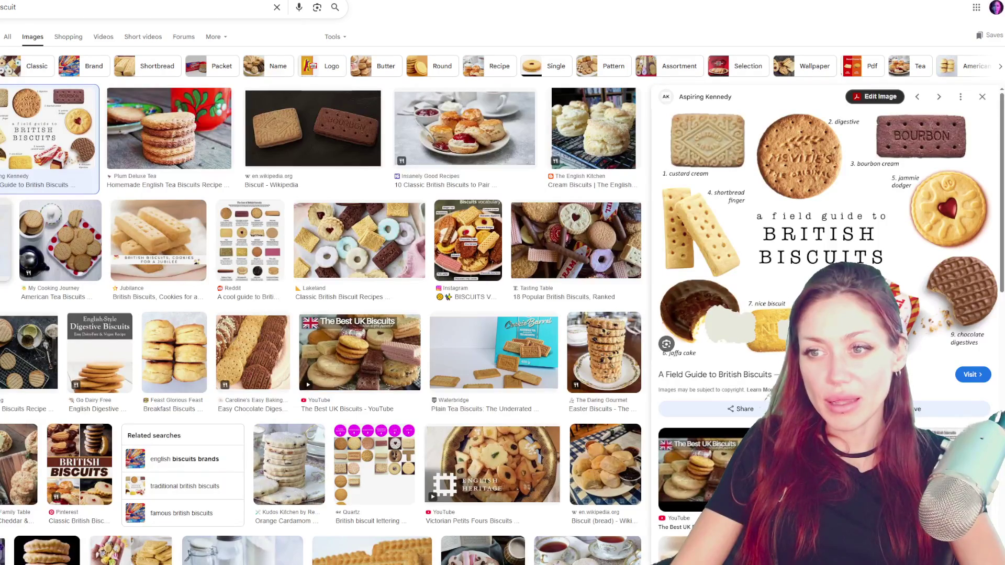
{"action": "left_click", "coordinate": [504, 138]}
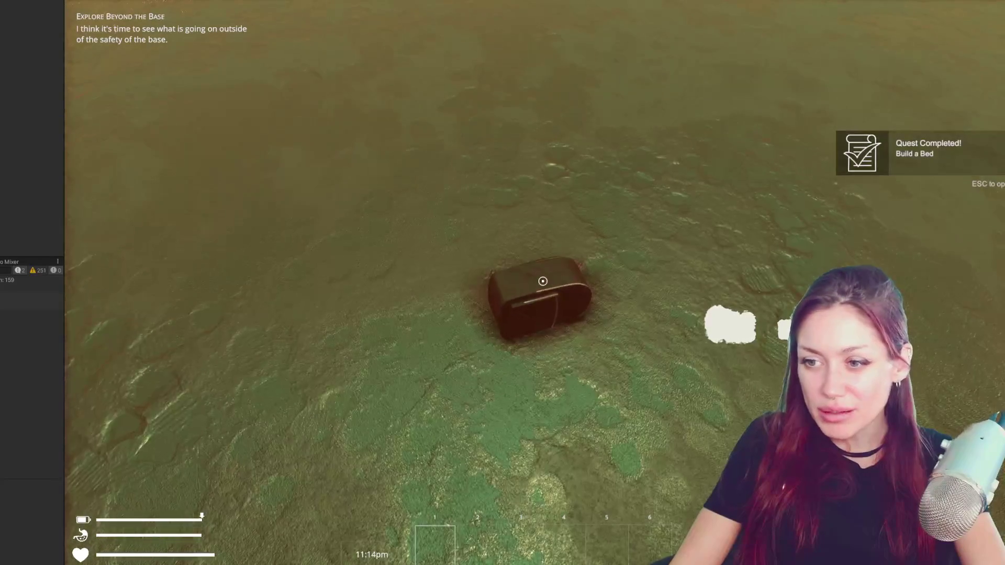
Open the game's pause menu and switch it to the inventory grid
{"action": "key", "text": "Escape"}
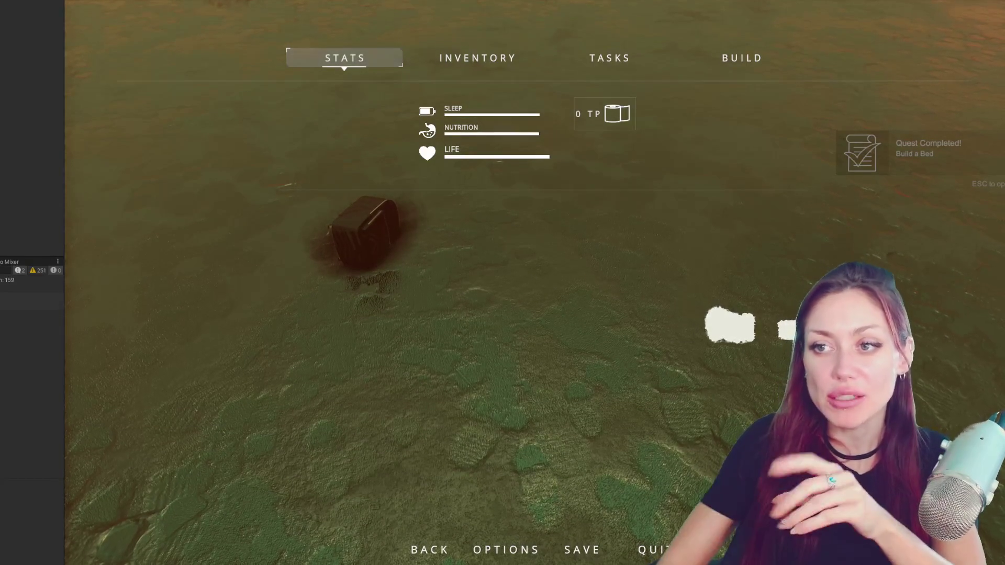
{"action": "left_click", "coordinate": [450, 62]}
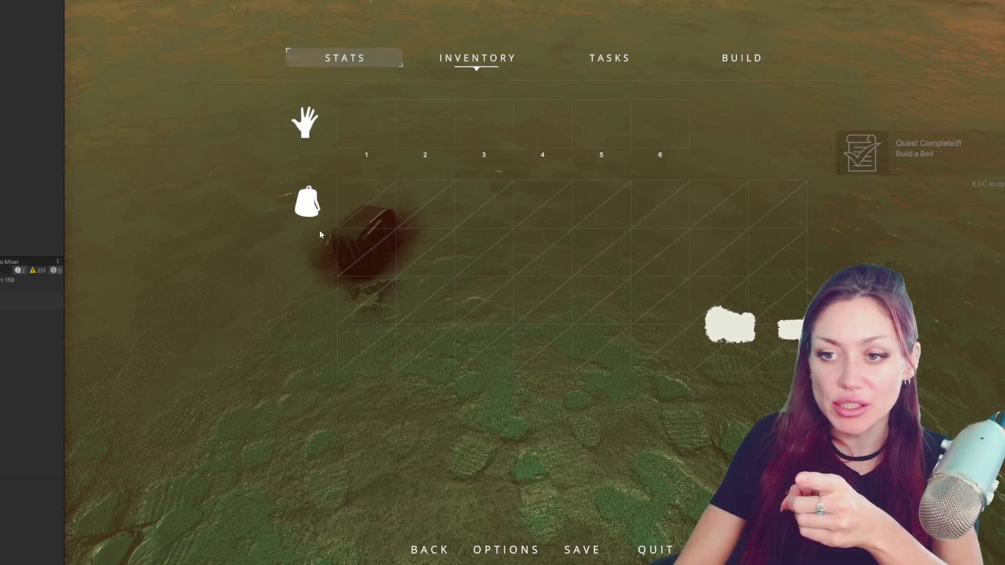
Resume play, pick up and equip the backpack, check the inventory slots, then close it
{"action": "key", "text": "Escape"}
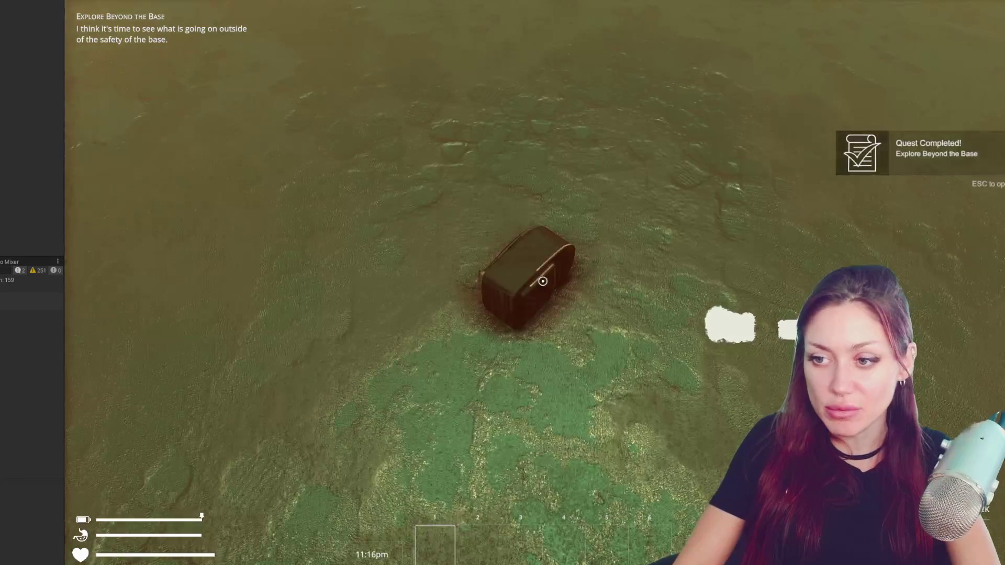
{"action": "key", "text": "e"}
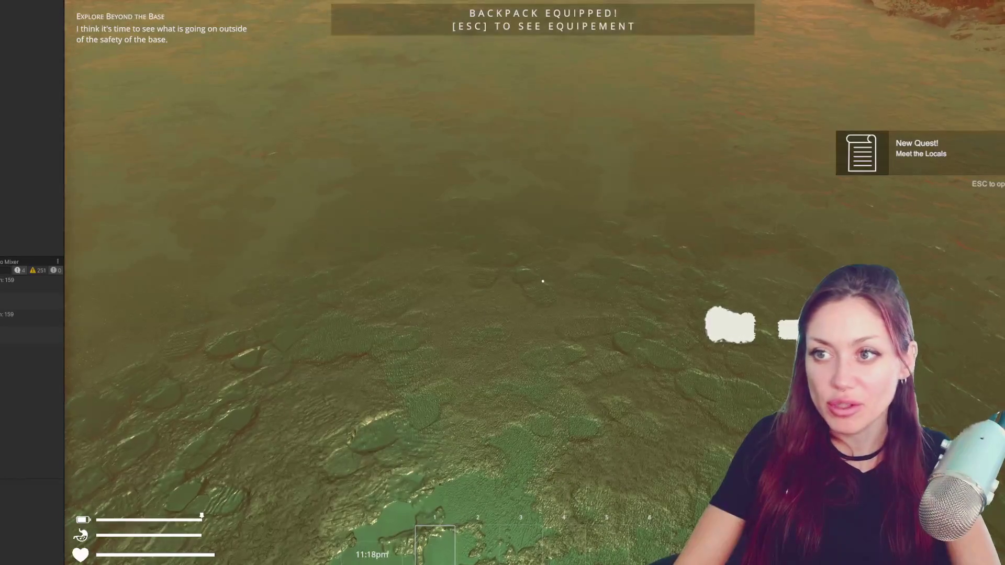
{"action": "key", "text": "Escape"}
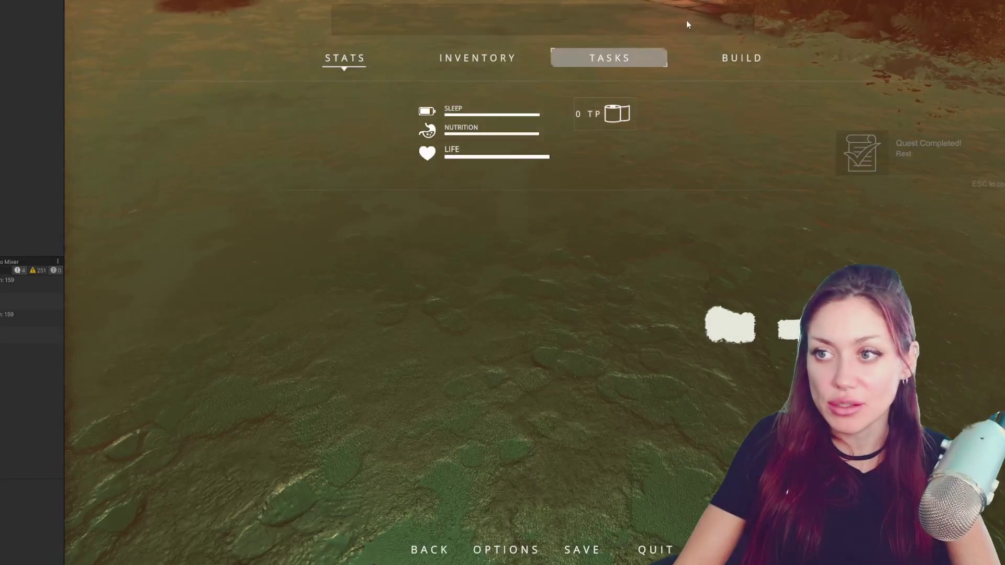
{"action": "left_click", "coordinate": [494, 60]}
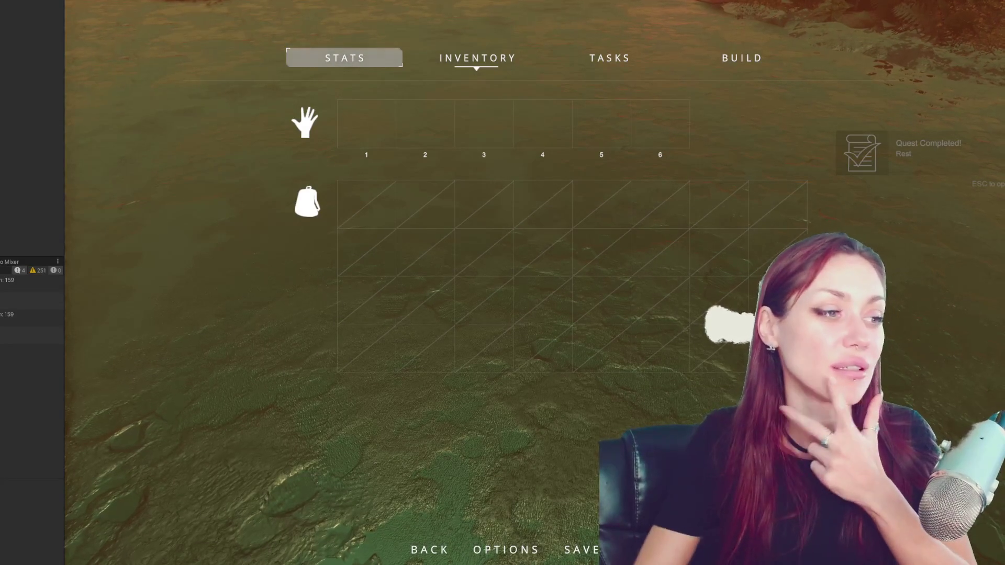
{"action": "key", "text": "Escape"}
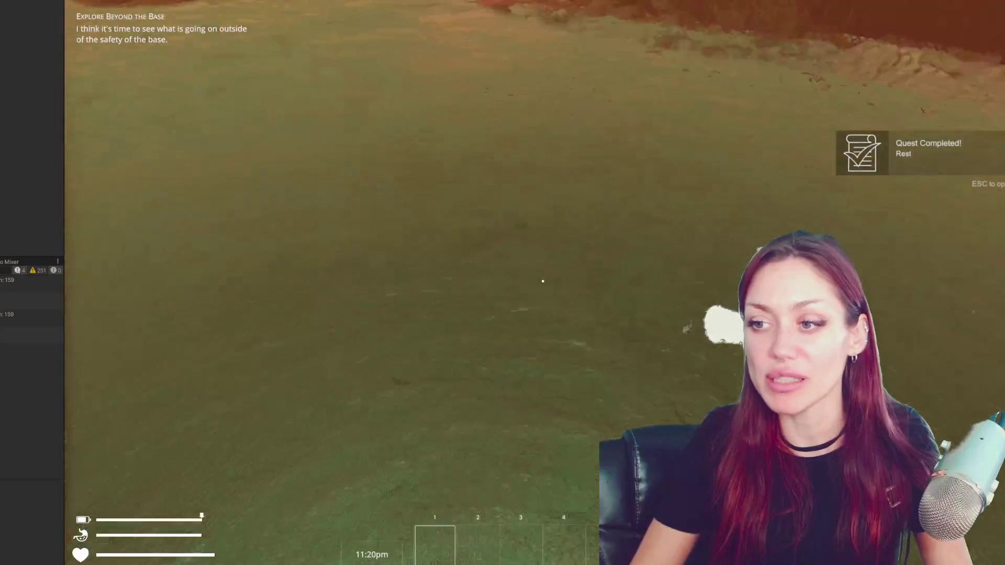
Move back and forth near the wooden pallet, then harvest the wildberry plant
{"action": "key", "text": "w"}
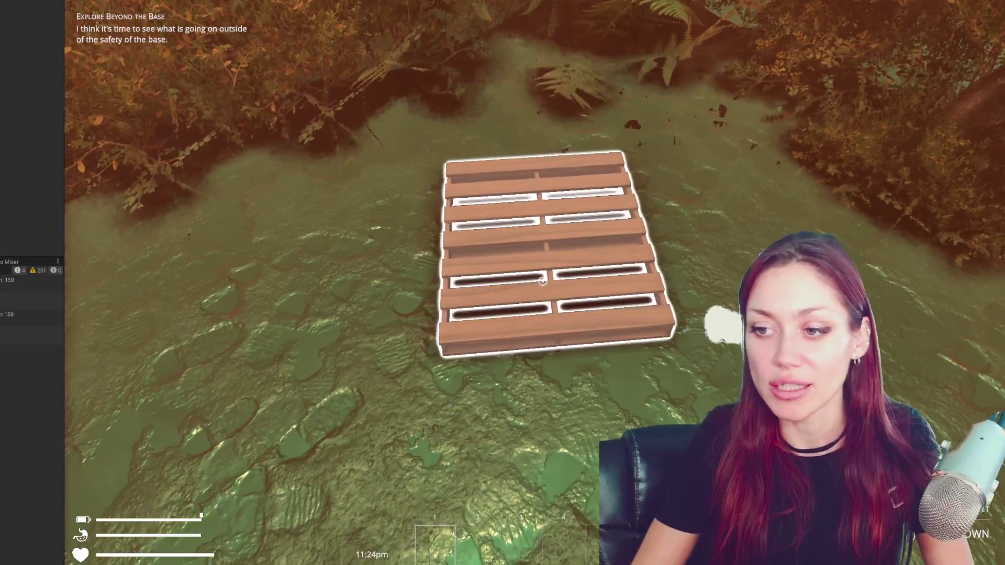
{"action": "key", "text": "s"}
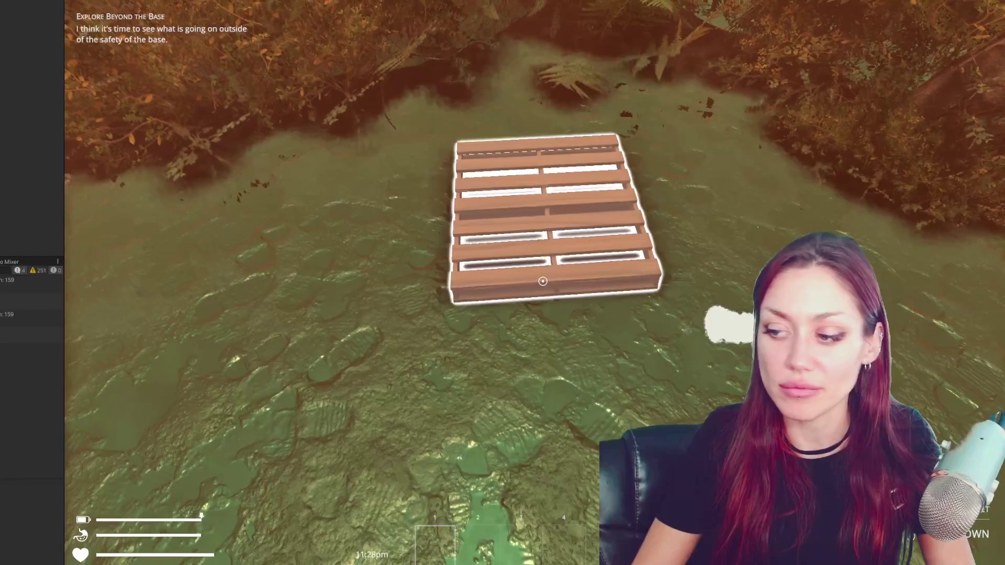
{"action": "key", "text": "w"}
{"action": "key", "text": "w"}
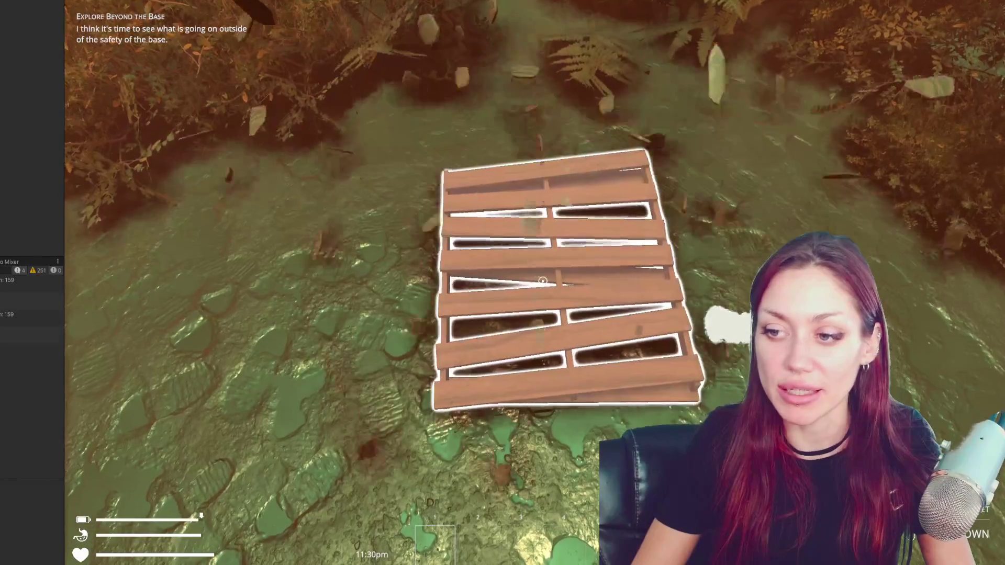
{"action": "key", "text": "s"}
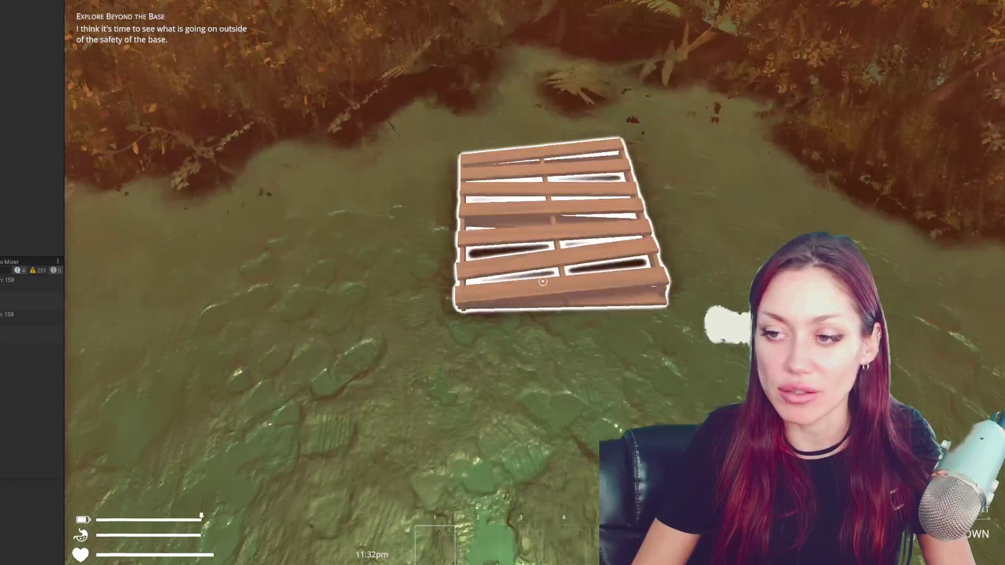
{"action": "key", "text": "w"}
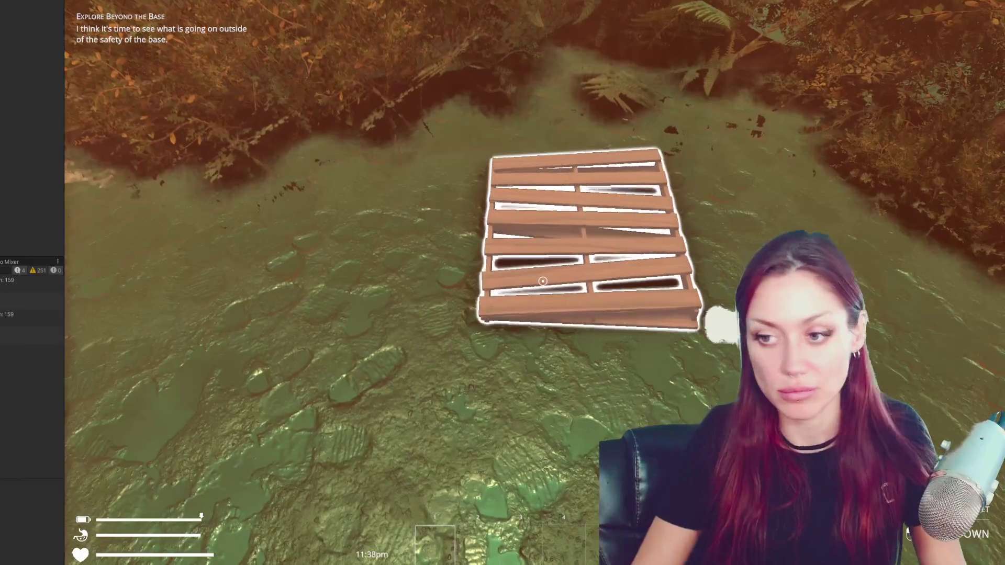
{"action": "key", "text": "s"}
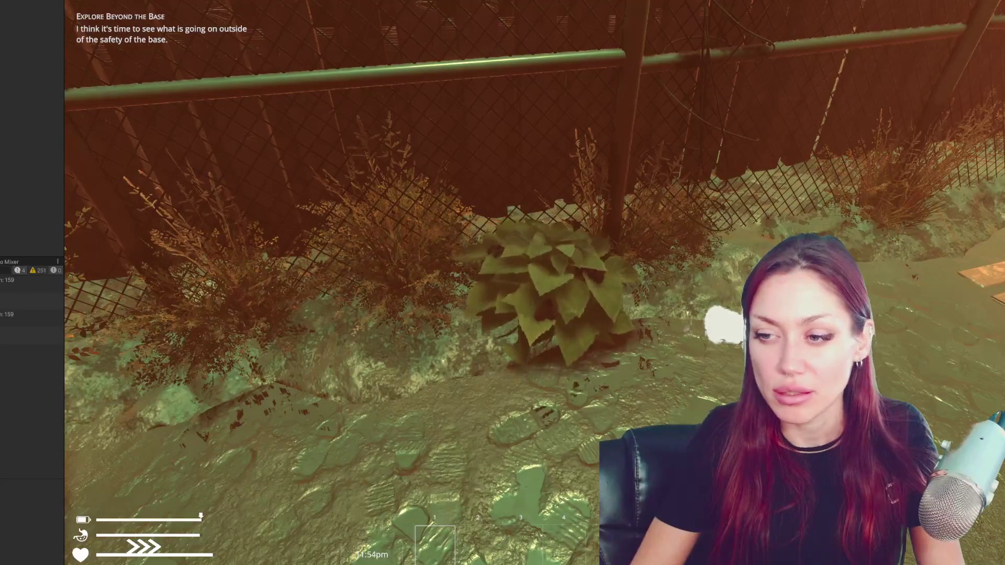
{"action": "key", "text": "e"}
Walk up to the wooden pallet by the water, open the pause menu, and stop the game
{"action": "key", "text": "w"}
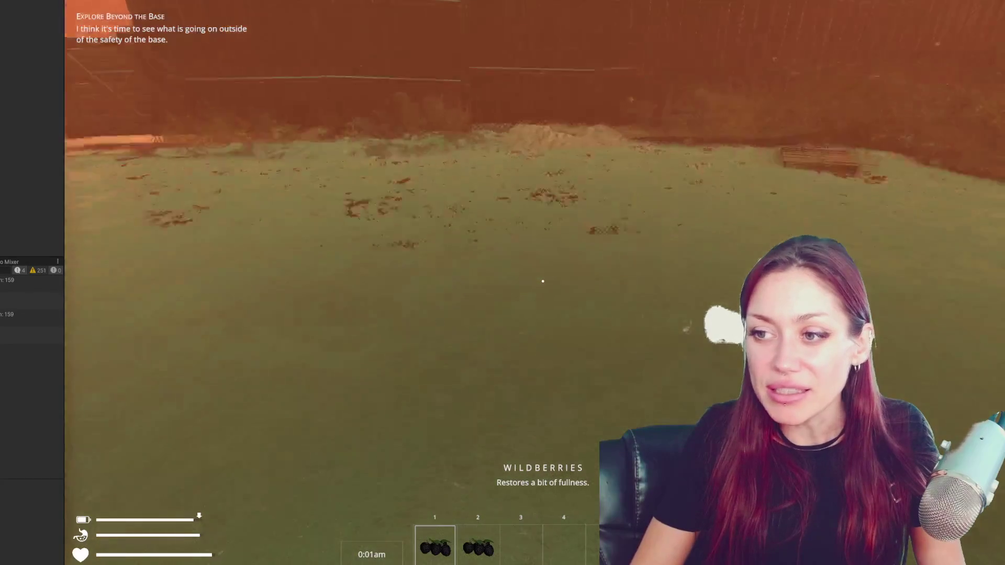
{"action": "key", "text": "w"}
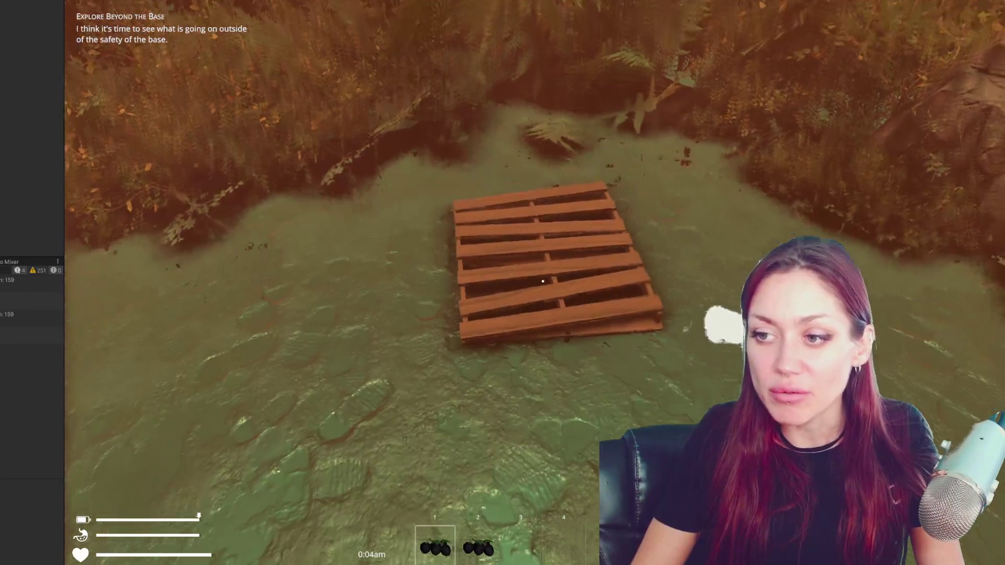
{"action": "mouse_move", "coordinate": [543, 281]}
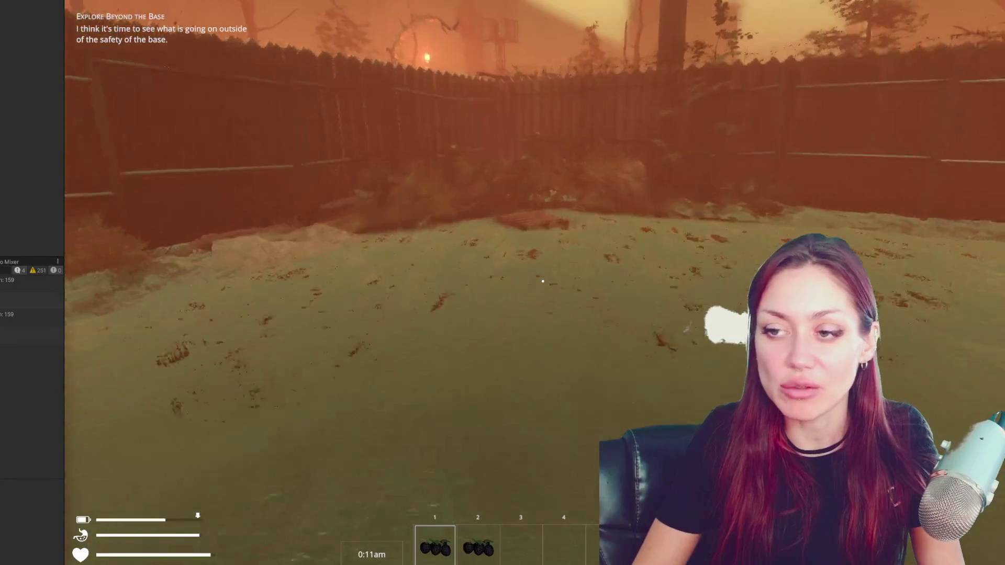
{"action": "key", "text": "w"}
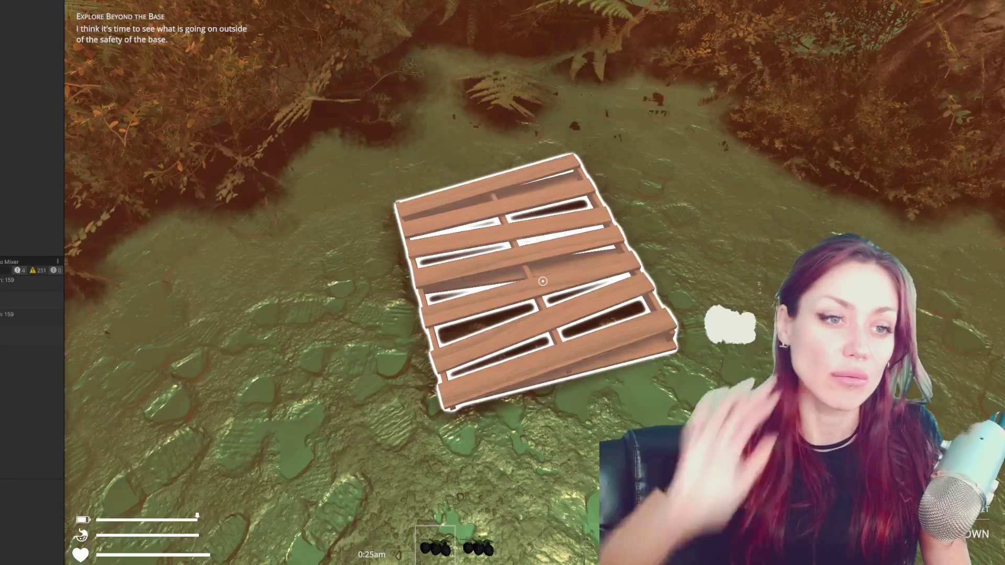
{"action": "key", "text": "Escape"}
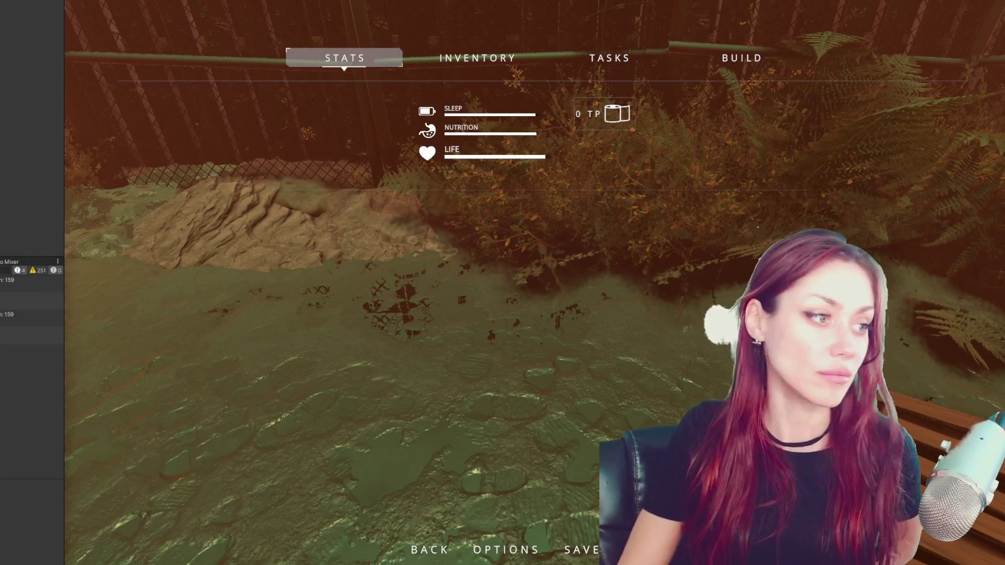
{"action": "key", "text": "ctrl+p"}
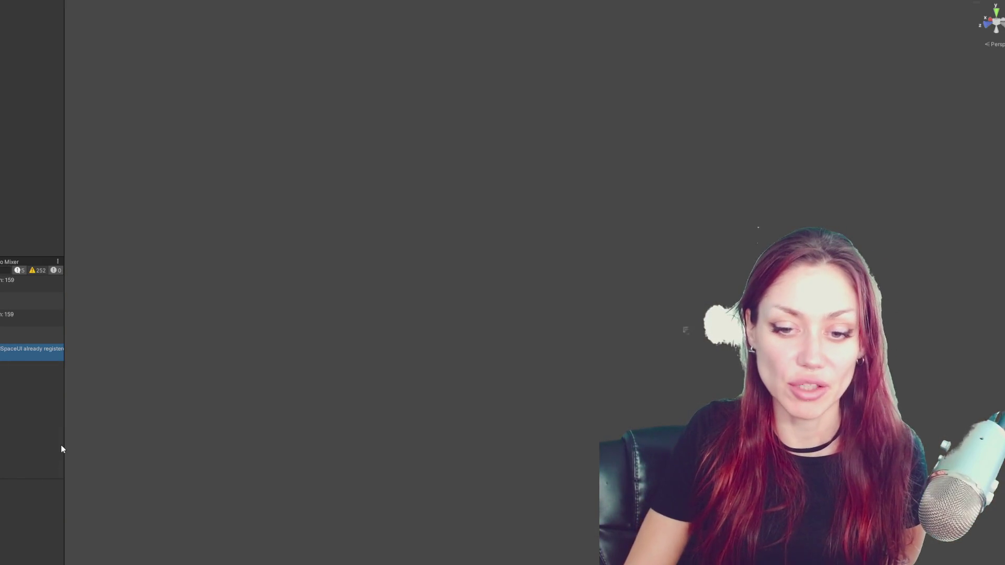
Narrow the left panel and switch it from the console log to the Project assets
{"action": "mouse_move", "coordinate": [64, 446]}
{"action": "left_mouse_down"}
{"action": "mouse_move", "coordinate": [131, 451]}
{"action": "mouse_move", "coordinate": [33, 442]}
{"action": "left_mouse_up"}
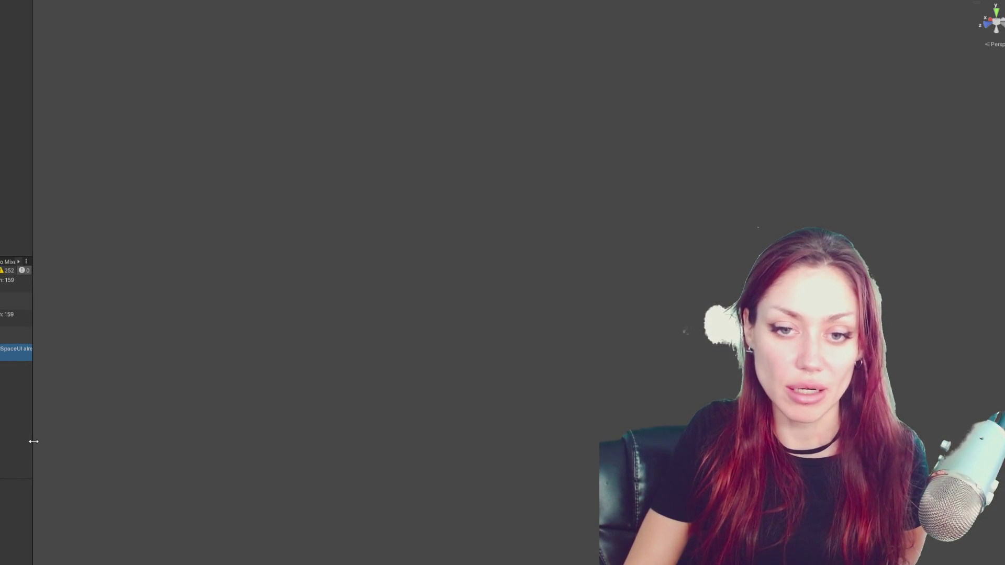
{"action": "key", "text": "ctrl+5"}
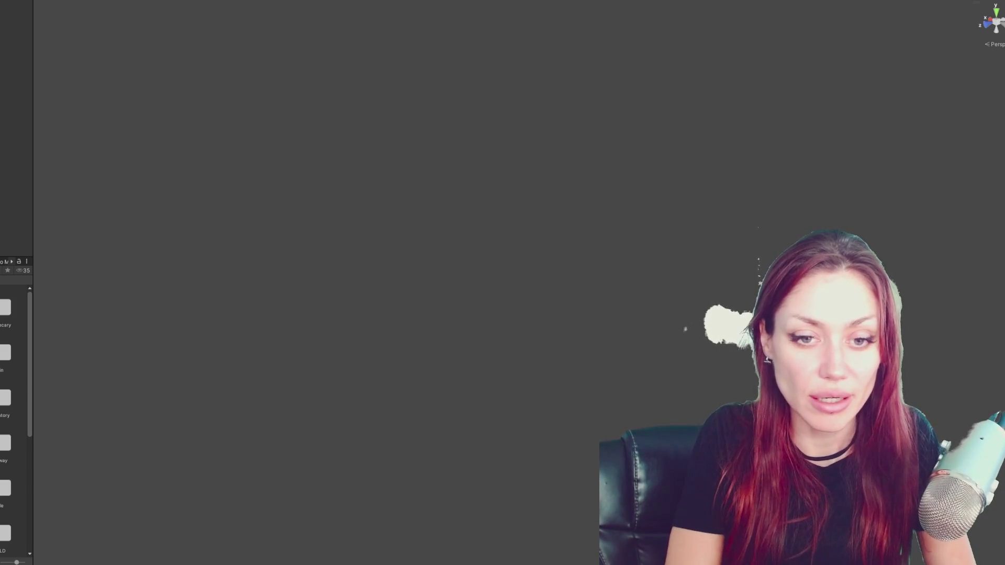
{"action": "scroll", "coordinate": [16, 418], "scroll_direction": "down", "scroll_amount": 5}
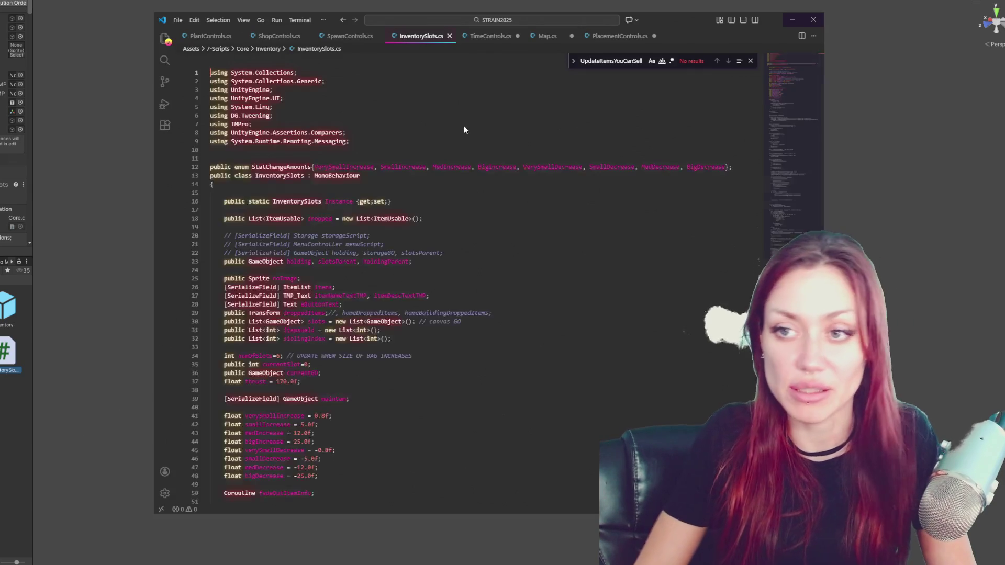
Scroll through InventorySlots.cs down to the UpdateDisplay method
{"action": "scroll", "coordinate": [481, 188], "scroll_direction": "down", "scroll_amount": 8}
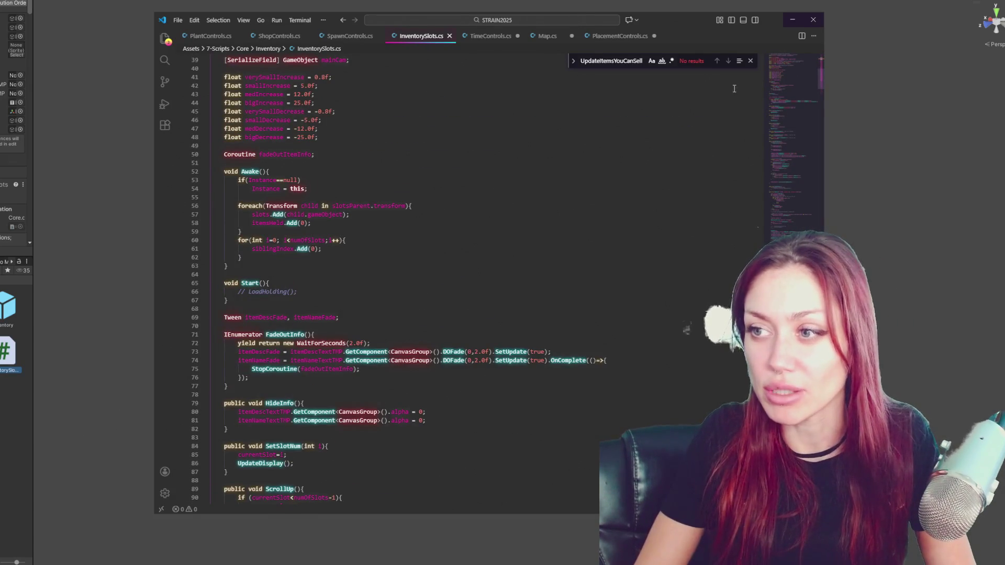
{"action": "left_click", "coordinate": [750, 61]}
{"action": "scroll", "coordinate": [592, 165], "scroll_direction": "down", "scroll_amount": 4}
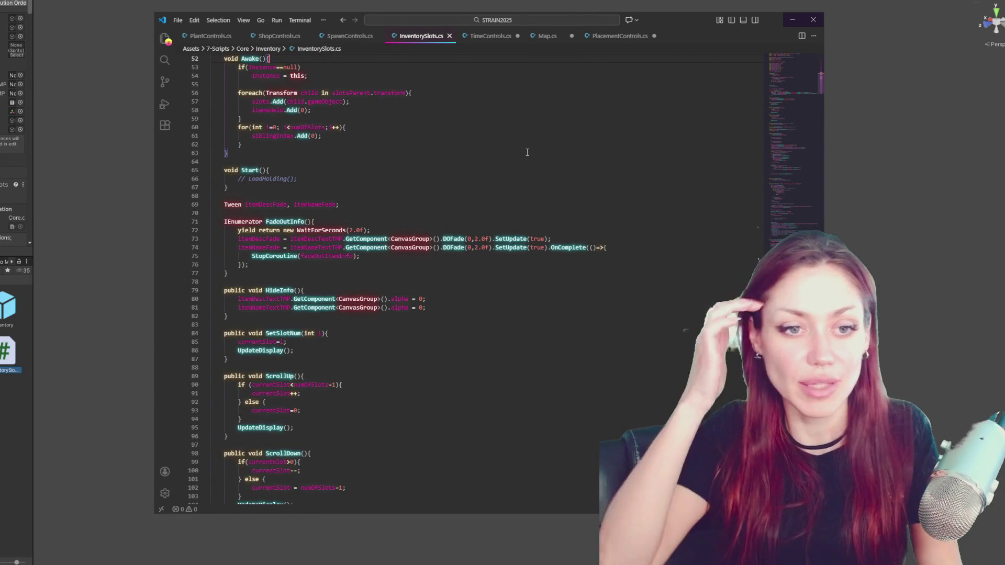
{"action": "scroll", "coordinate": [520, 219], "scroll_direction": "down", "scroll_amount": 7}
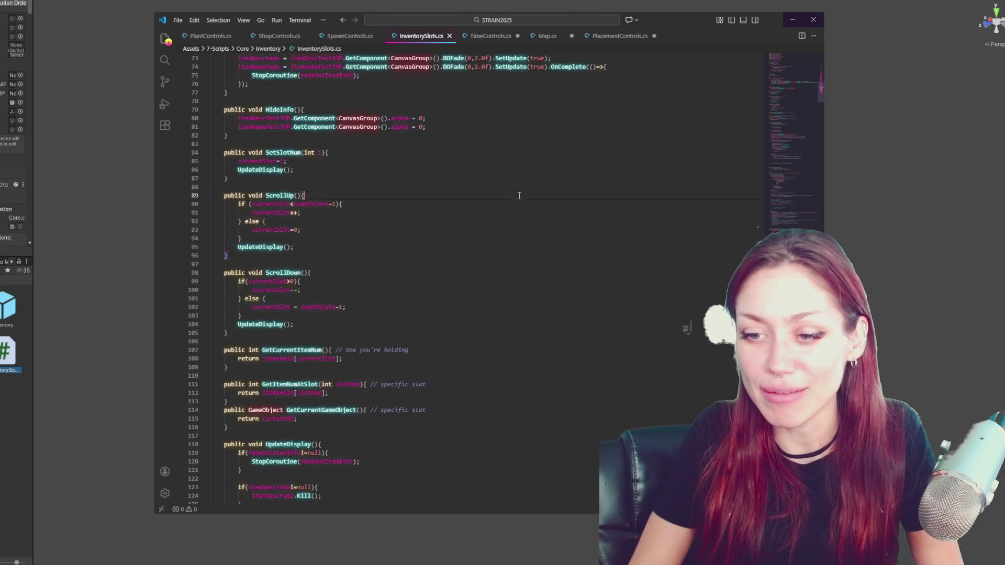
{"action": "scroll", "coordinate": [520, 196], "scroll_direction": "down", "scroll_amount": 10}
{"action": "left_click", "coordinate": [508, 197]}
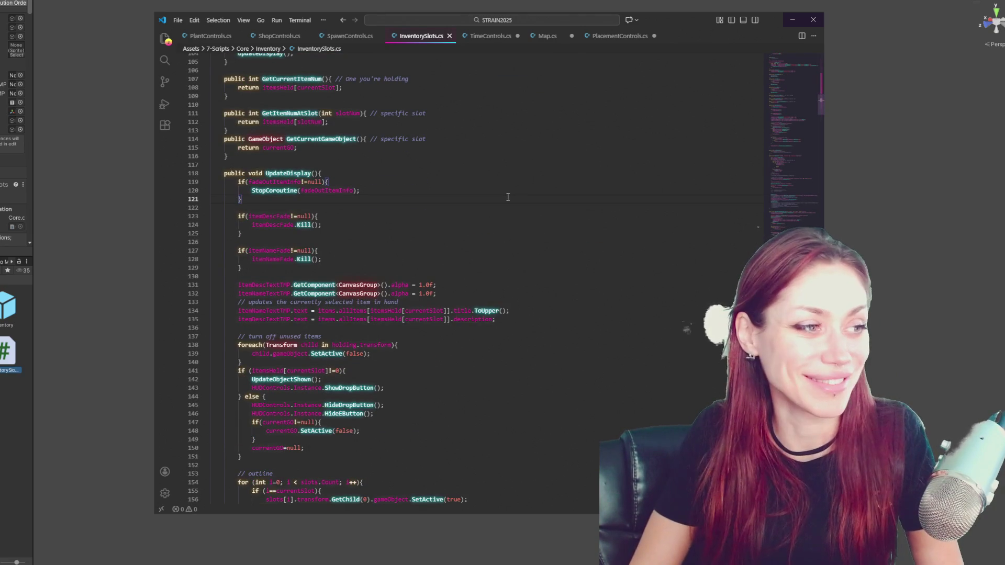
Search InventorySlots.cs for 'backpack' and step through every match
{"action": "key", "text": "ctrl+f"}
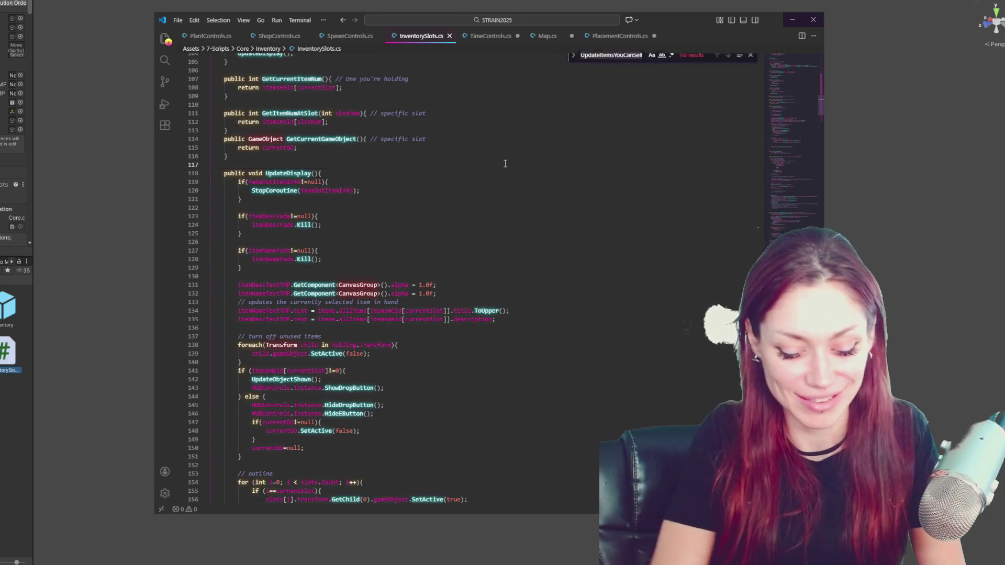
{"action": "type", "text": "backpack"}
{"action": "left_click", "coordinate": [378, 229]}
{"action": "scroll", "coordinate": [377, 231], "scroll_direction": "down", "scroll_amount": 4}
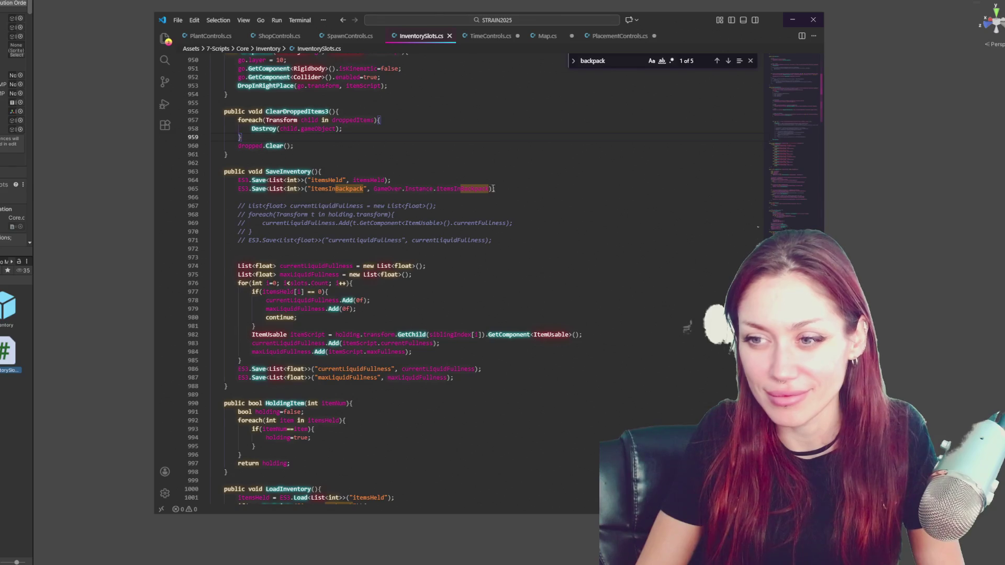
{"action": "left_click", "coordinate": [727, 61]}
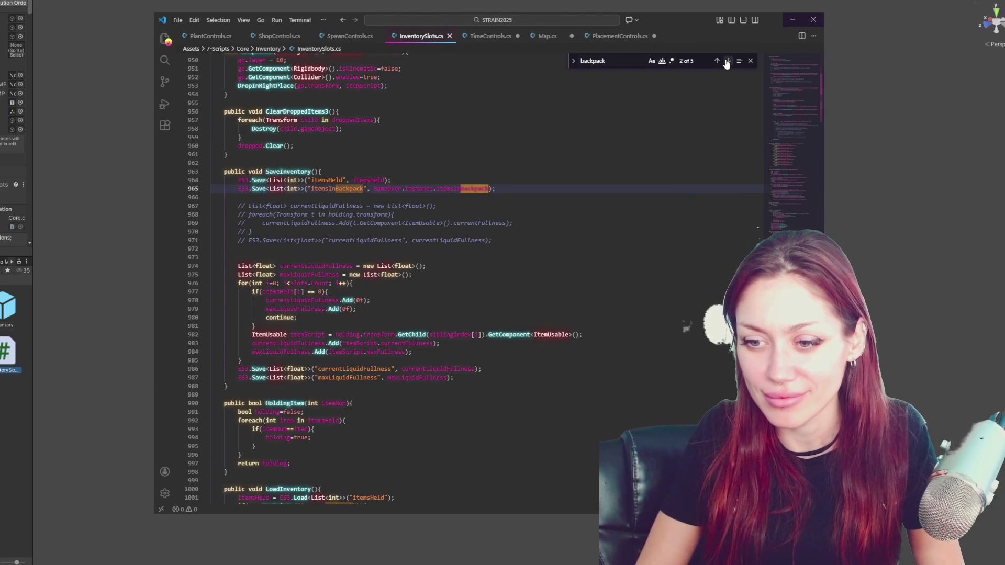
{"action": "left_click", "coordinate": [727, 61]}
{"action": "left_click", "coordinate": [728, 62]}
{"action": "left_click", "coordinate": [728, 62]}
{"action": "left_click", "coordinate": [728, 61]}
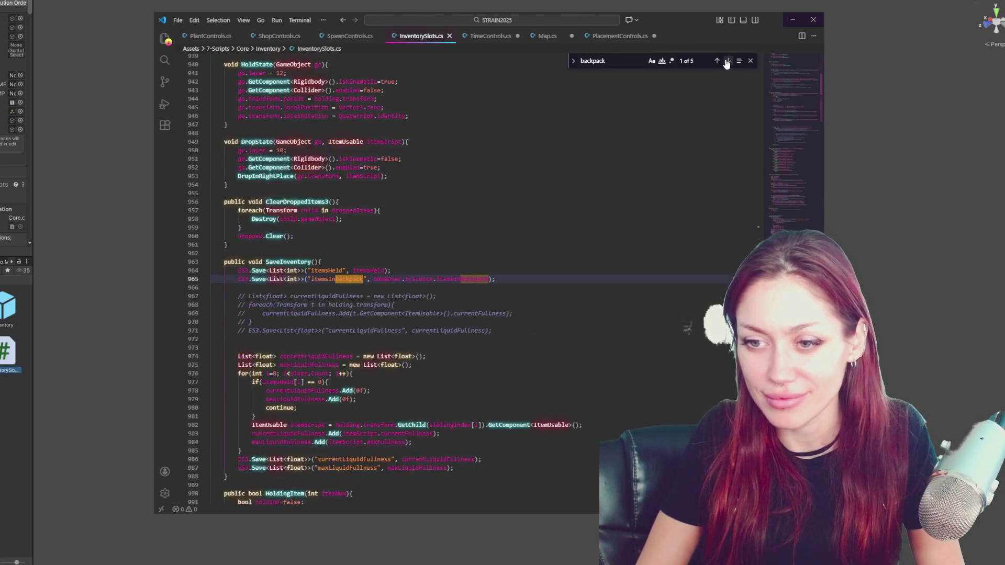
{"action": "left_click", "coordinate": [727, 62]}
{"action": "left_click", "coordinate": [728, 62]}
{"action": "left_click", "coordinate": [727, 61]}
{"action": "left_click", "coordinate": [728, 62]}
{"action": "left_click", "coordinate": [728, 61]}
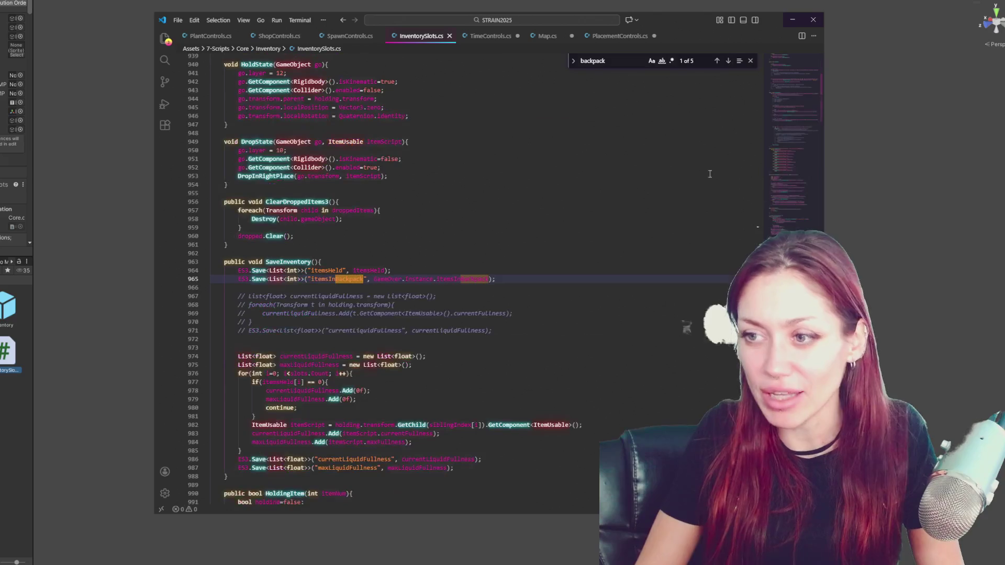
{"action": "left_click_drag", "start_coordinate": [34, 82], "coordinate": [82, 82]}
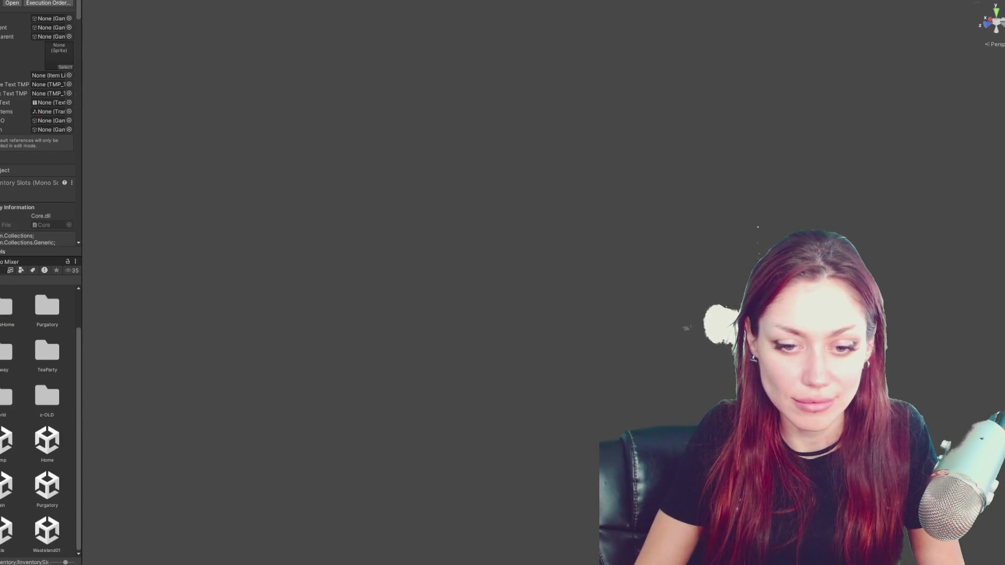
Open the Main scene and browse the manager's control scripts, collapsing Possible Effort Items and Spawn Controls
{"action": "double_click", "coordinate": [3, 487]}
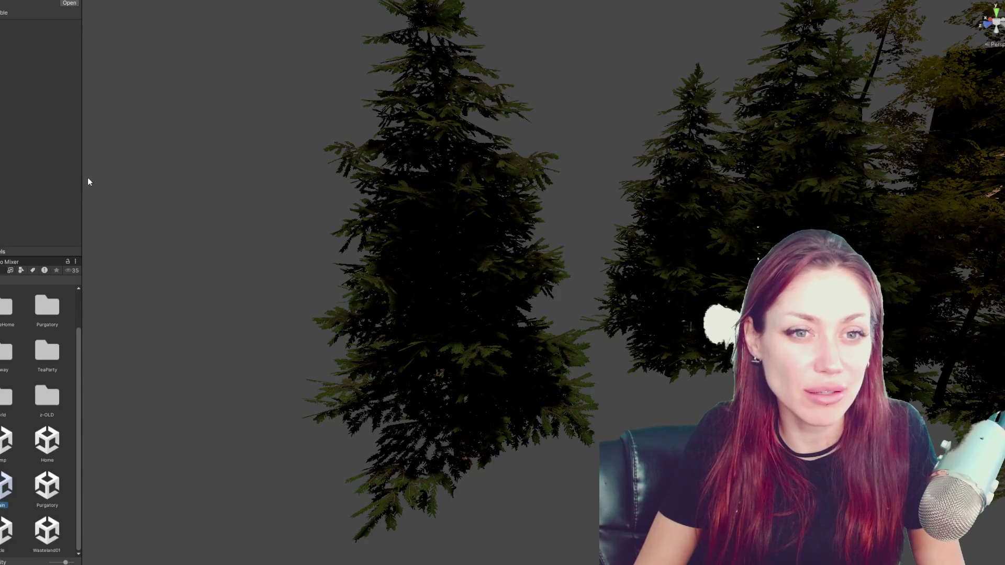
{"action": "left_click_drag", "start_coordinate": [83, 179], "coordinate": [163, 178]}
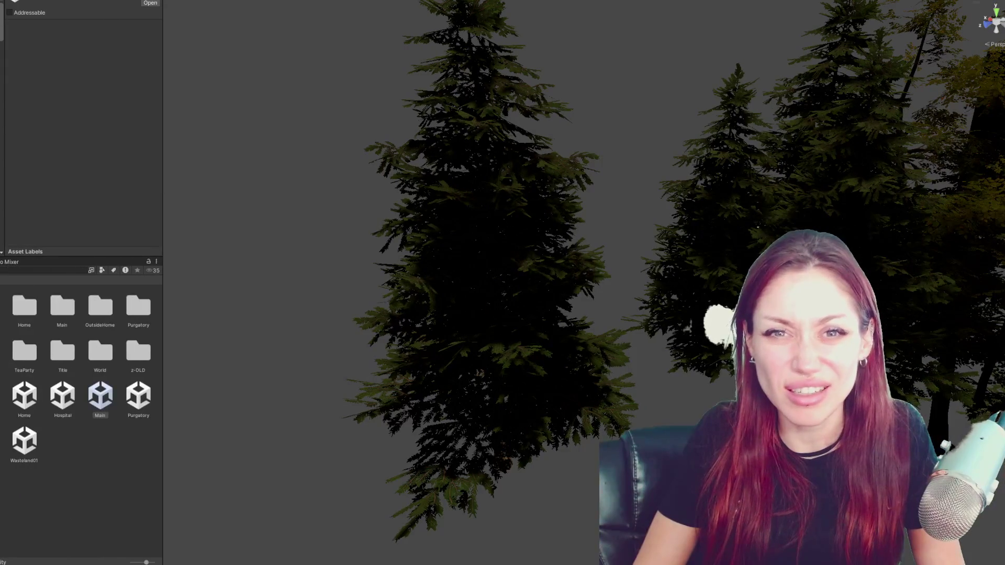
{"action": "scroll", "coordinate": [99, 131], "scroll_direction": "down", "scroll_amount": 10}
{"action": "scroll", "coordinate": [93, 127], "scroll_direction": "down", "scroll_amount": 3}
{"action": "scroll", "coordinate": [96, 133], "scroll_direction": "up", "scroll_amount": 4}
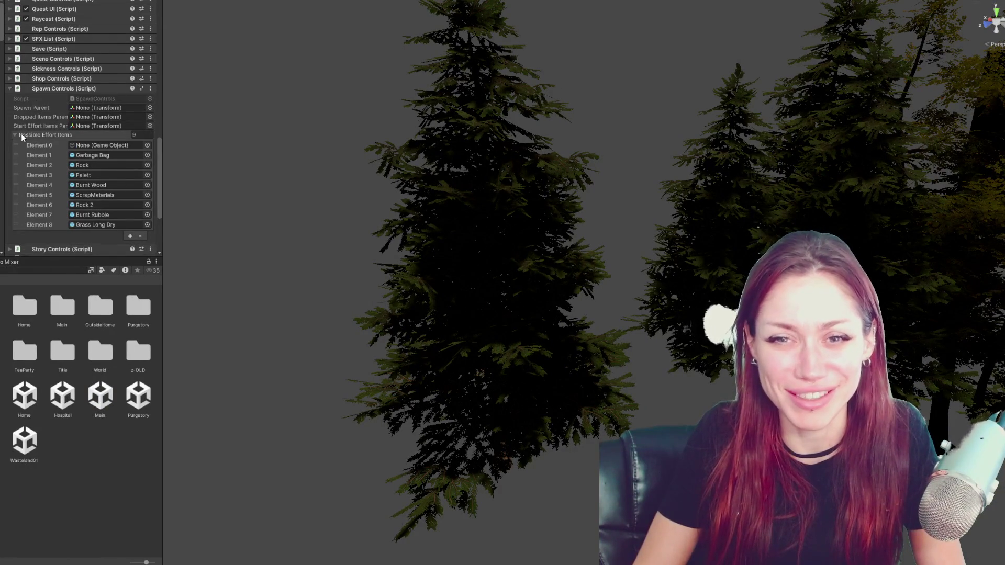
{"action": "scroll", "coordinate": [21, 133], "scroll_direction": "down", "scroll_amount": 3}
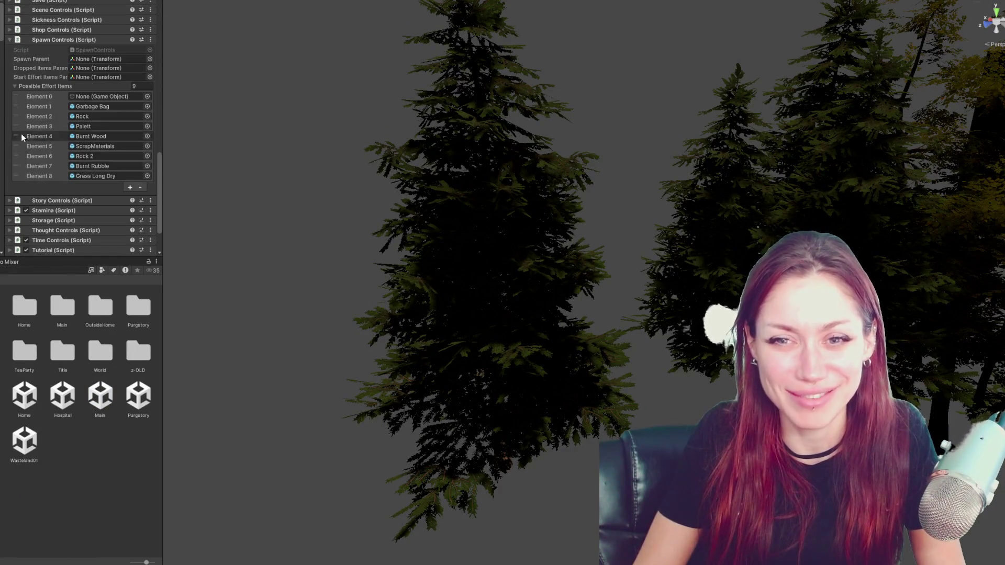
{"action": "left_click", "coordinate": [36, 87]}
{"action": "left_click", "coordinate": [45, 90]}
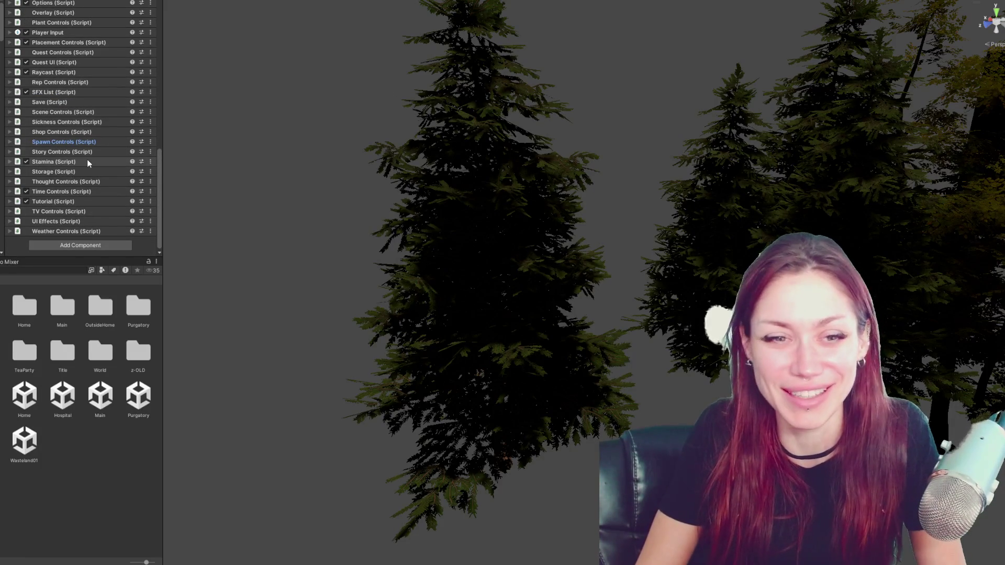
{"action": "scroll", "coordinate": [87, 159], "scroll_direction": "up", "scroll_amount": 15}
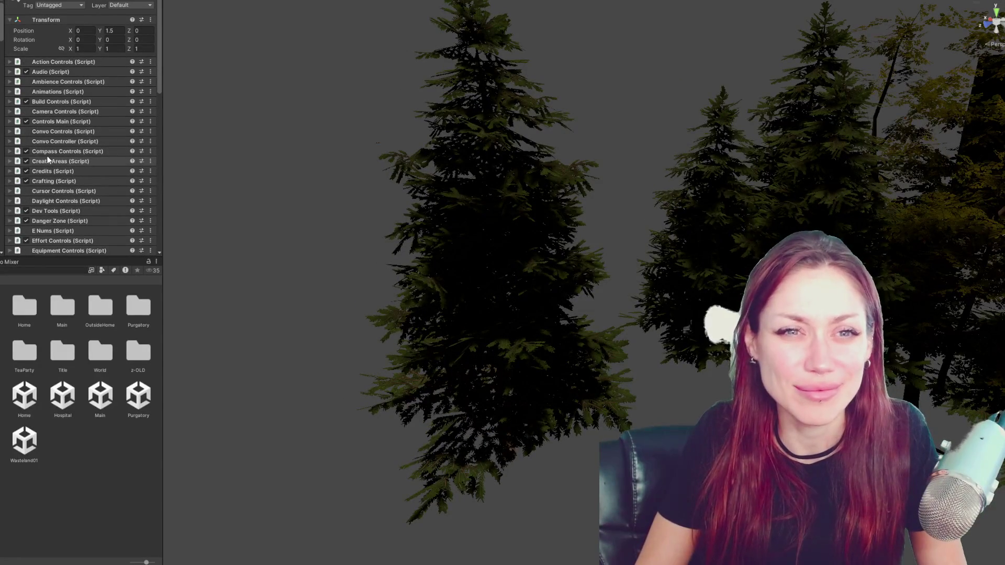
{"action": "scroll", "coordinate": [50, 168], "scroll_direction": "down", "scroll_amount": 15}
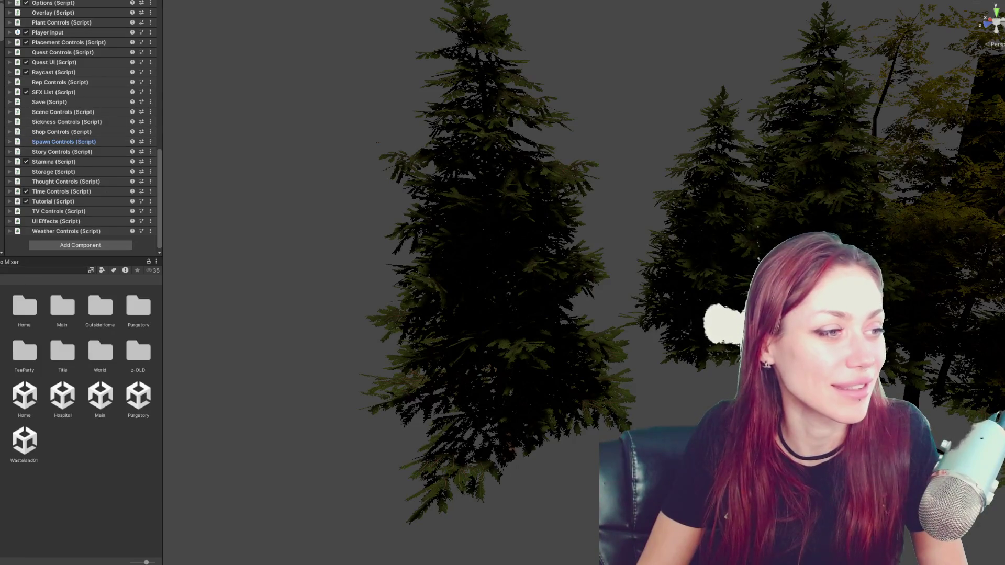
Expand Item List (Script) and scroll its 198 All Items entries starting at Metal Board
{"action": "scroll", "coordinate": [79, 127], "scroll_direction": "up", "scroll_amount": 8}
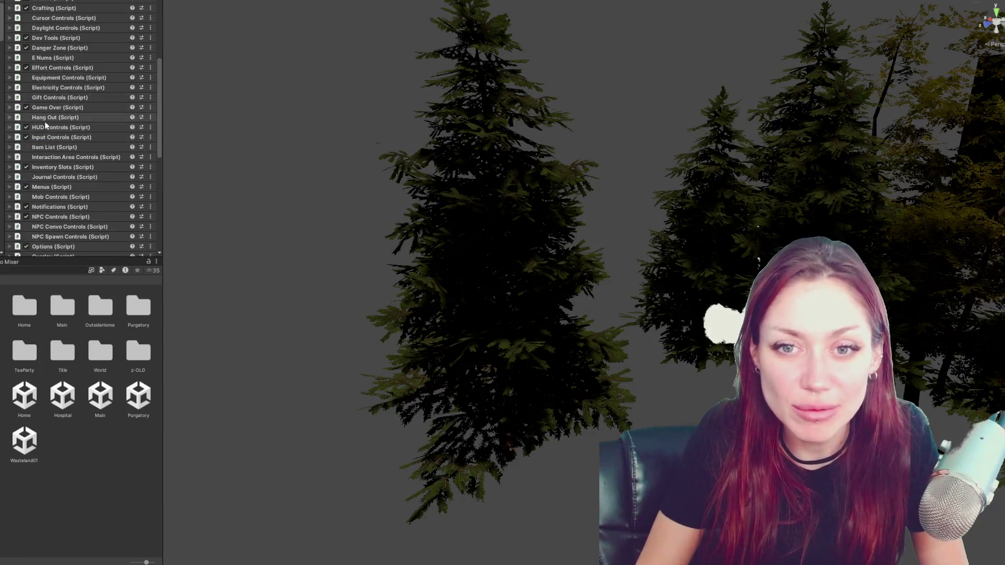
{"action": "left_click", "coordinate": [49, 143]}
{"action": "scroll", "coordinate": [53, 128], "scroll_direction": "down", "scroll_amount": 3}
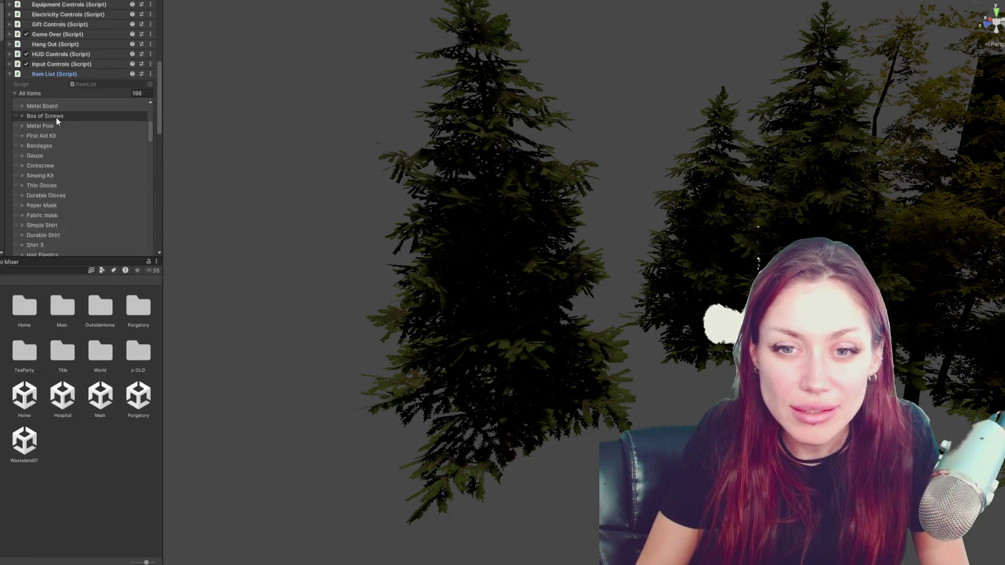
{"action": "scroll", "coordinate": [55, 117], "scroll_direction": "down", "scroll_amount": 6}
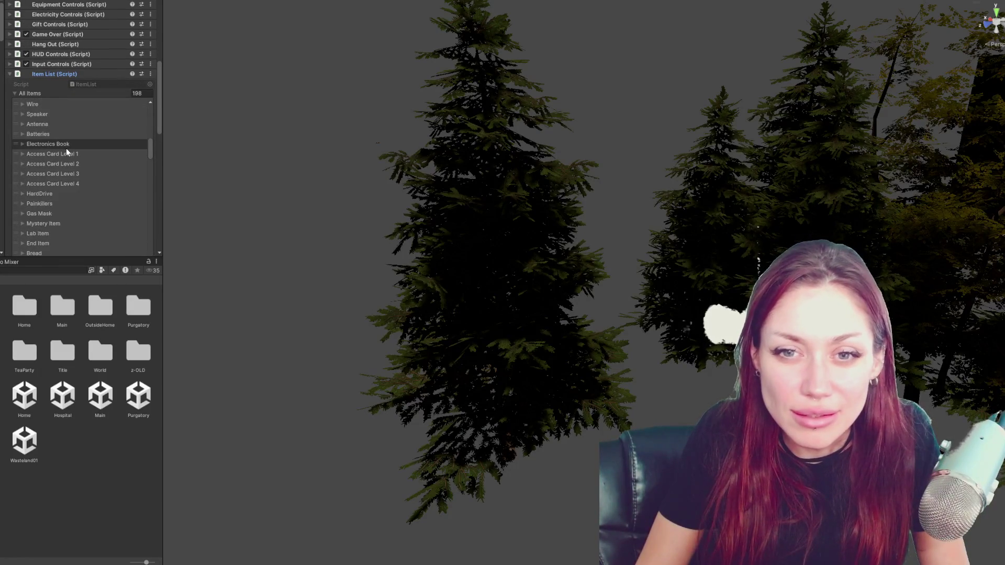
{"action": "scroll", "coordinate": [66, 149], "scroll_direction": "down", "scroll_amount": 10}
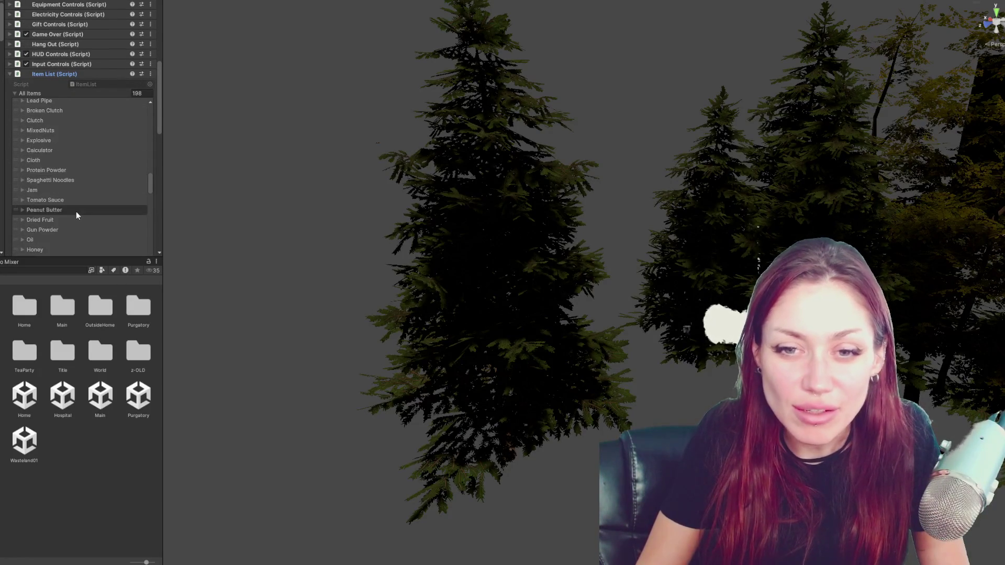
{"action": "scroll", "coordinate": [77, 212], "scroll_direction": "down", "scroll_amount": 10}
{"action": "left_click", "coordinate": [64, 270]}
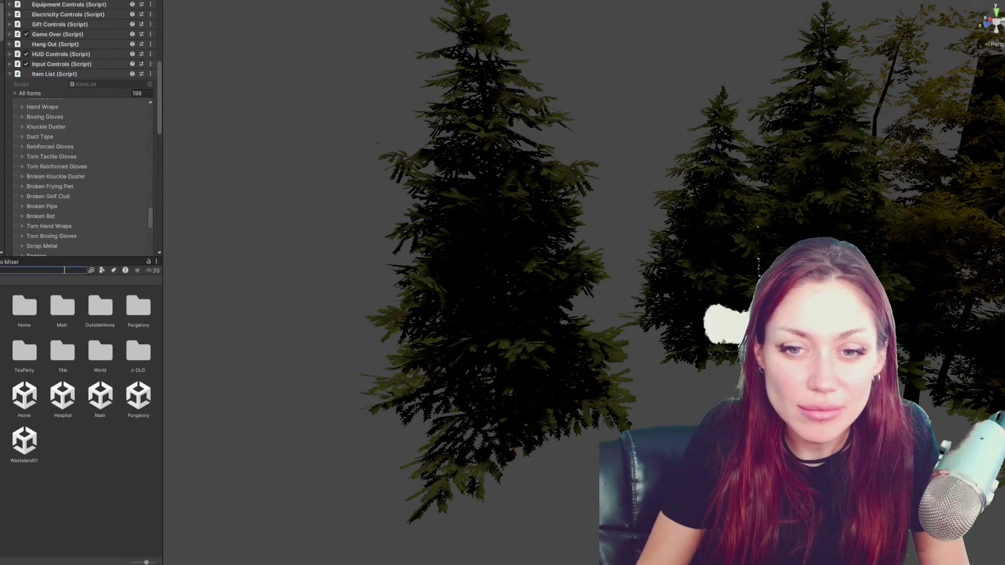
Search the Project for 'backpack' and inspect the Backpack prefab's Item Usable script
{"action": "type", "text": "backpack"}
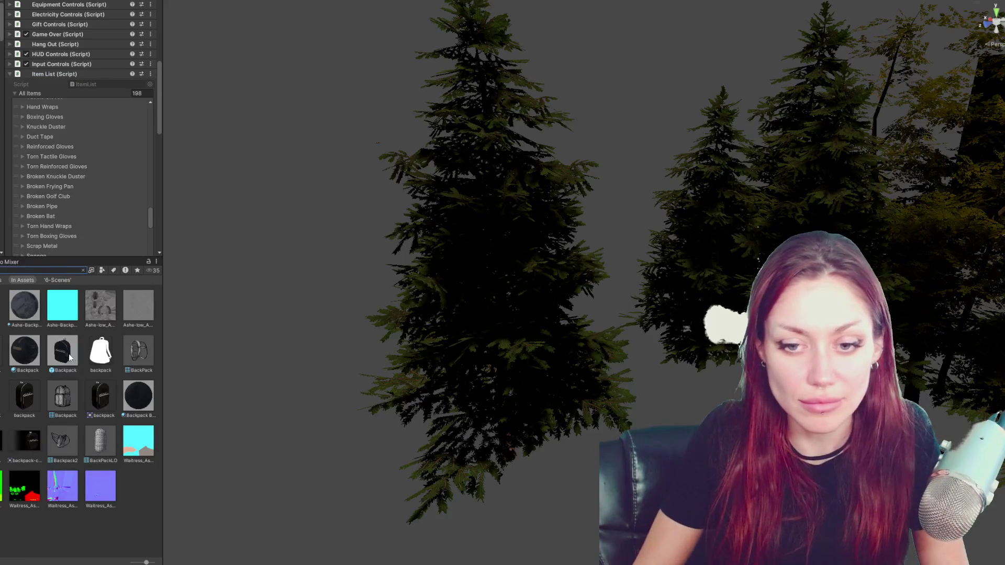
{"action": "left_click", "coordinate": [98, 397]}
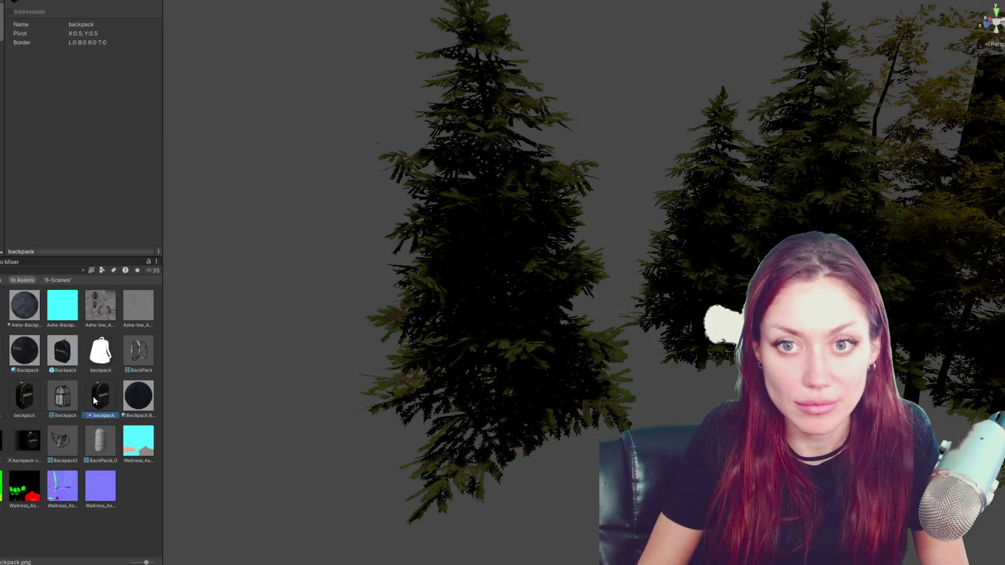
{"action": "left_click", "coordinate": [18, 411]}
{"action": "left_click", "coordinate": [61, 359]}
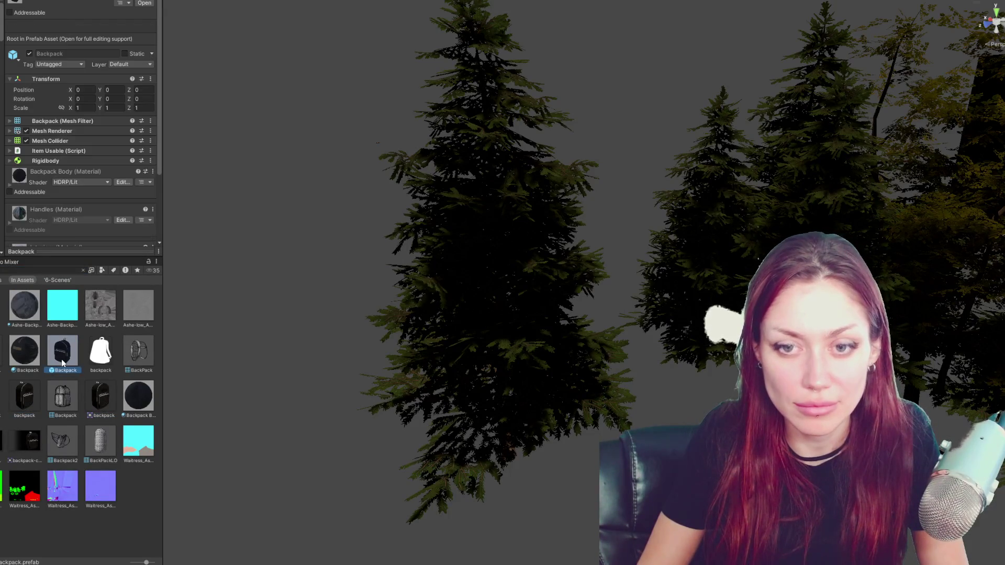
{"action": "left_click", "coordinate": [55, 148]}
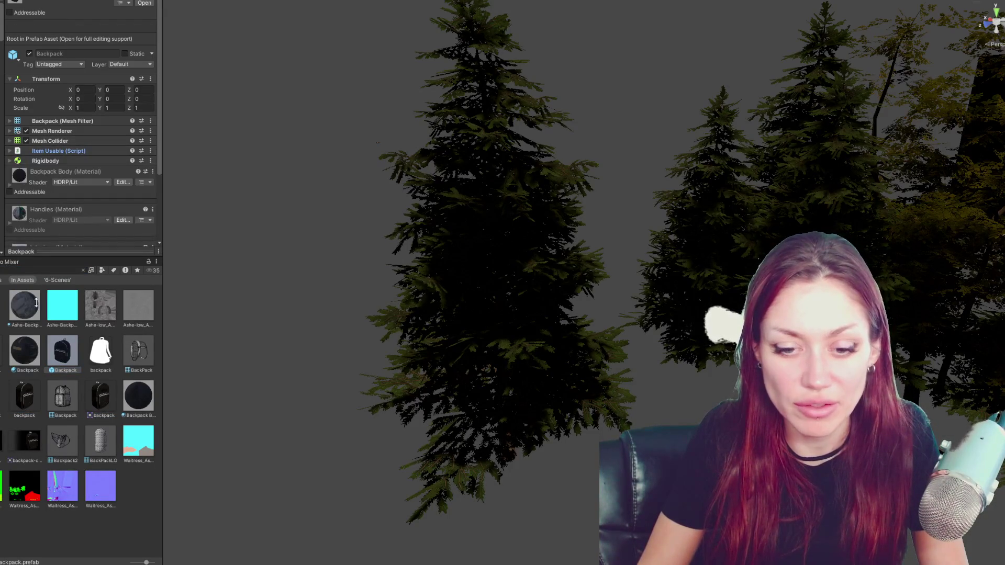
Back in InventorySlots.cs, search the code for '159'
{"action": "key", "text": "alt+Tab"}
{"action": "key", "text": "ctrl+f"}
{"action": "type", "text": "159"}
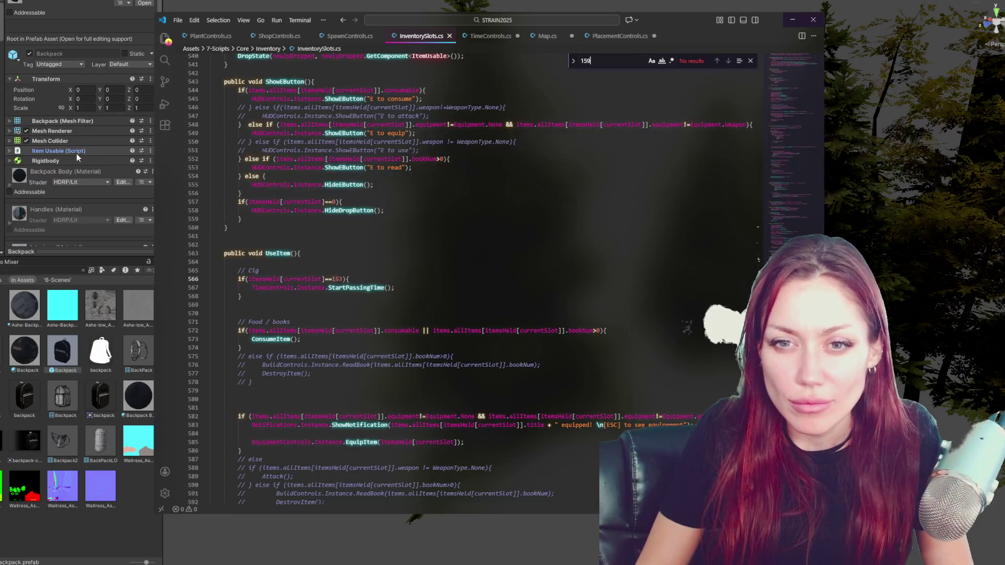
Search for ConsumeItem and jump to its method declaration
{"action": "key", "text": "BackSpace"}
{"action": "key", "text": "BackSpace"}
{"action": "key", "text": "BackSpace"}
{"action": "type", "text": "consum"}
{"action": "double_click", "coordinate": [270, 339]}
{"action": "key", "text": "ctrl+f"}
{"action": "left_click", "coordinate": [728, 60]}
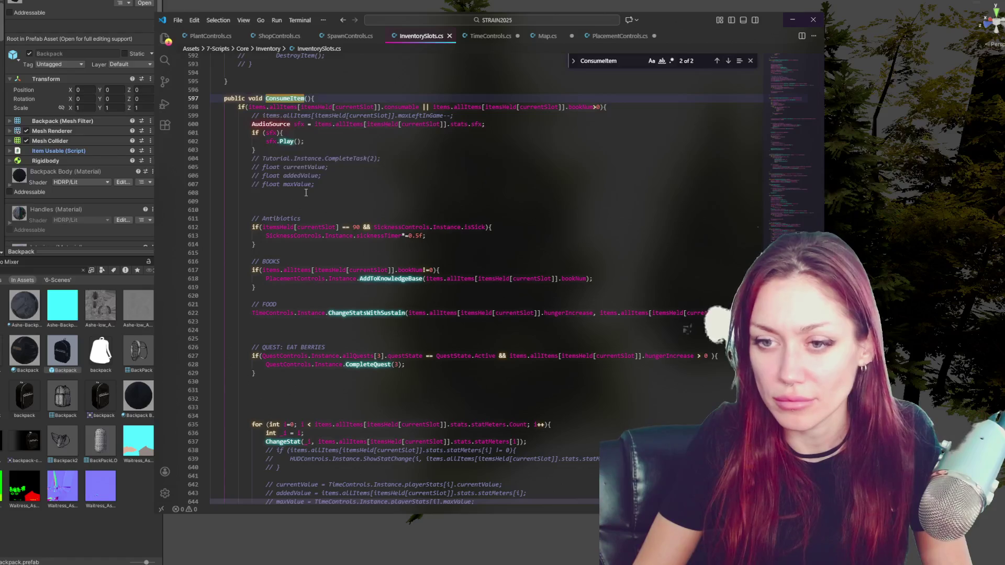
Delete the extra blank lines above Antibiotics and before the QUEST section in ConsumeItem
{"action": "left_click", "coordinate": [283, 219]}
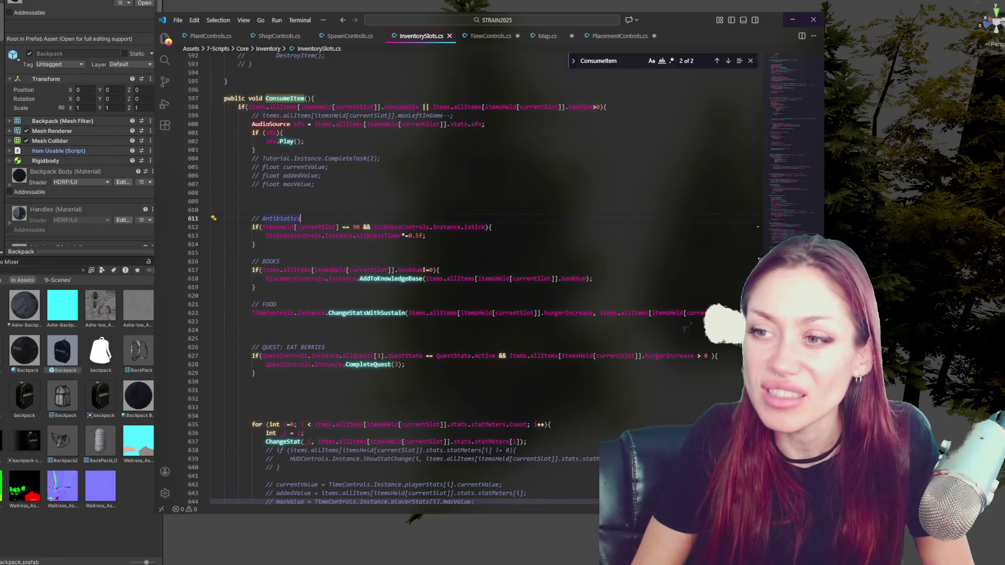
{"action": "scroll", "coordinate": [354, 191], "scroll_direction": "down", "scroll_amount": 2}
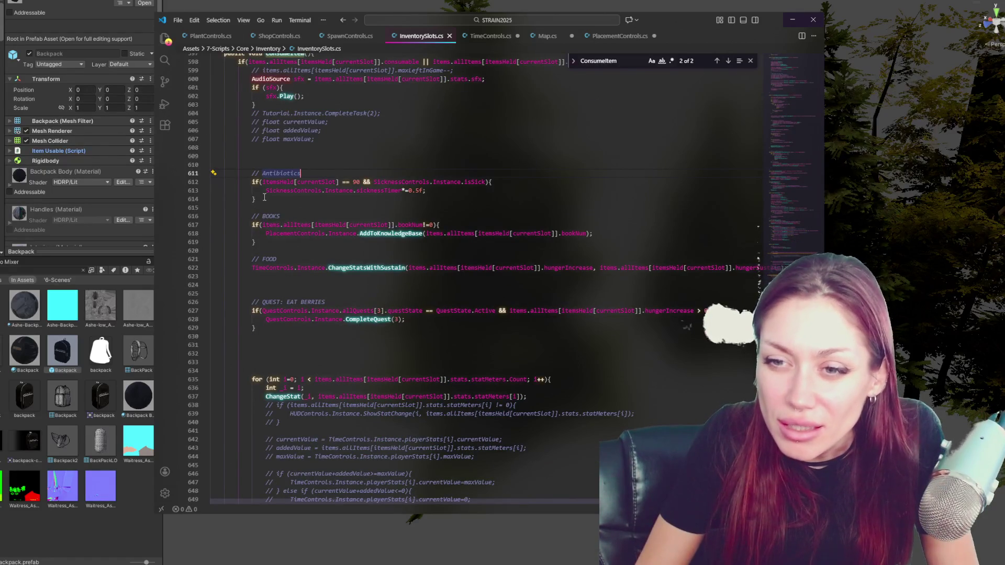
{"action": "left_click", "coordinate": [268, 258]}
{"action": "scroll", "coordinate": [330, 228], "scroll_direction": "down", "scroll_amount": 3}
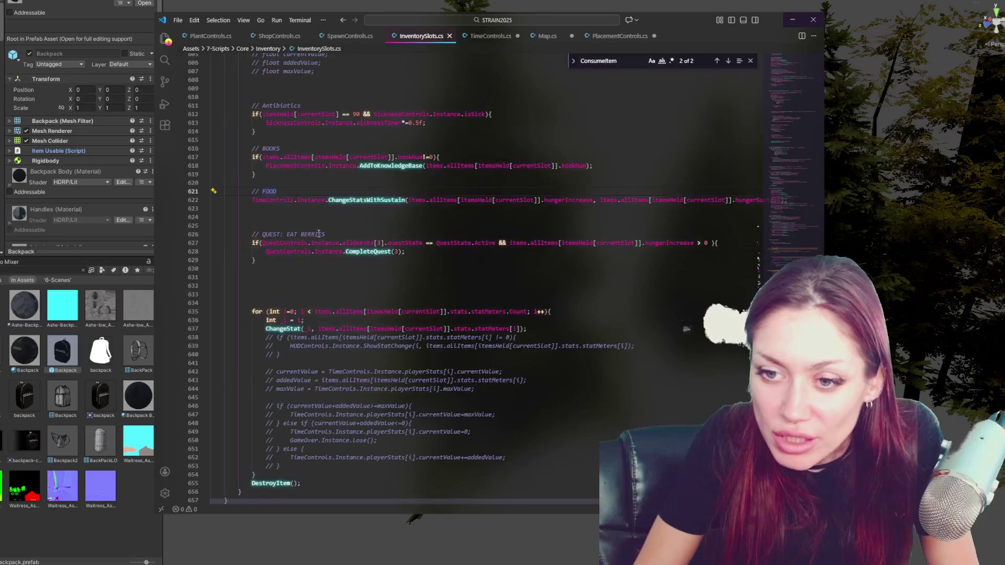
{"action": "scroll", "coordinate": [547, 261], "scroll_direction": "down", "scroll_amount": 5}
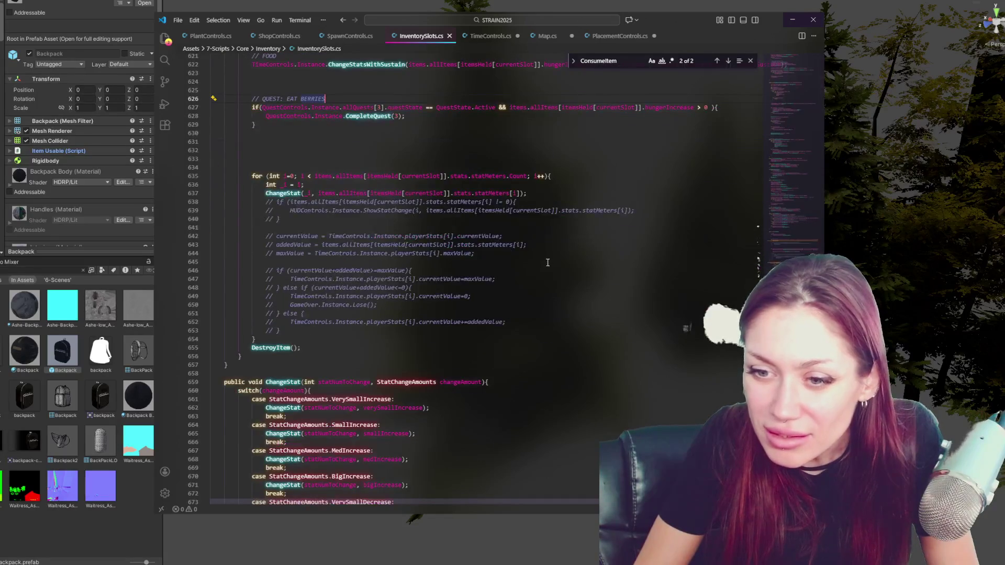
{"action": "scroll", "coordinate": [344, 180], "scroll_direction": "up", "scroll_amount": 8}
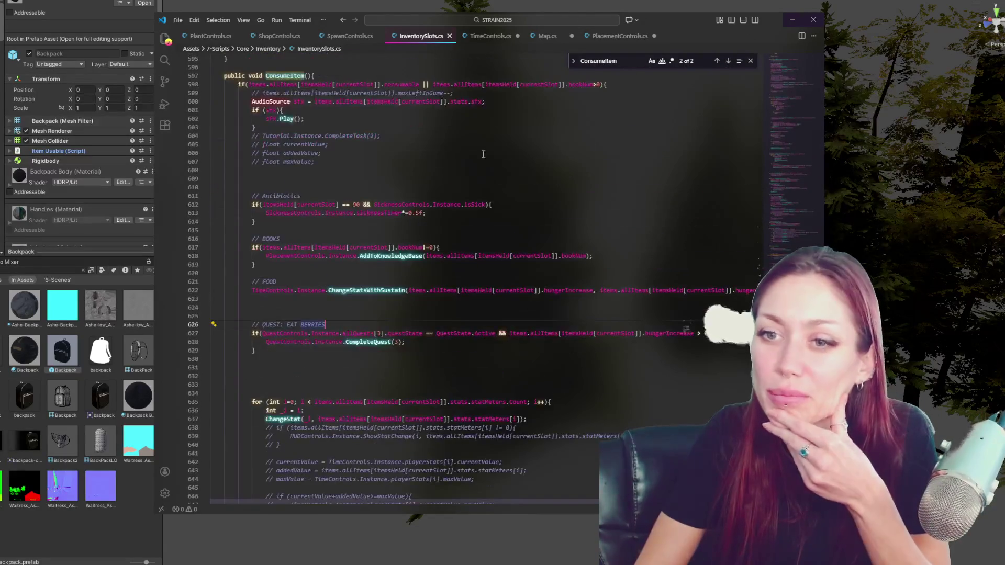
{"action": "left_click", "coordinate": [329, 183]}
{"action": "key", "text": "BackSpace"}
{"action": "key", "text": "BackSpace"}
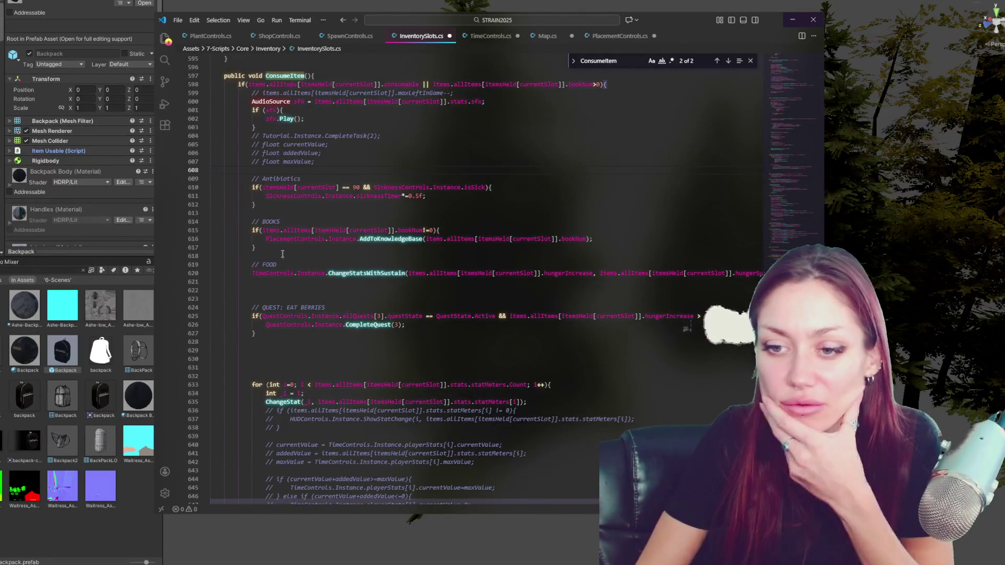
{"action": "left_click", "coordinate": [282, 294]}
{"action": "key", "text": "BackSpace"}
{"action": "left_click", "coordinate": [47, 35]}
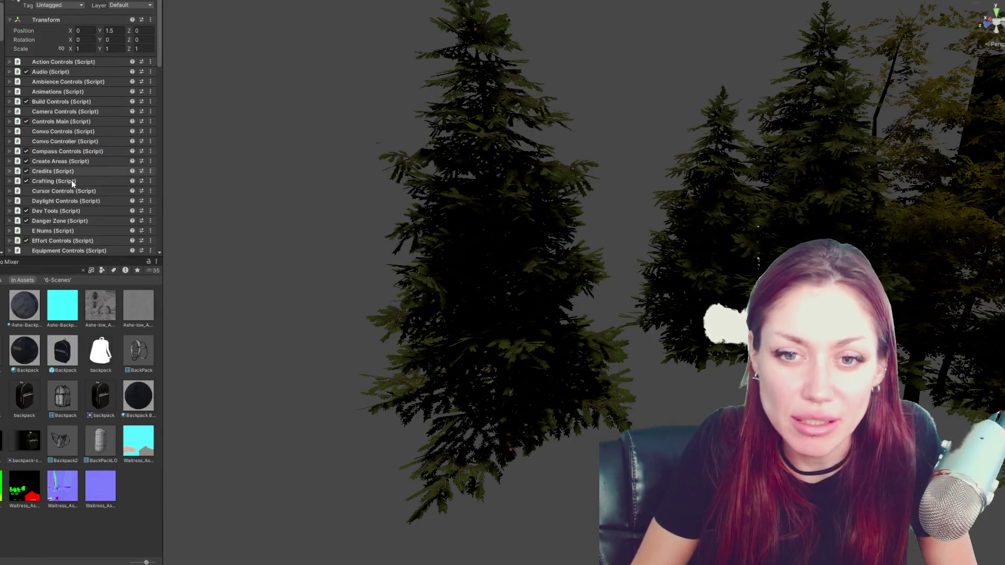
Expand the manager's Equipment Controls component and open EquipmentControls.cs in VS Code
{"action": "scroll", "coordinate": [66, 186], "scroll_direction": "down", "scroll_amount": 3}
{"action": "left_click", "coordinate": [59, 202]}
{"action": "scroll", "coordinate": [89, 174], "scroll_direction": "down", "scroll_amount": 3}
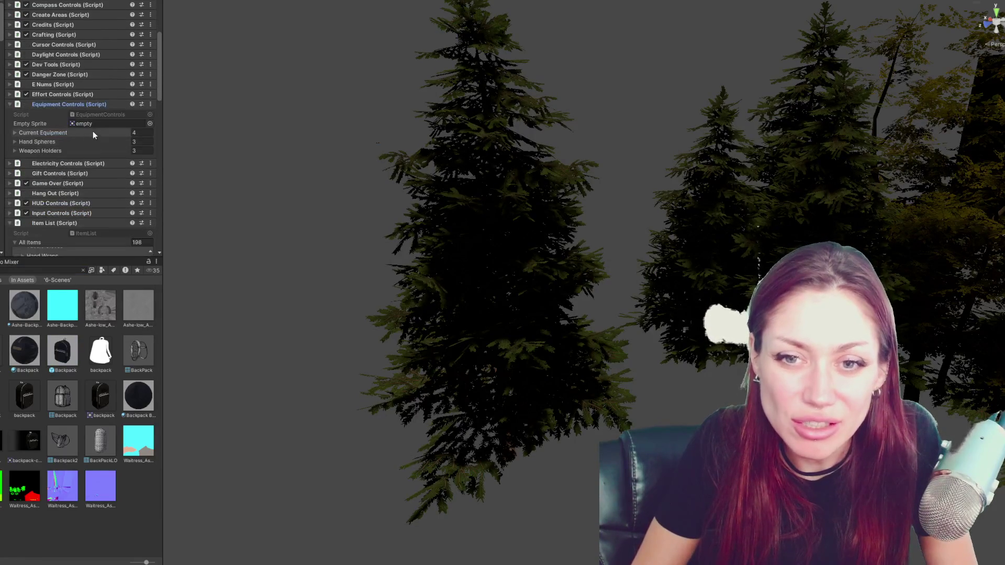
{"action": "double_click", "coordinate": [103, 114]}
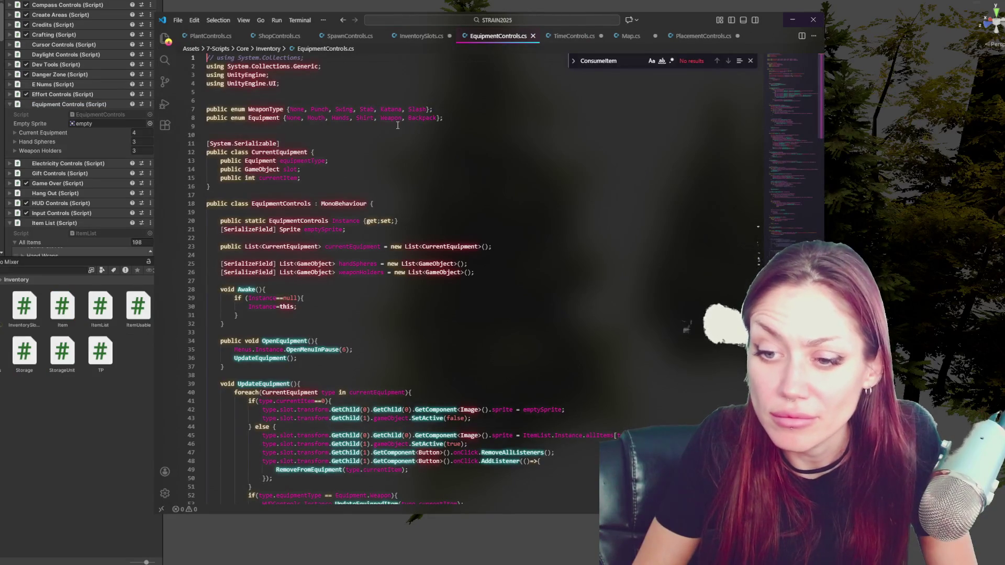
Scroll EquipmentControls.cs to the EquipItem method header, then return to Unity
{"action": "scroll", "coordinate": [398, 122], "scroll_direction": "down", "scroll_amount": 15}
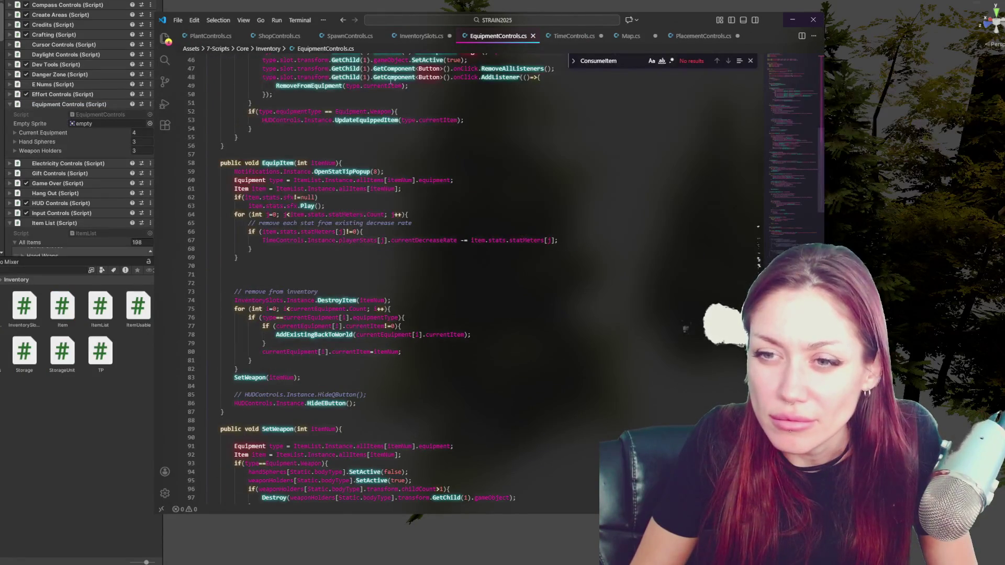
{"action": "left_click", "coordinate": [346, 163]}
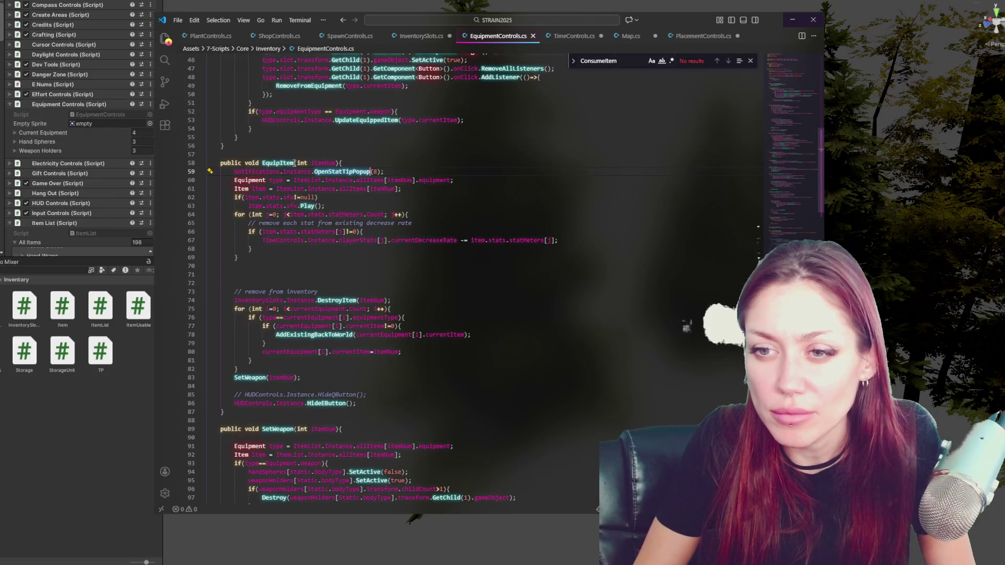
{"action": "type", "text": "2"}
{"action": "left_click", "coordinate": [82, 401]}
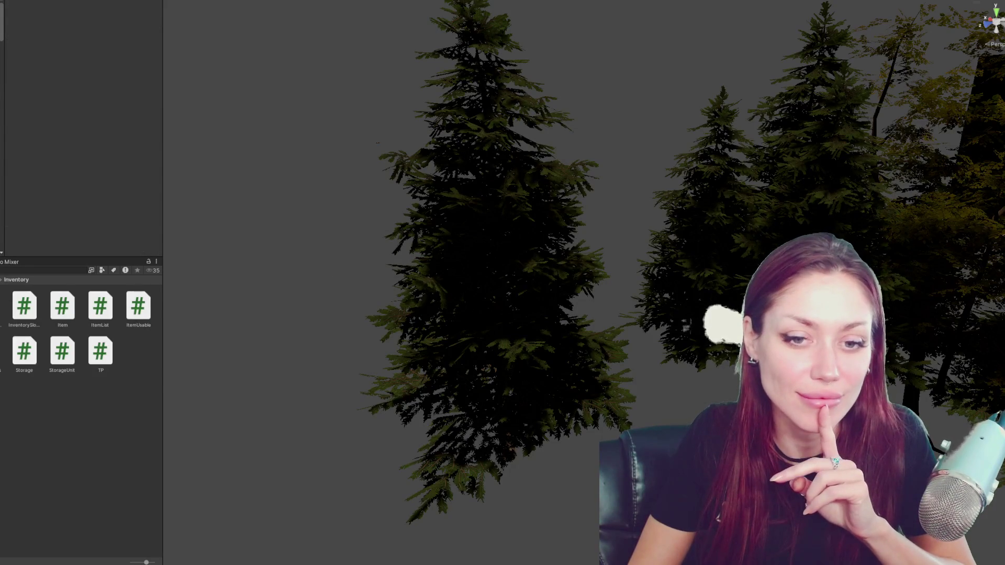
Open the Console and jump to the InventorySlots.cs compile error in code
{"action": "key", "text": "ctrl+shift+c"}
{"action": "double_click", "coordinate": [79, 383]}
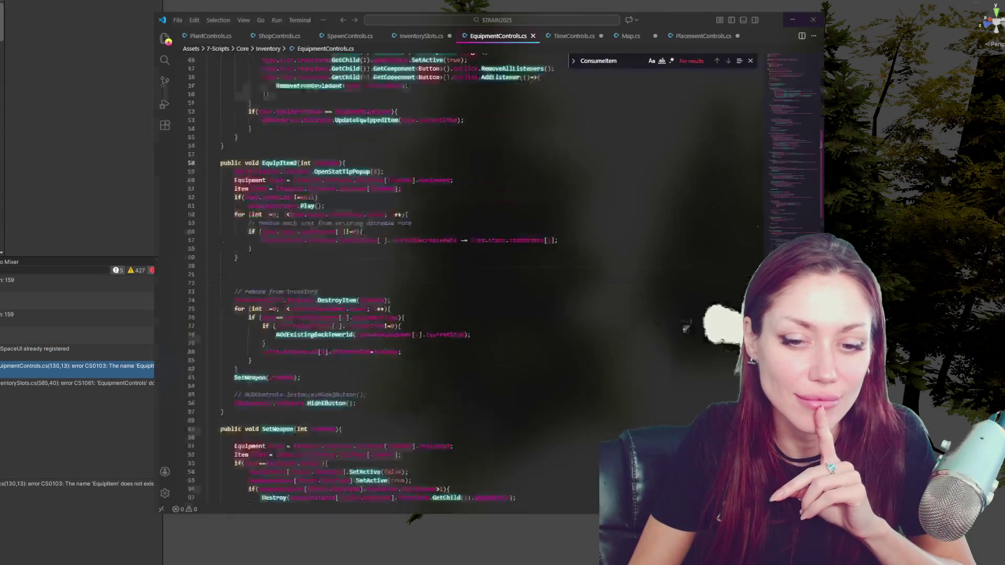
{"action": "key", "text": "alt+Tab"}
{"action": "key", "text": "alt+Tab"}
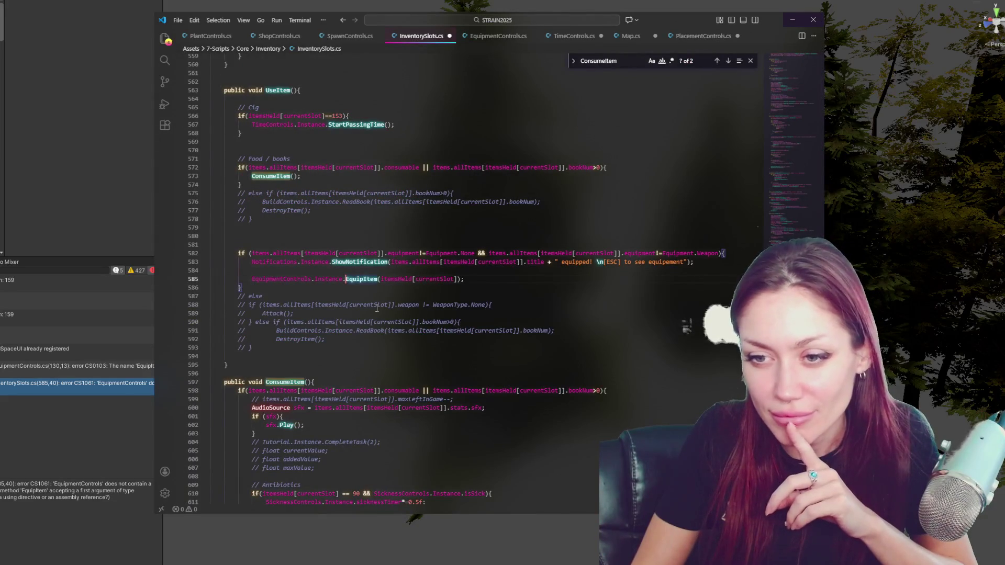
Add an '// Equipment' label above the equipment check and comment out the EquipItem call
{"action": "left_click", "coordinate": [351, 288]}
{"action": "key", "text": "Return"}
{"action": "key", "text": "Return"}
{"action": "key", "text": "Return"}
{"action": "left_click", "coordinate": [286, 244]}
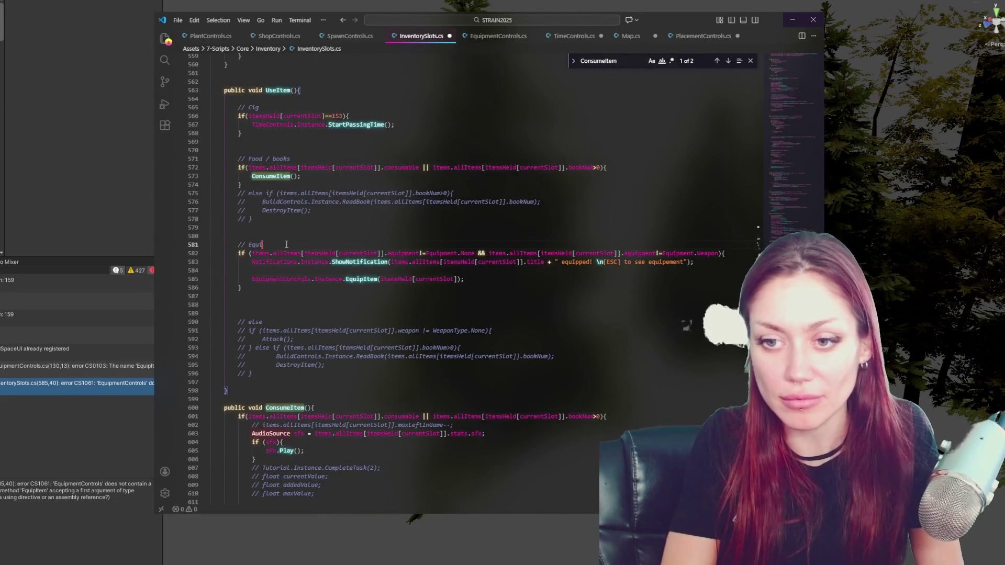
{"action": "left_click", "coordinate": [303, 277]}
{"action": "key", "text": "ctrl+slash"}
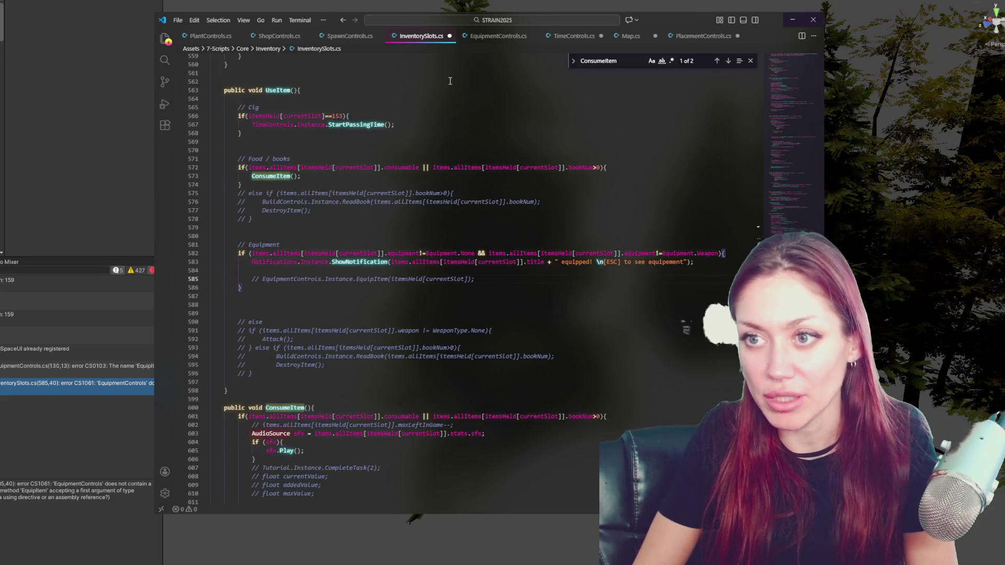
{"action": "left_click", "coordinate": [533, 35]}
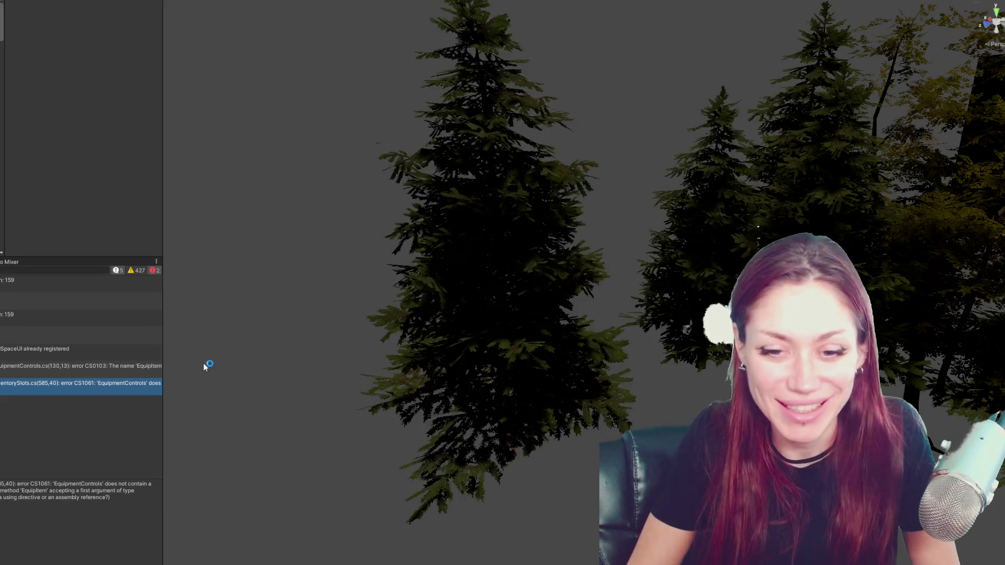
{"action": "double_click", "coordinate": [146, 365]}
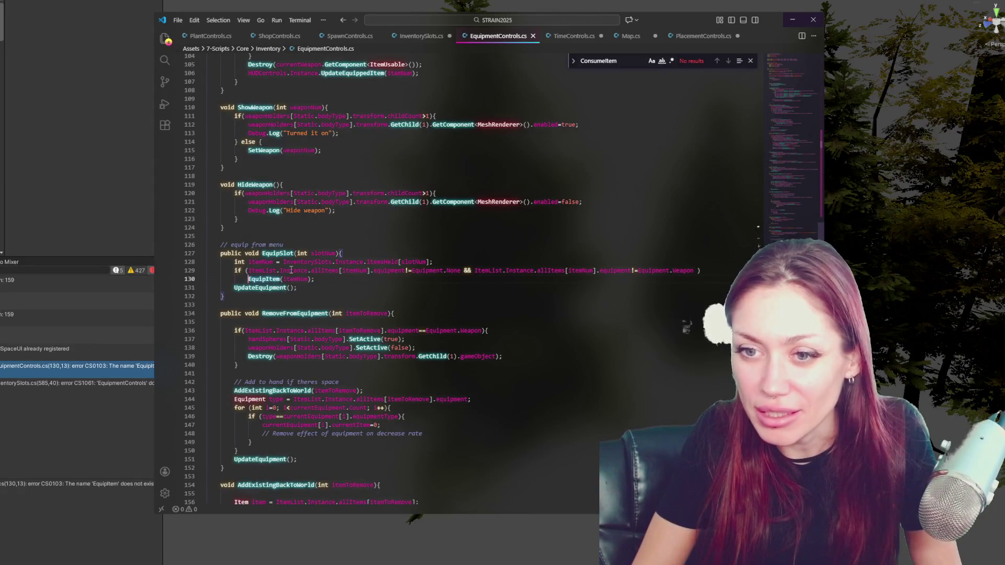
{"action": "key", "text": "ctrl+f"}
{"action": "type", "text": "equ"}
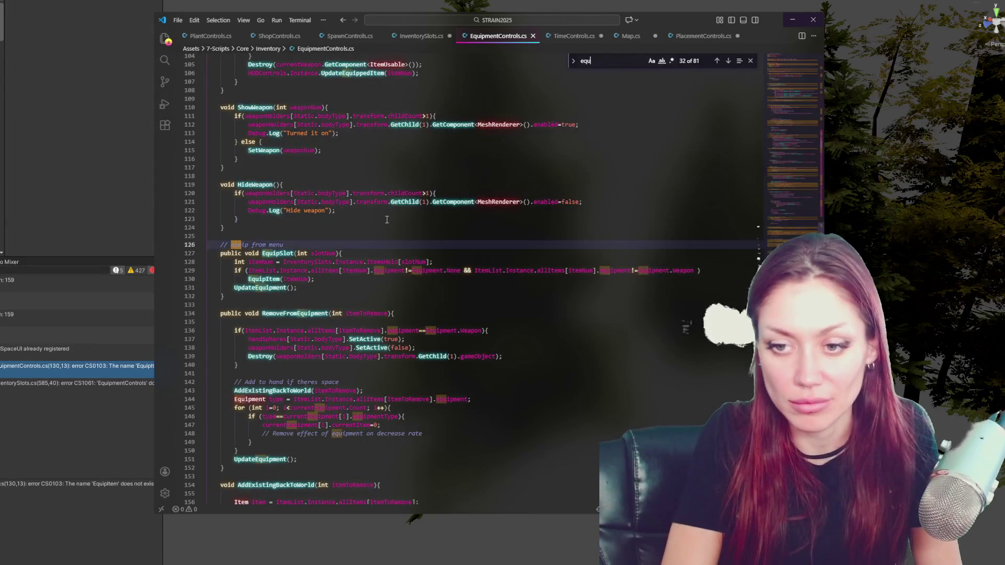
{"action": "type", "text": "ipitem"}
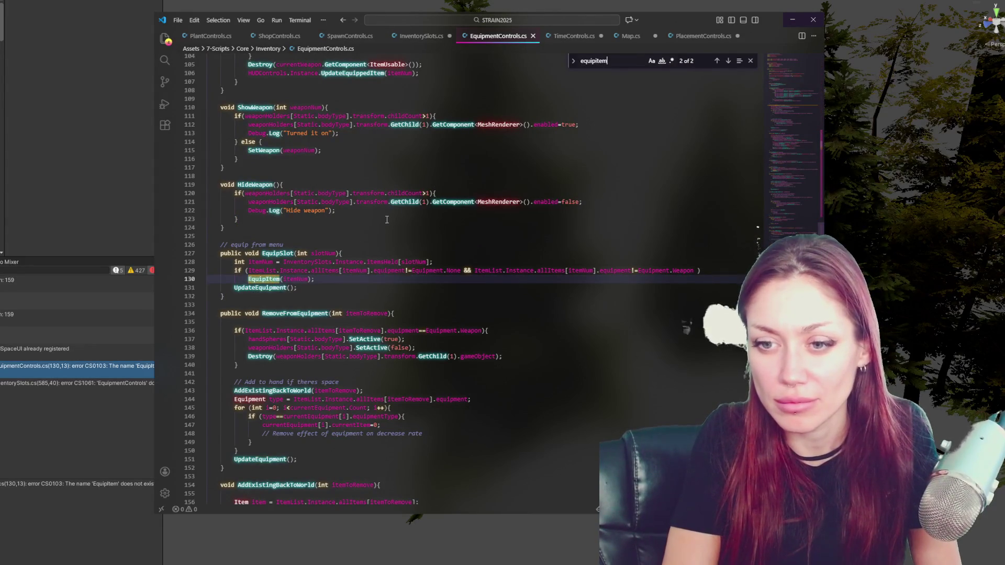
{"action": "left_click", "coordinate": [728, 60]}
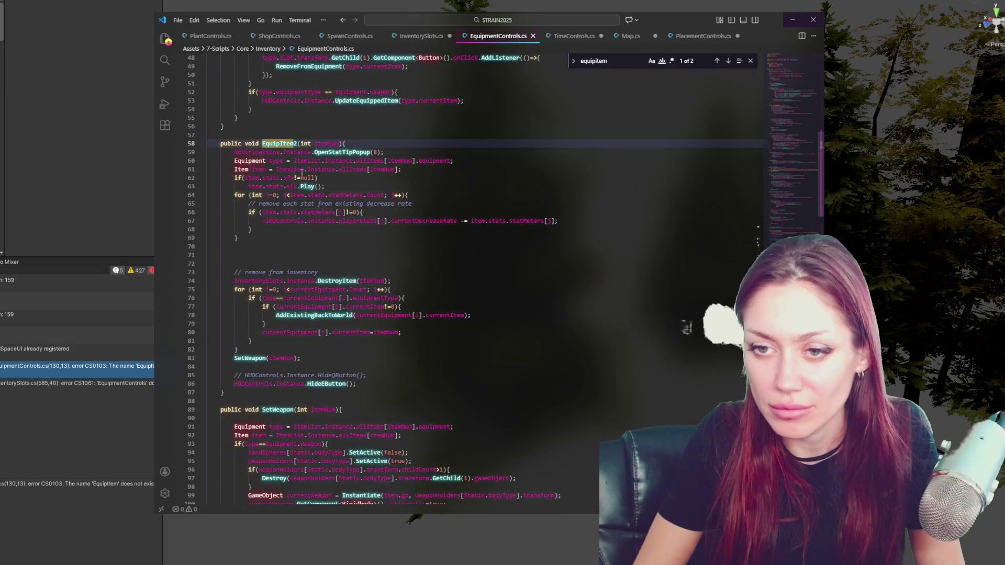
{"action": "scroll", "coordinate": [321, 175], "scroll_direction": "down", "scroll_amount": 1}
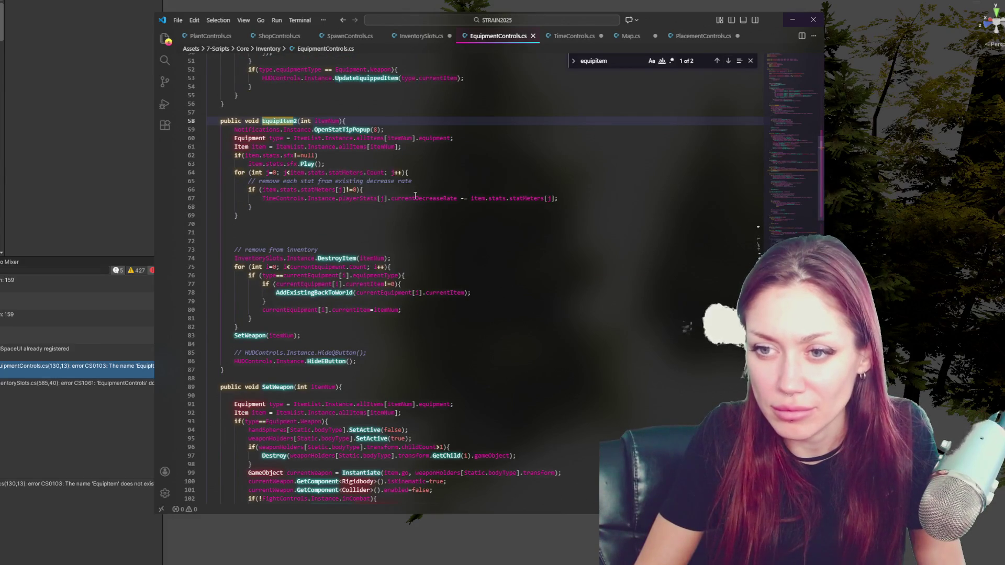
{"action": "scroll", "coordinate": [399, 194], "scroll_direction": "down", "scroll_amount": 3}
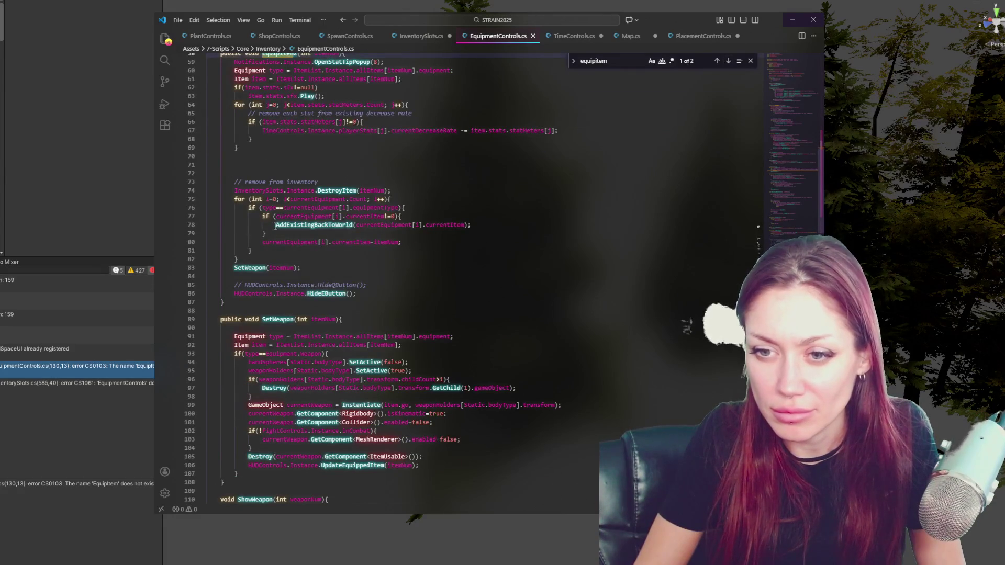
{"action": "left_click", "coordinate": [532, 35]}
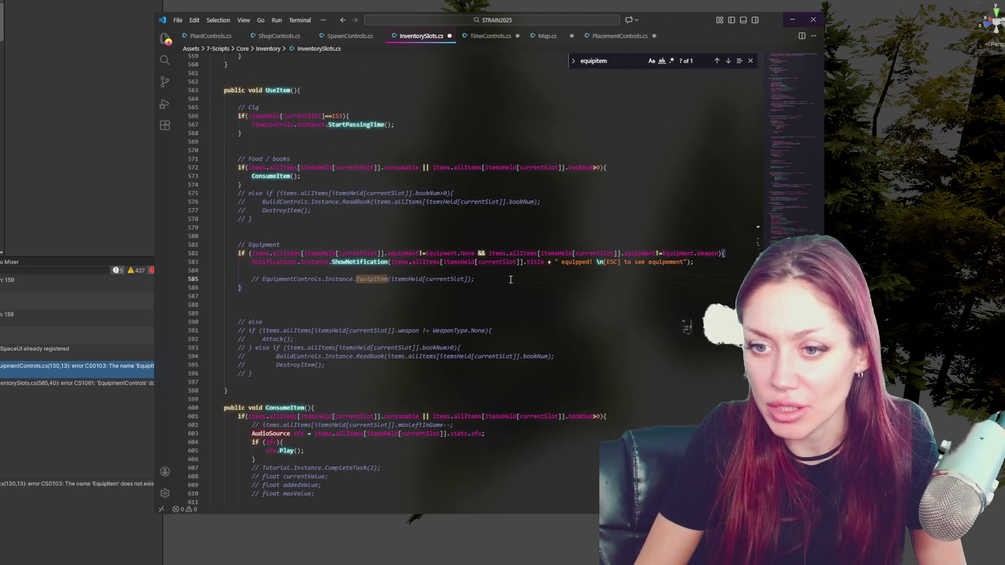
Duplicate the equip notification line and comment out the original
{"action": "left_click", "coordinate": [650, 265]}
{"action": "key", "text": "Down"}
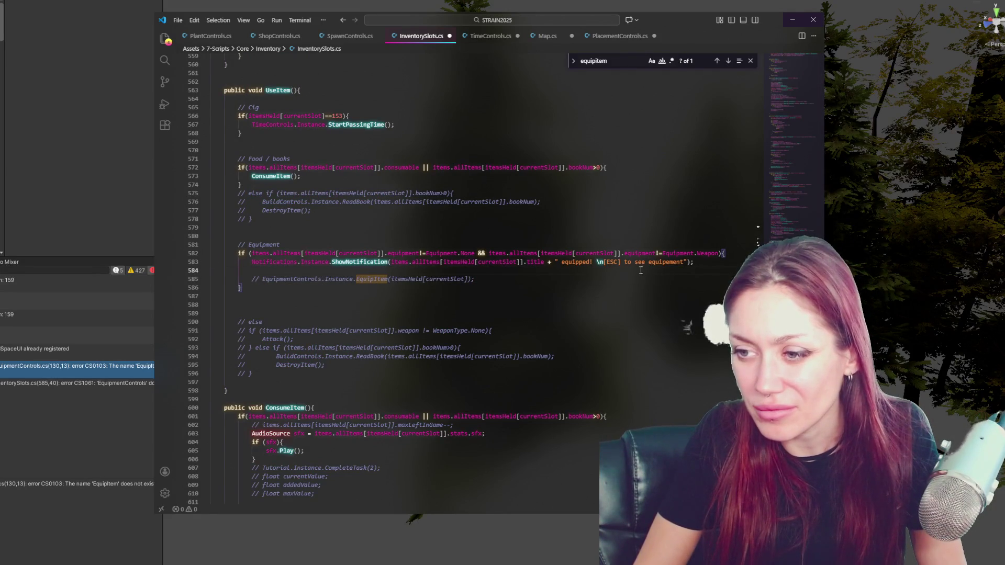
{"action": "left_click", "coordinate": [683, 261]}
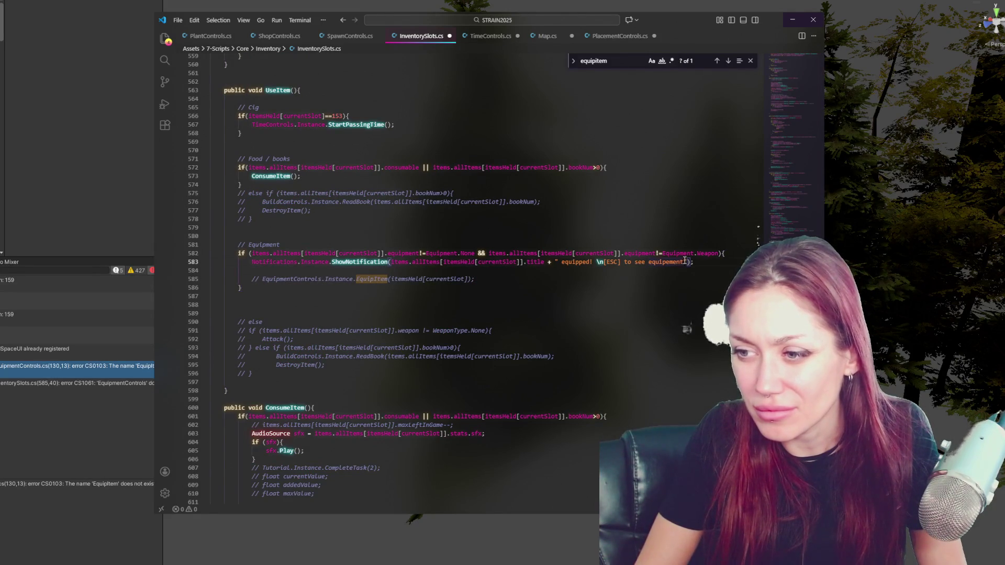
{"action": "left_click_drag", "start_coordinate": [706, 259], "coordinate": [740, 253]}
{"action": "key", "text": "ctrl+c"}
{"action": "key", "text": "Right"}
{"action": "key", "text": "ctrl+v"}
{"action": "key", "text": "Up"}
{"action": "key", "text": "ctrl+slash"}
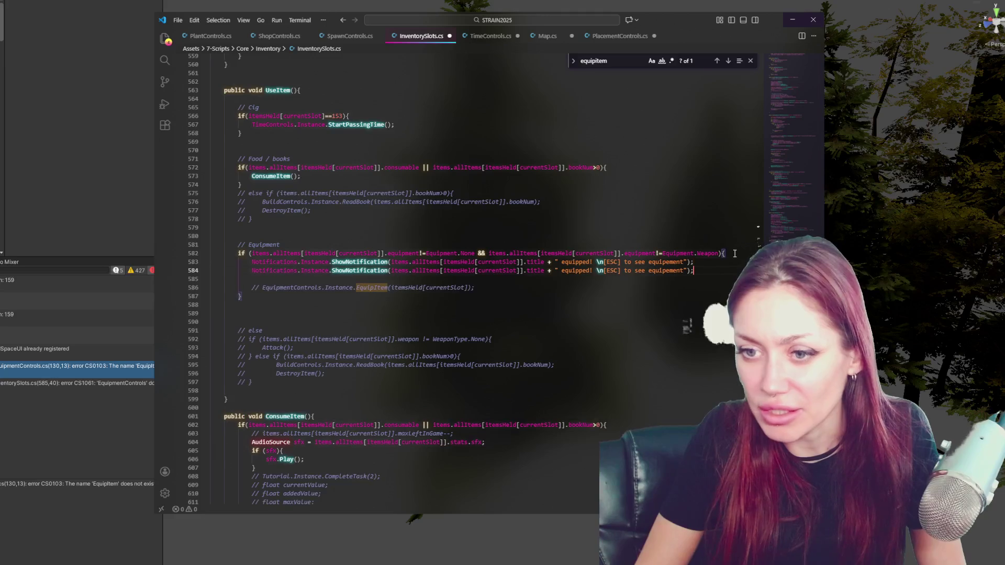
Change the copied message to 'Inventory space increased in menu.' and save InventorySlots.cs
{"action": "left_click_drag", "start_coordinate": [690, 270], "coordinate": [606, 270]}
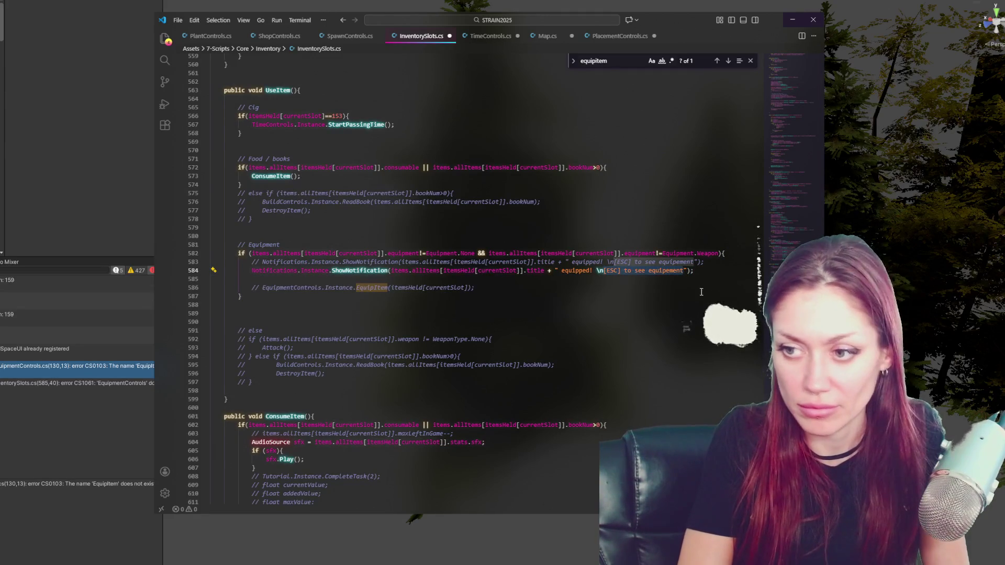
{"action": "key", "text": "BackSpace"}
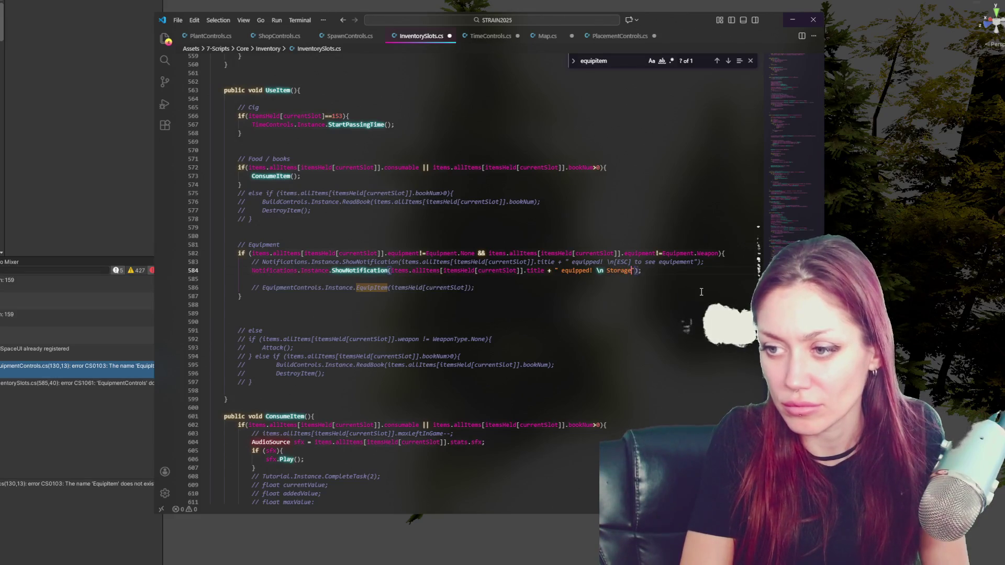
{"action": "type", "text": "reased."}
{"action": "key", "text": "ctrl+s"}
{"action": "double_click", "coordinate": [617, 269]}
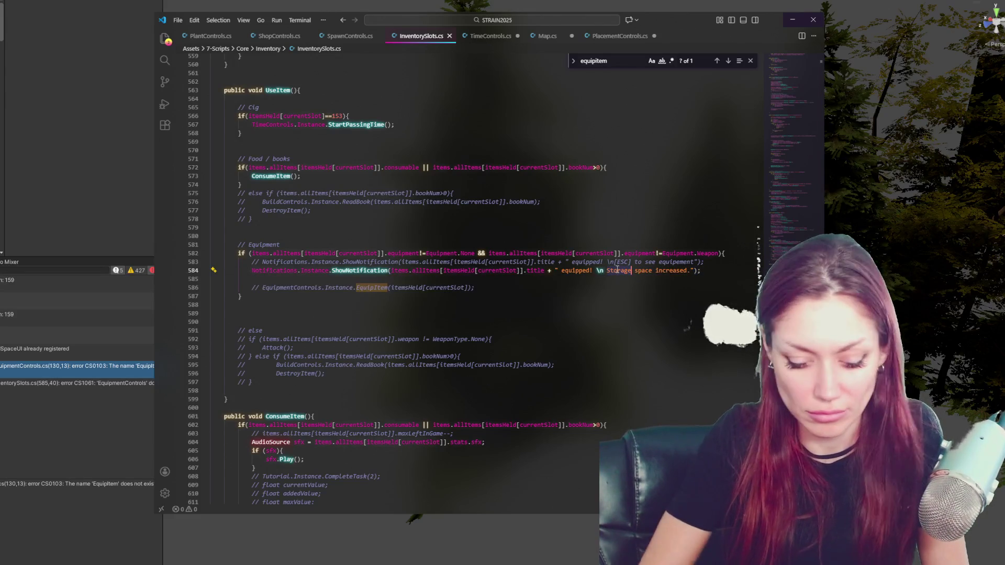
{"action": "type", "text": "Inventory"}
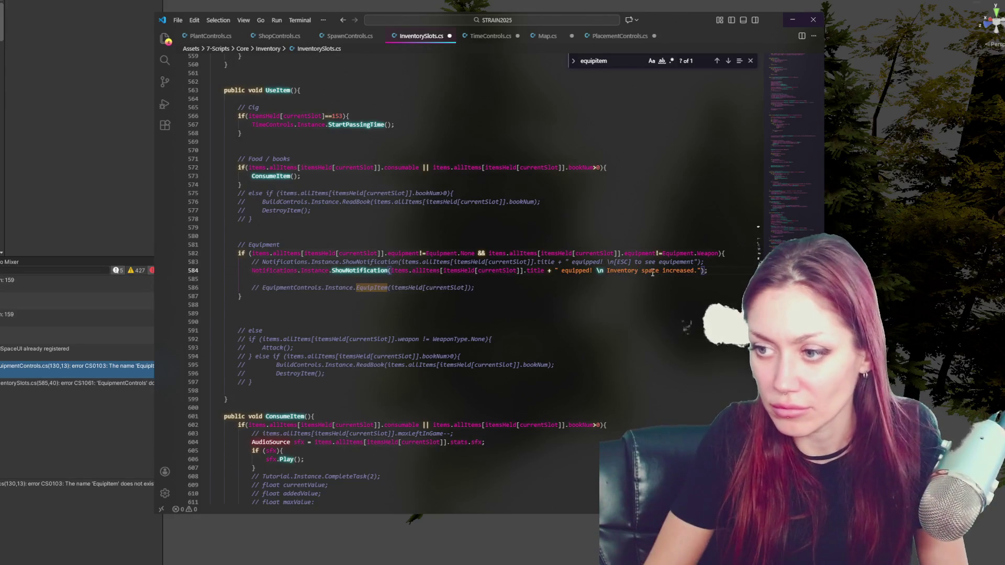
{"action": "left_click", "coordinate": [694, 271]}
{"action": "type", "text": "in menu."}
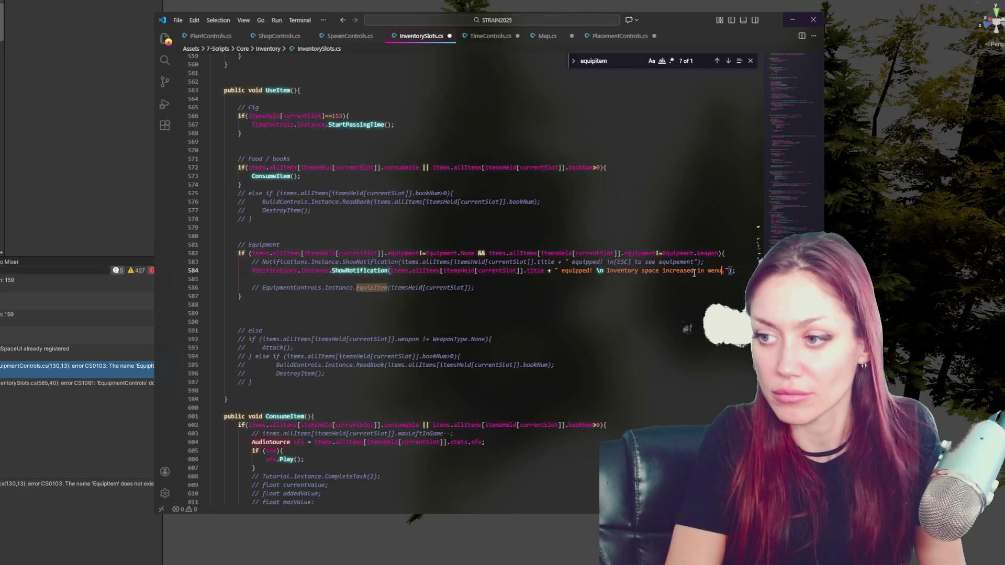
{"action": "key", "text": "ctrl+s"}
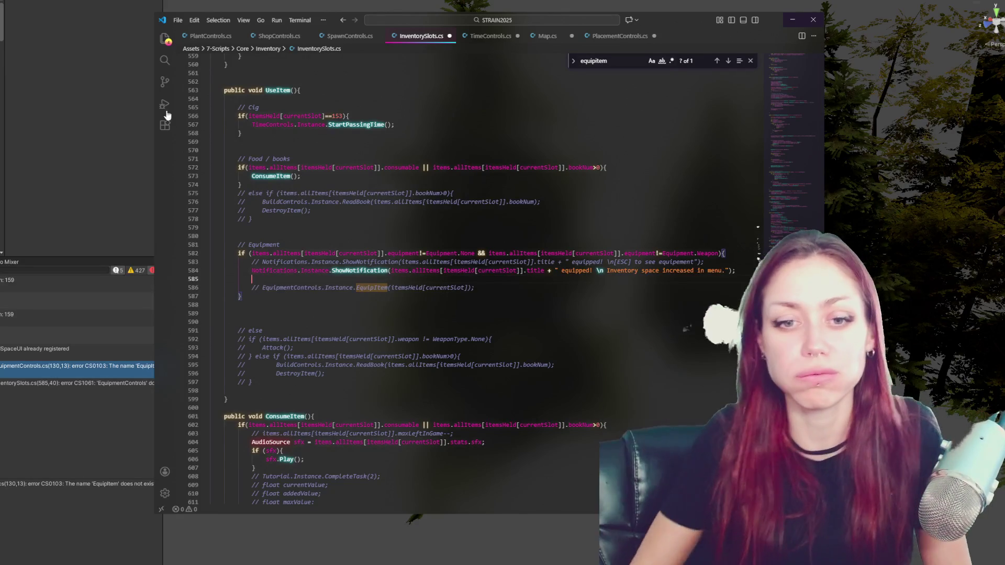
Search Unity's Project panel for 'gameover' and open GameOver.cs
{"action": "left_click", "coordinate": [33, 276]}
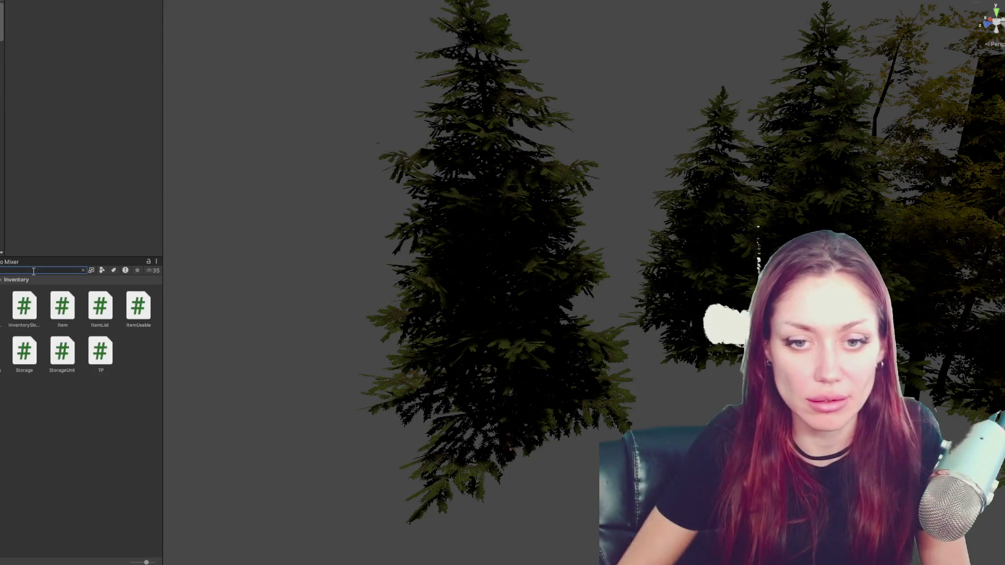
{"action": "type", "text": "Inventorygameover"}
{"action": "double_click", "coordinate": [61, 306]}
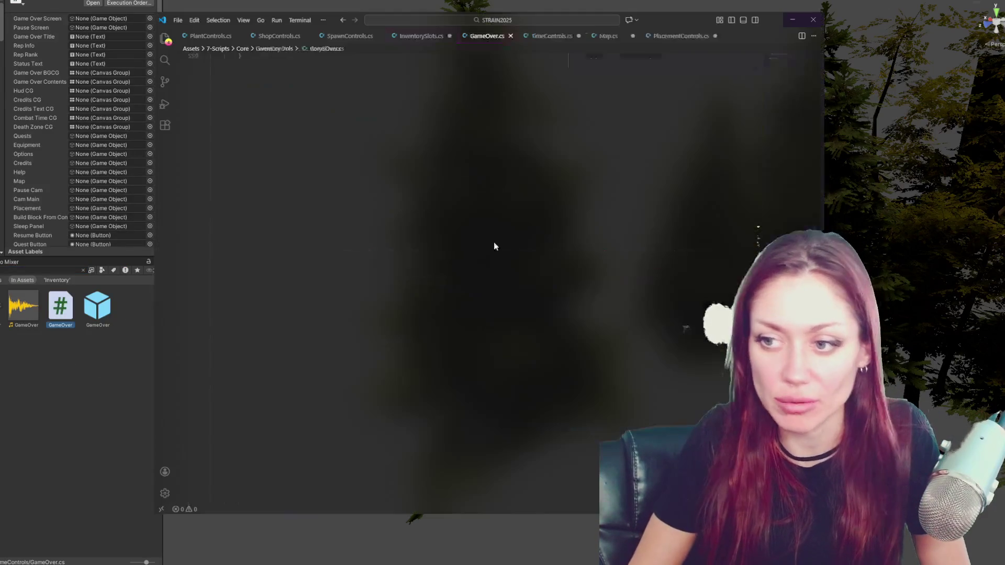
Search GameOver.cs for 'inventory' and step through matches to line 603's ShowInventory call
{"action": "scroll", "coordinate": [484, 240], "scroll_direction": "down", "scroll_amount": 20}
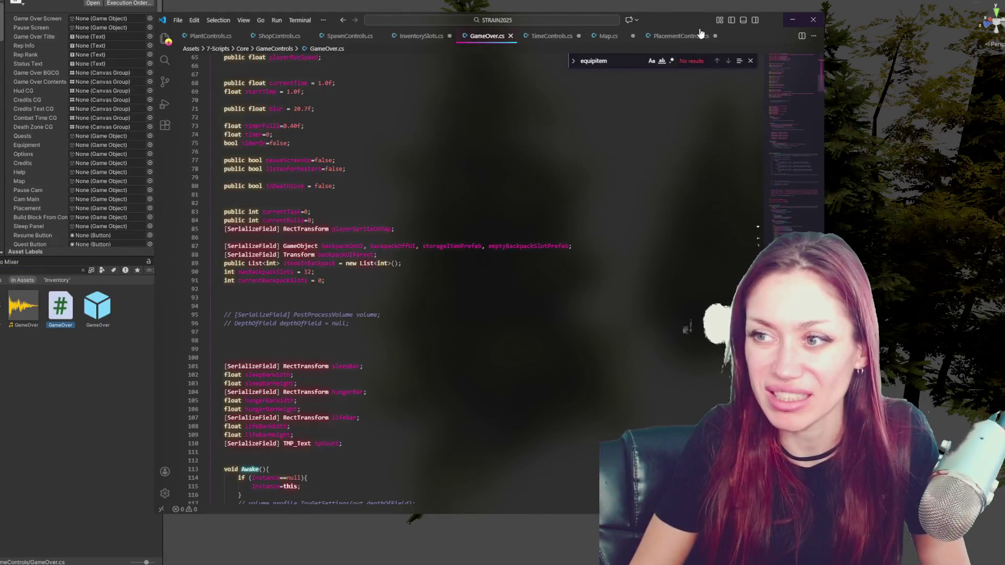
{"action": "left_click", "coordinate": [753, 62]}
{"action": "scroll", "coordinate": [597, 153], "scroll_direction": "down", "scroll_amount": 5}
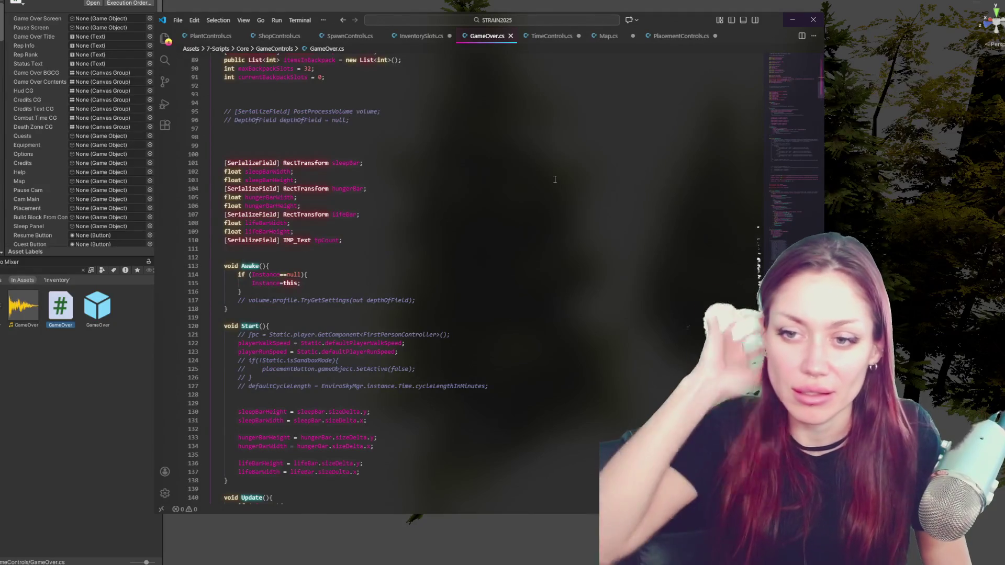
{"action": "left_click", "coordinate": [475, 184]}
{"action": "key", "text": "ctrl+f"}
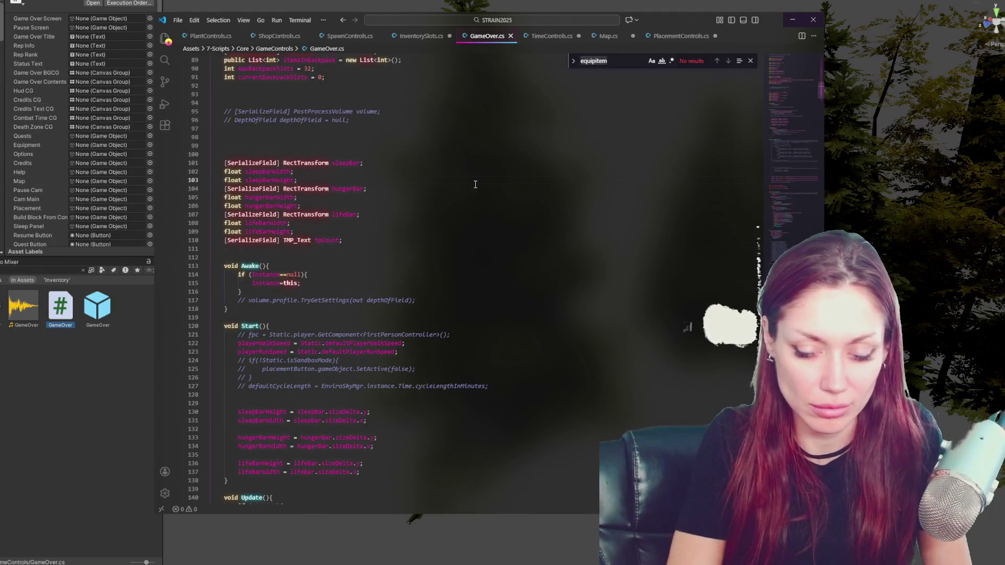
{"action": "type", "text": "invent"}
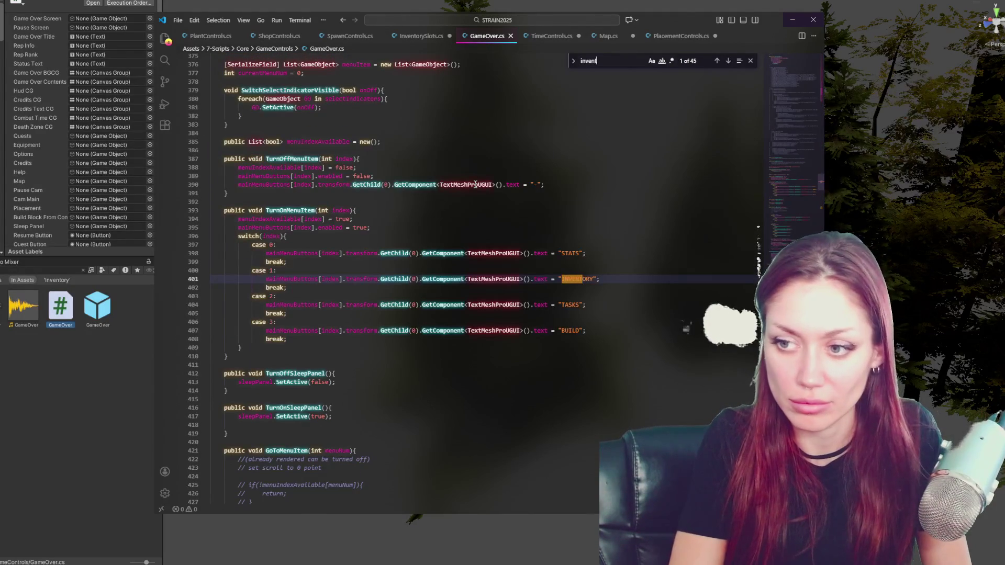
{"action": "type", "text": "ory"}
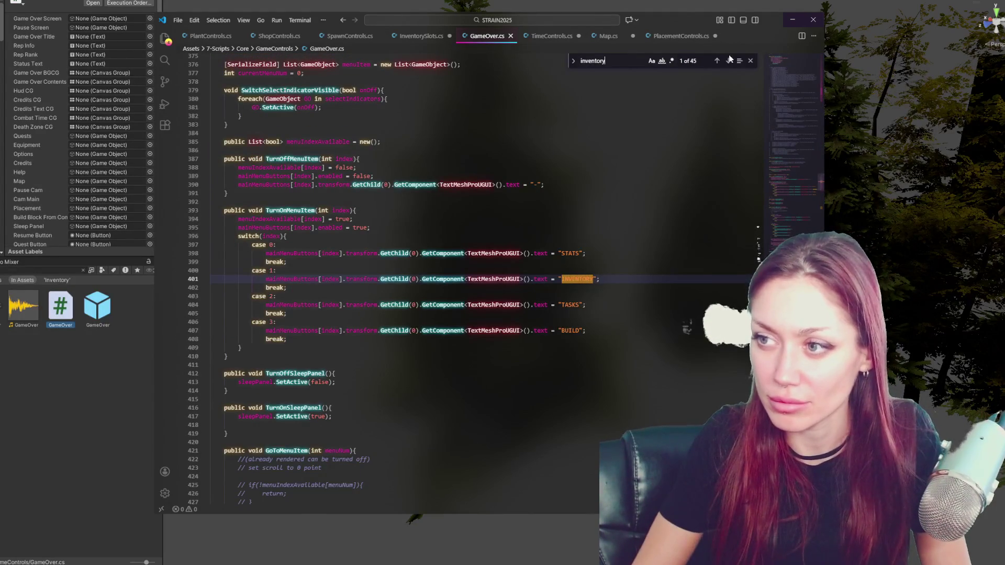
{"action": "left_click", "coordinate": [726, 61]}
{"action": "left_click", "coordinate": [726, 61]}
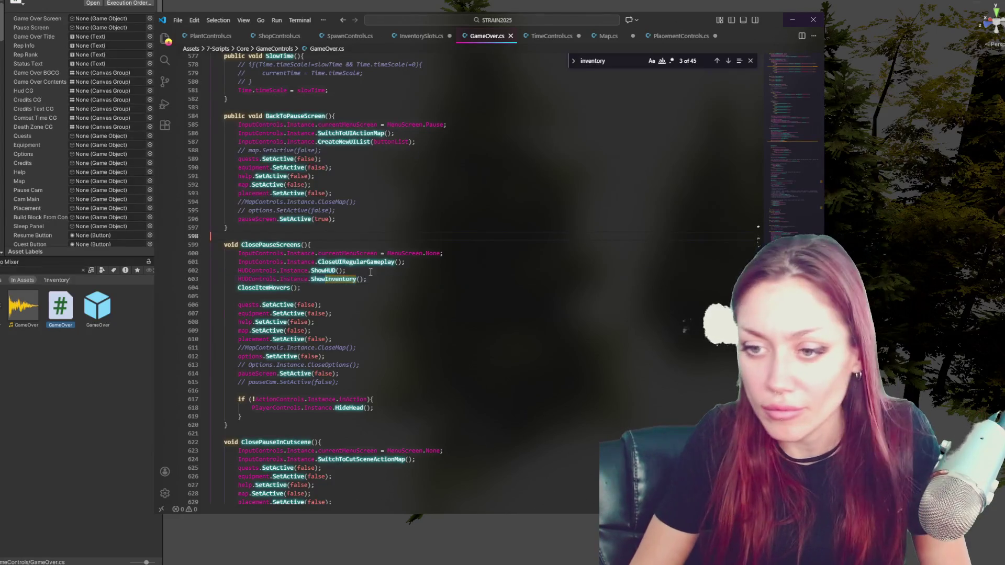
Step through the 'inventory' matches in GameOver.cs to match 6 of 45
{"action": "scroll", "coordinate": [408, 225], "scroll_direction": "down", "scroll_amount": 4}
{"action": "left_click", "coordinate": [486, 177]}
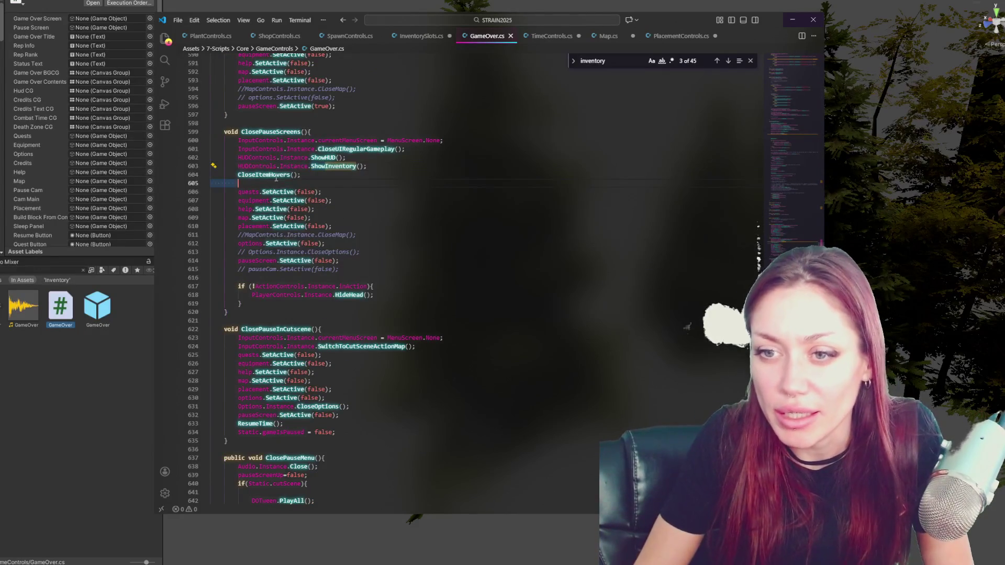
{"action": "left_click", "coordinate": [727, 60]}
{"action": "left_click", "coordinate": [727, 61]}
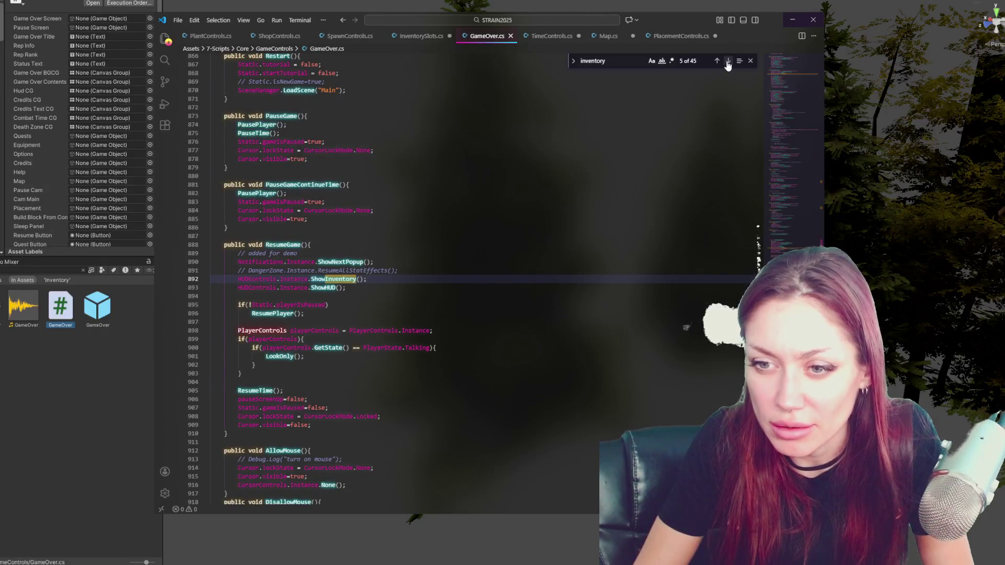
{"action": "left_click", "coordinate": [728, 60]}
{"action": "scroll", "coordinate": [408, 277], "scroll_direction": "down", "scroll_amount": 9}
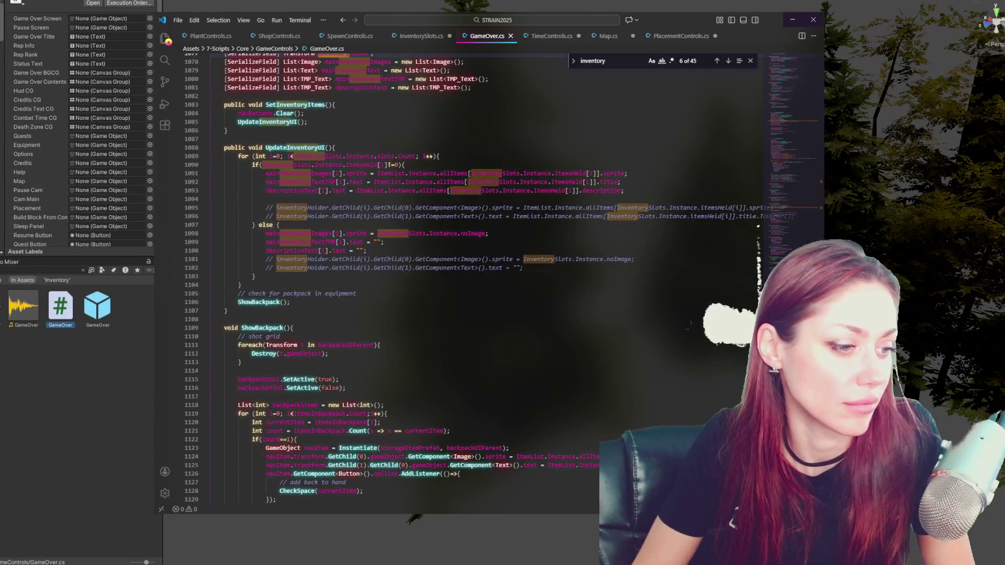
Inspect the UpdateInventoryUI loop and highlight uses of backpackUIParent and backpackItems
{"action": "left_click", "coordinate": [731, 520]}
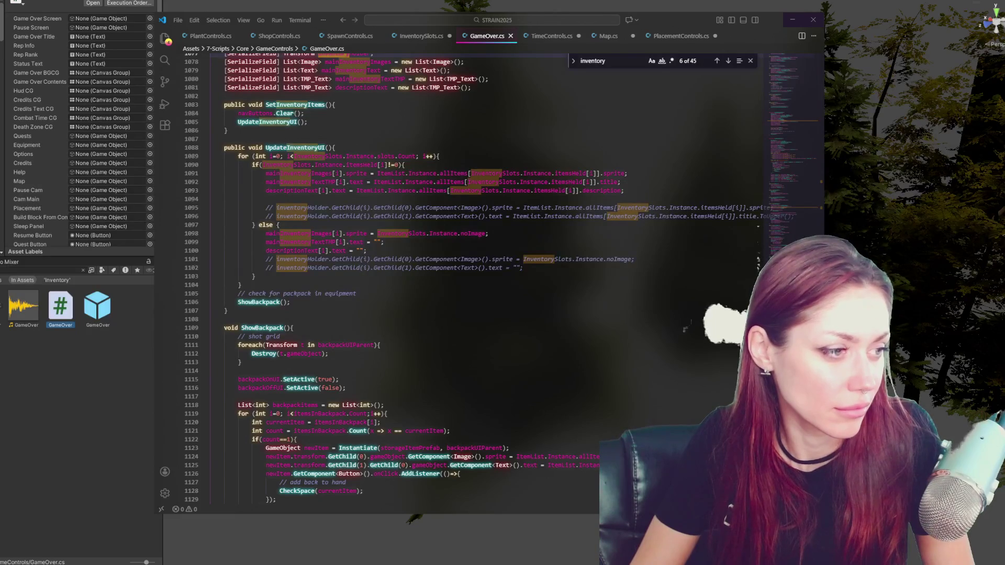
{"action": "scroll", "coordinate": [366, 72], "scroll_direction": "down", "scroll_amount": 1}
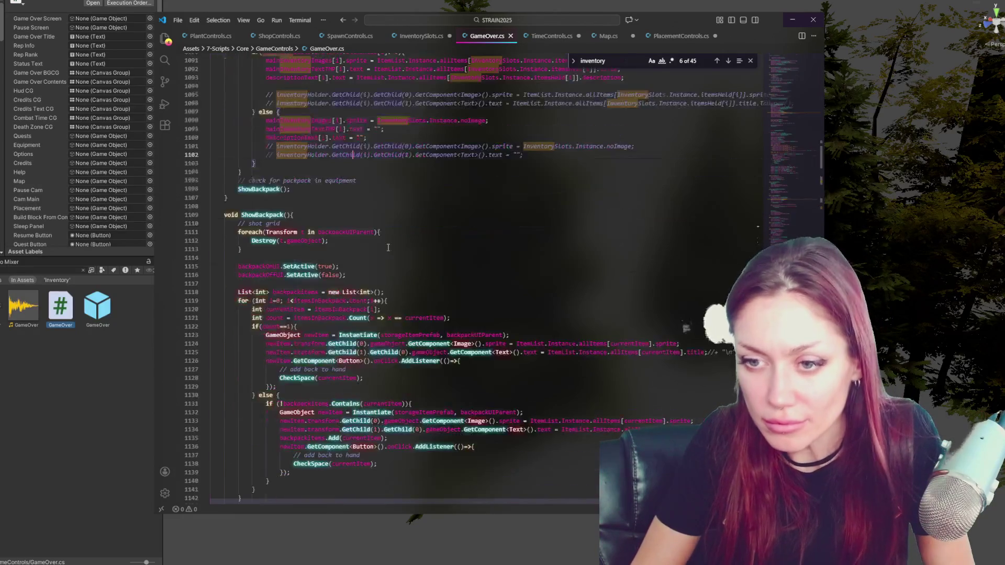
{"action": "left_click", "coordinate": [360, 185]}
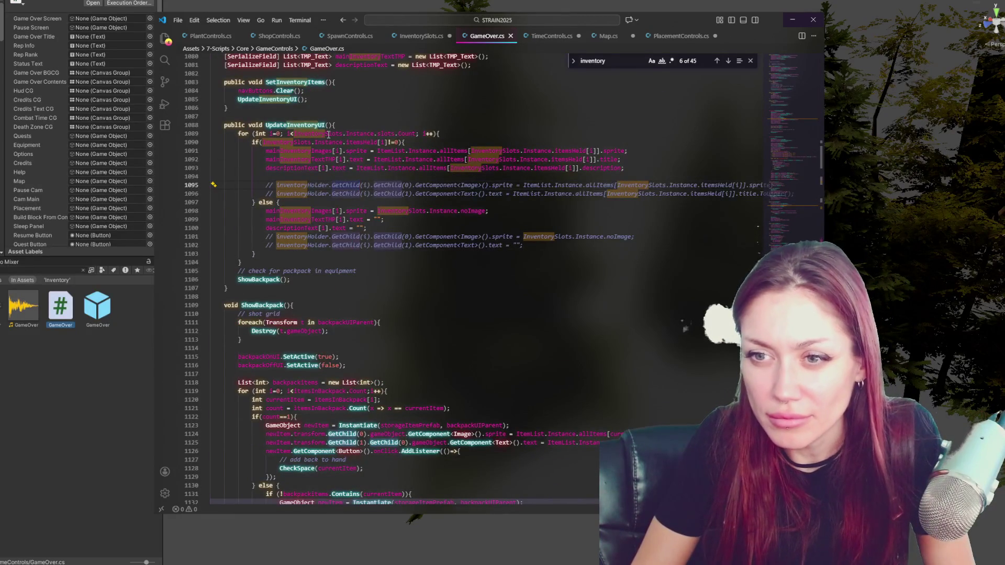
{"action": "double_click", "coordinate": [318, 322]}
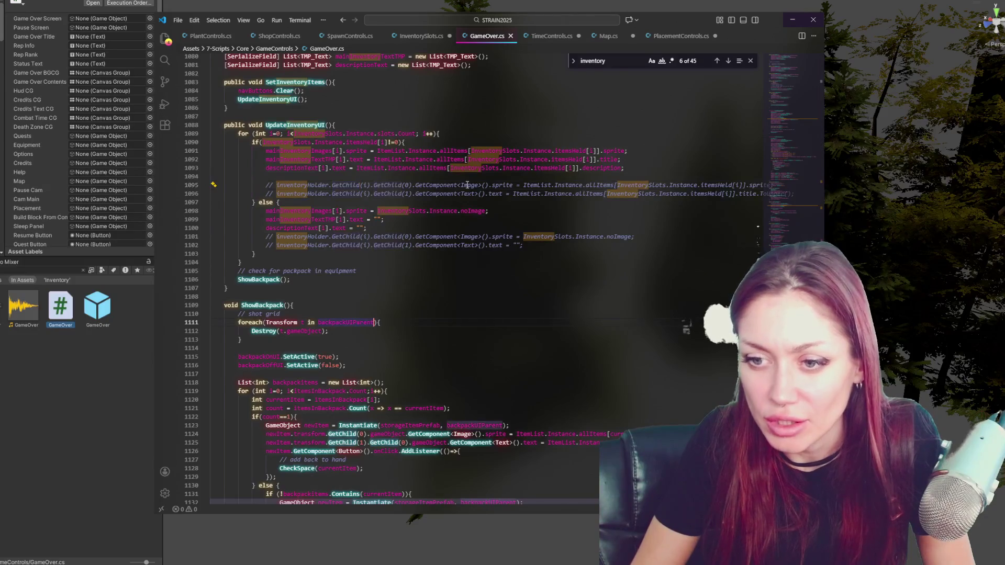
{"action": "scroll", "coordinate": [233, 179], "scroll_direction": "down", "scroll_amount": 4}
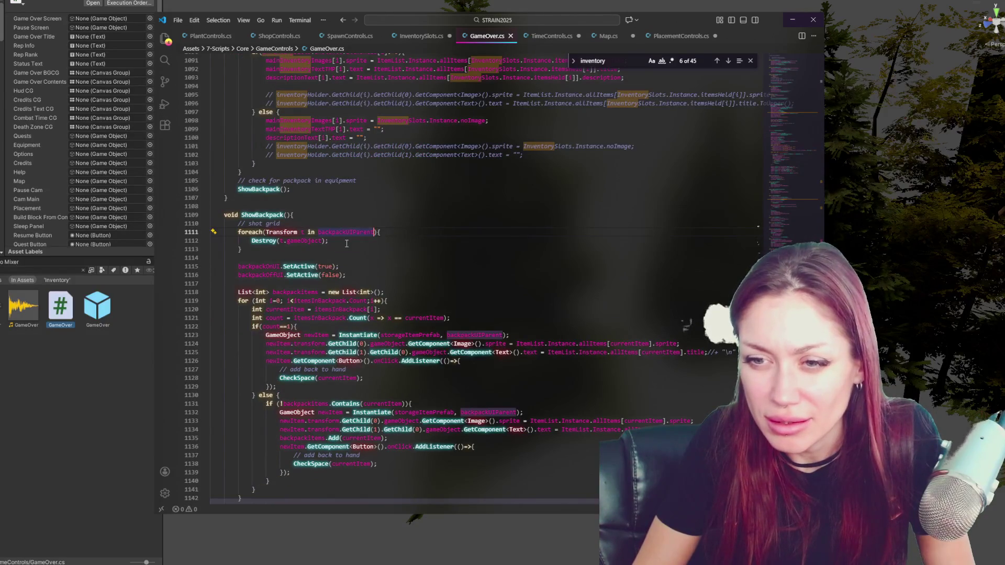
{"action": "scroll", "coordinate": [340, 247], "scroll_direction": "down", "scroll_amount": 3}
{"action": "left_click", "coordinate": [492, 216]}
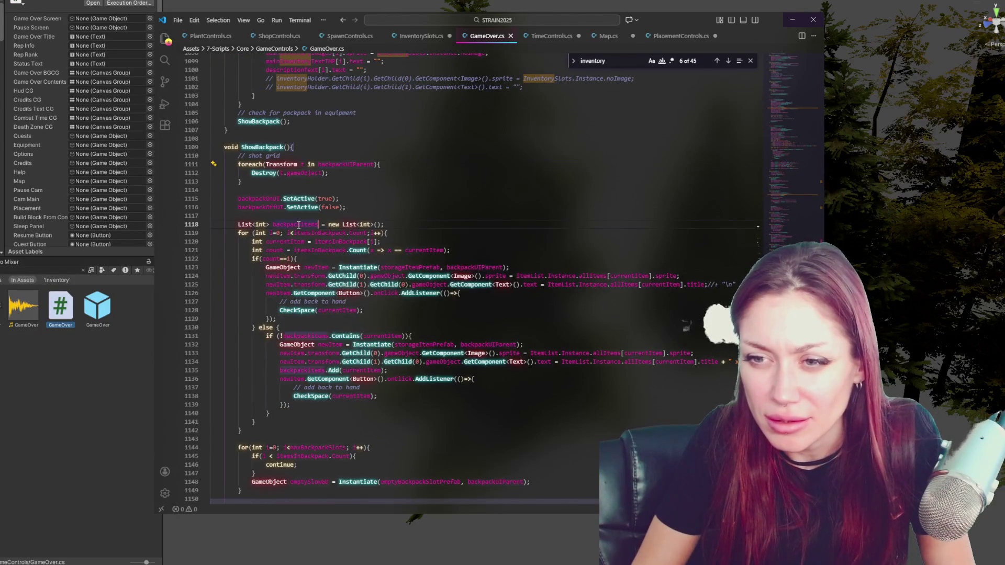
In ShowBackpack's empty-slot loop, highlight itemsInBackpack and select maxBackpackSlots
{"action": "scroll", "coordinate": [492, 216], "scroll_direction": "down", "scroll_amount": 3}
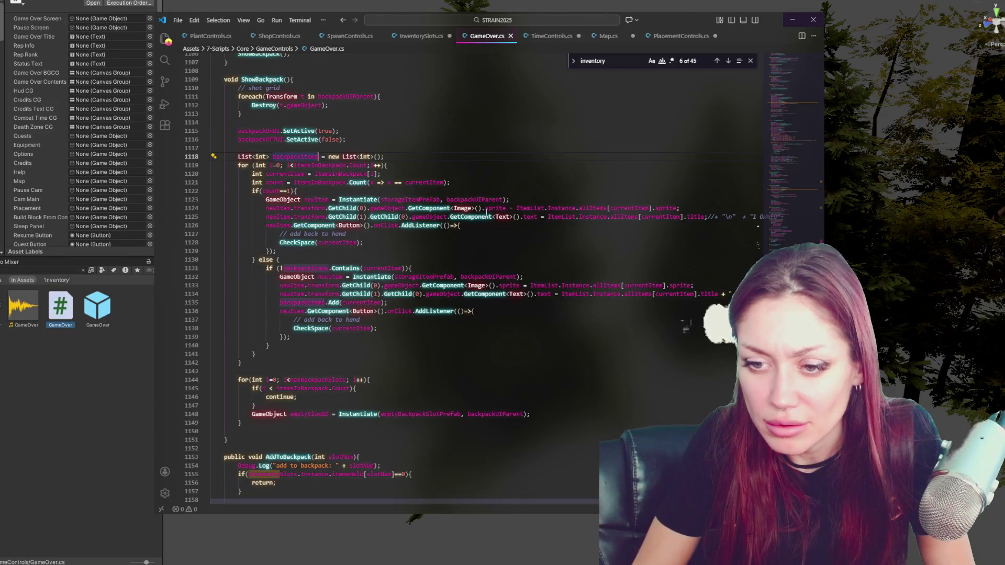
{"action": "scroll", "coordinate": [487, 212], "scroll_direction": "down", "scroll_amount": 2}
{"action": "scroll", "coordinate": [461, 217], "scroll_direction": "down", "scroll_amount": 1}
{"action": "left_click", "coordinate": [345, 312]}
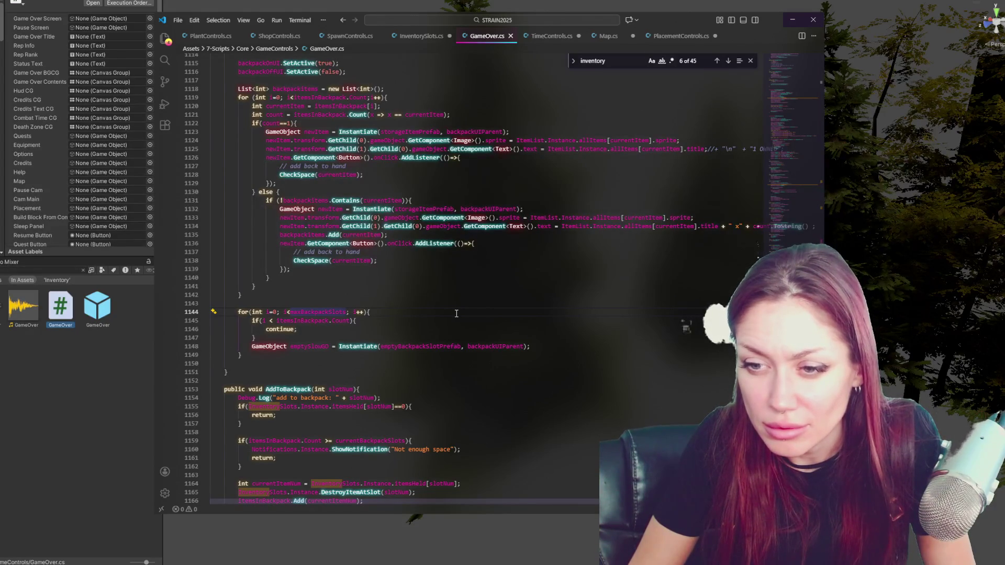
{"action": "left_click", "coordinate": [328, 321]}
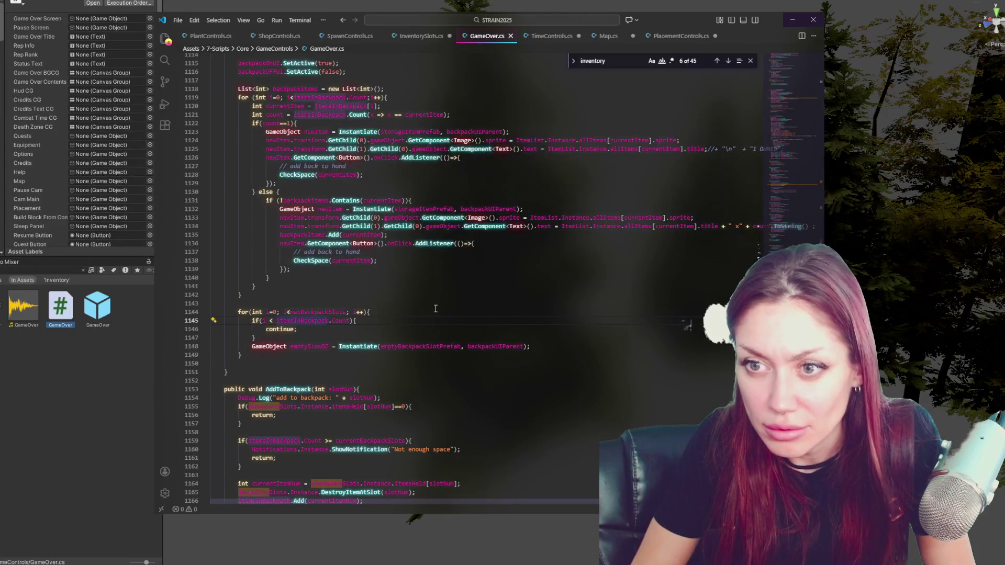
{"action": "scroll", "coordinate": [435, 309], "scroll_direction": "up", "scroll_amount": 2}
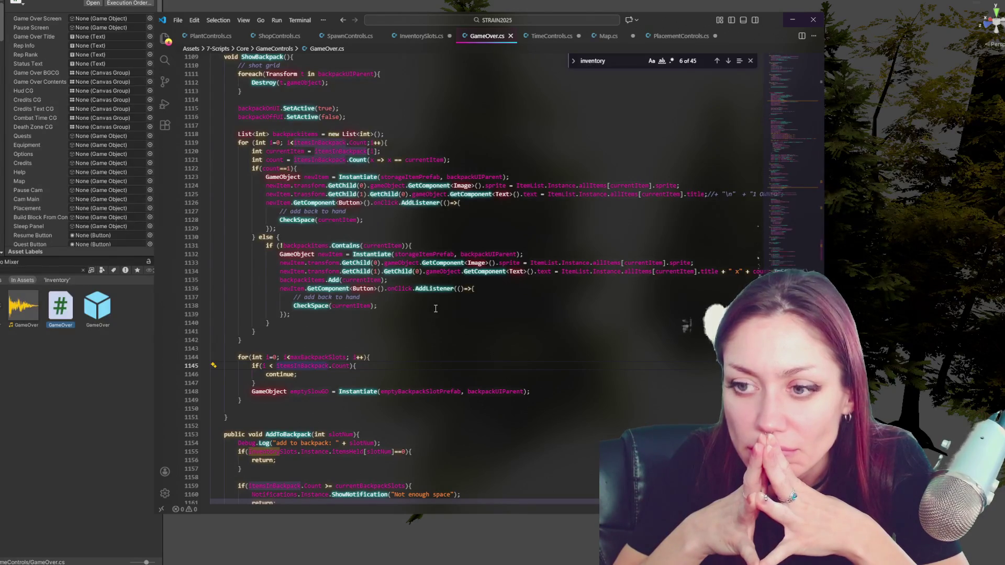
{"action": "double_click", "coordinate": [329, 357]}
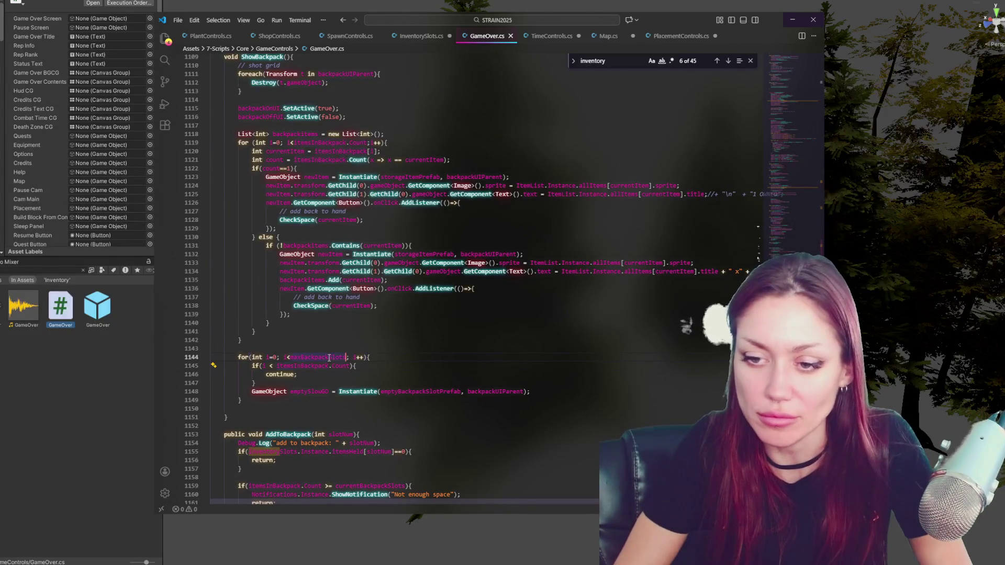
Find the maxBackpackSlots declaration and the currentBackpackSlots use in AddToBackpack
{"action": "key", "text": "ctrl+f"}
{"action": "left_click", "coordinate": [716, 61]}
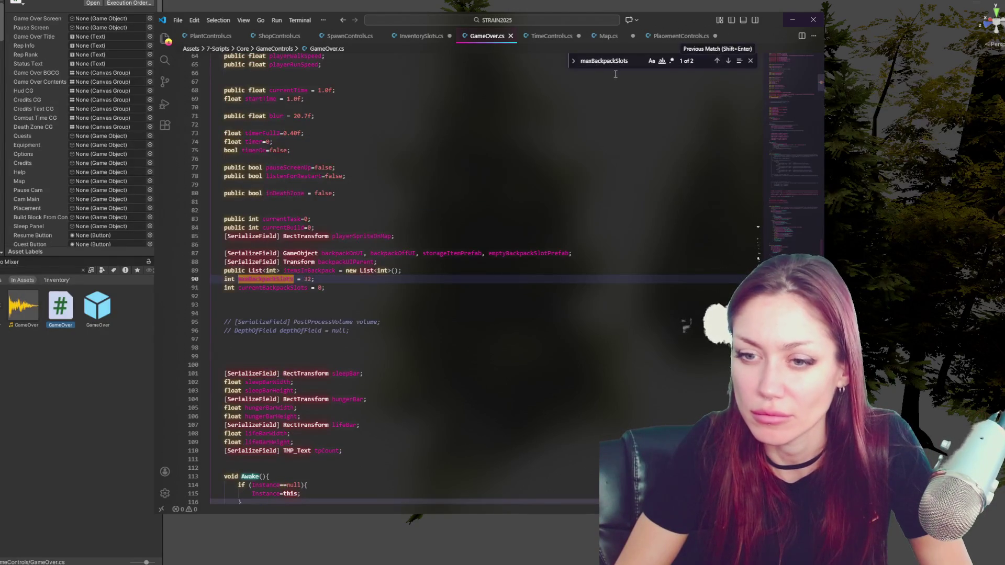
{"action": "double_click", "coordinate": [272, 288]}
{"action": "key", "text": "ctrl+f"}
{"action": "left_click", "coordinate": [728, 61]}
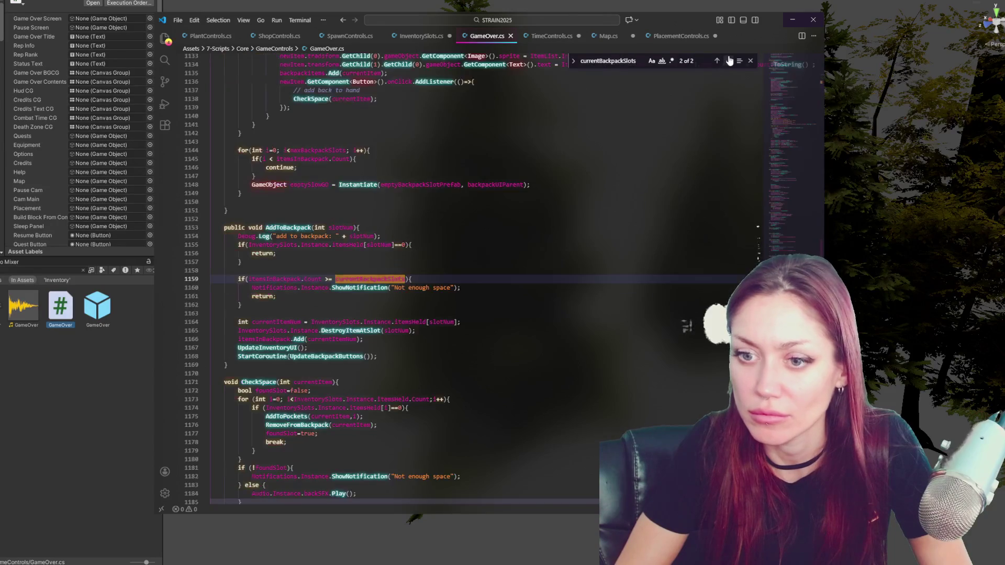
{"action": "left_click", "coordinate": [449, 303]}
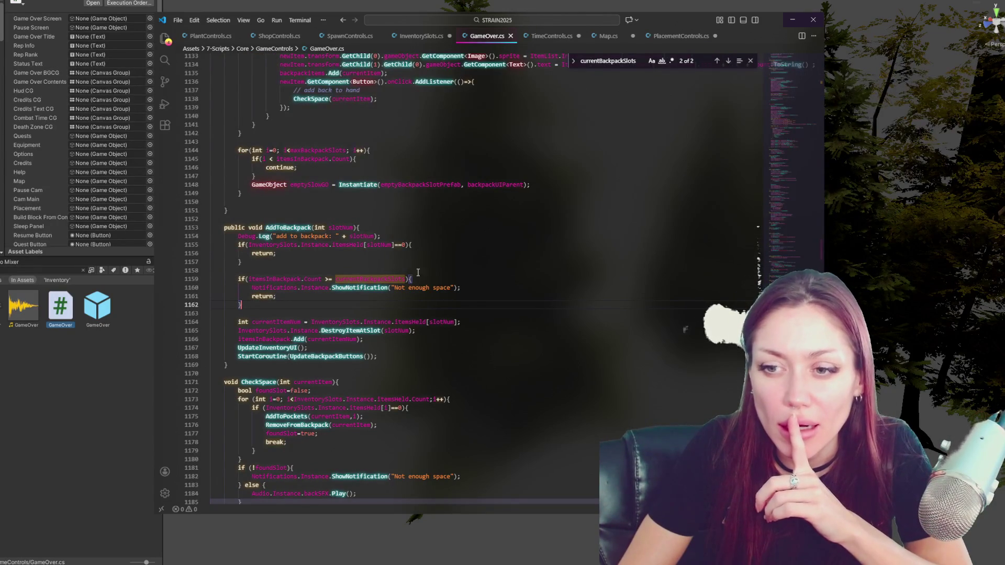
Review the itemsInBackpack check on line 1145, then duplicate that line with Shift+Alt+Down
{"action": "left_click", "coordinate": [394, 160]}
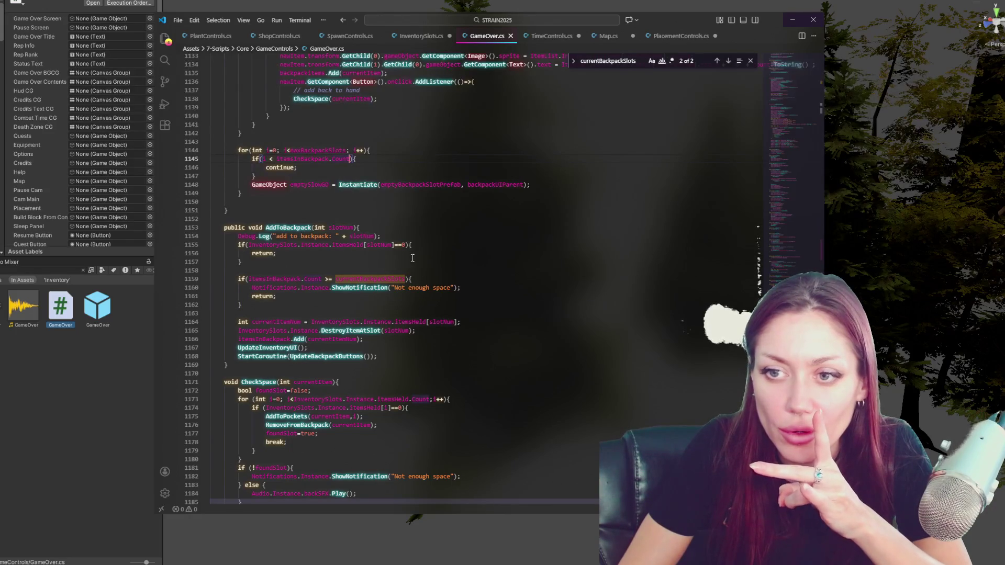
{"action": "left_click", "coordinate": [304, 159]}
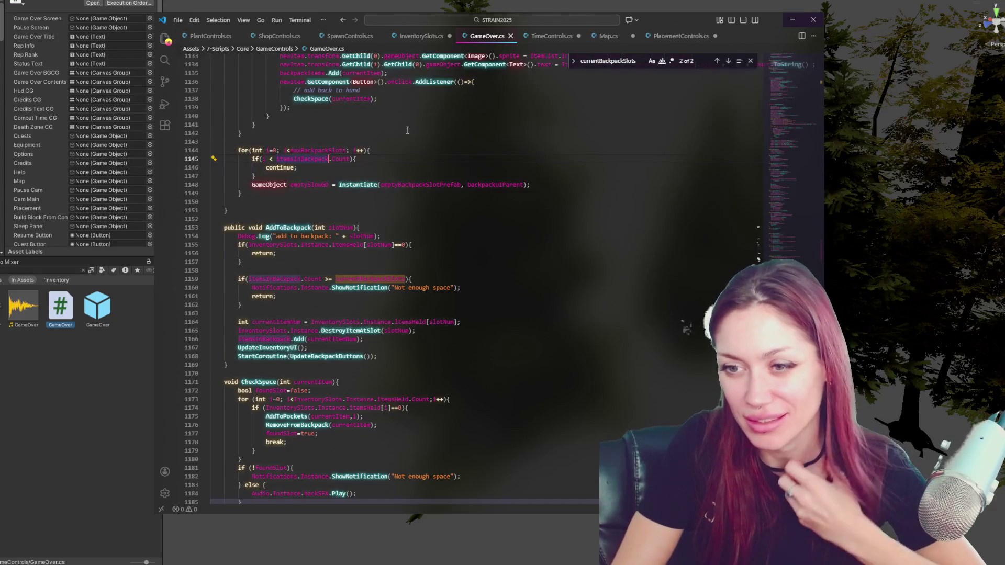
{"action": "left_click", "coordinate": [394, 313]}
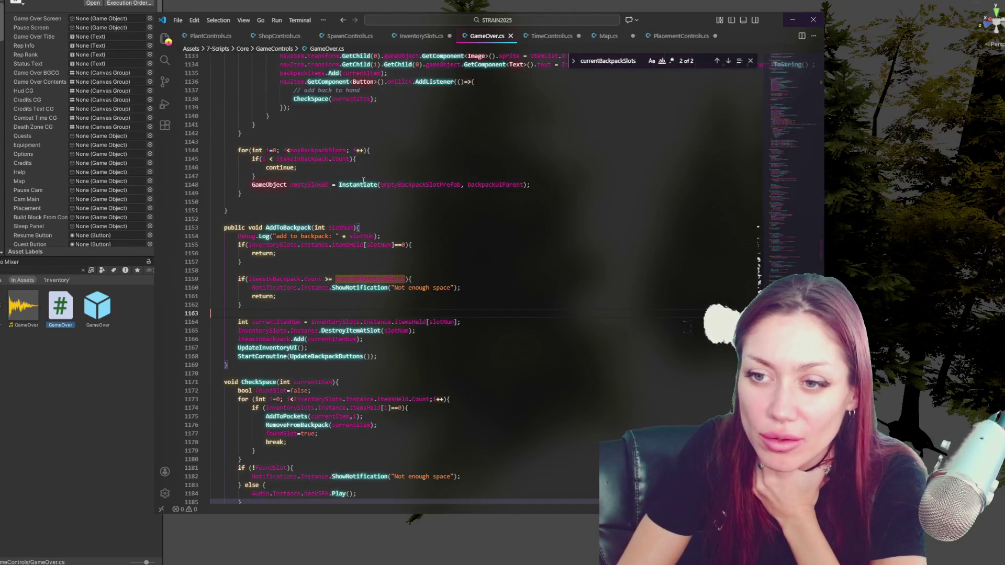
{"action": "double_click", "coordinate": [425, 185]}
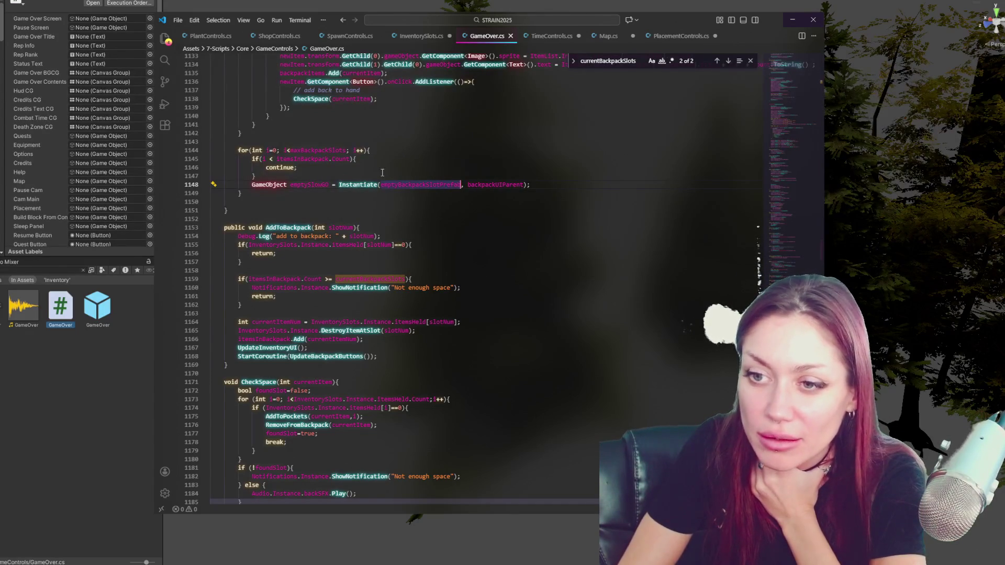
{"action": "left_click", "coordinate": [322, 175]}
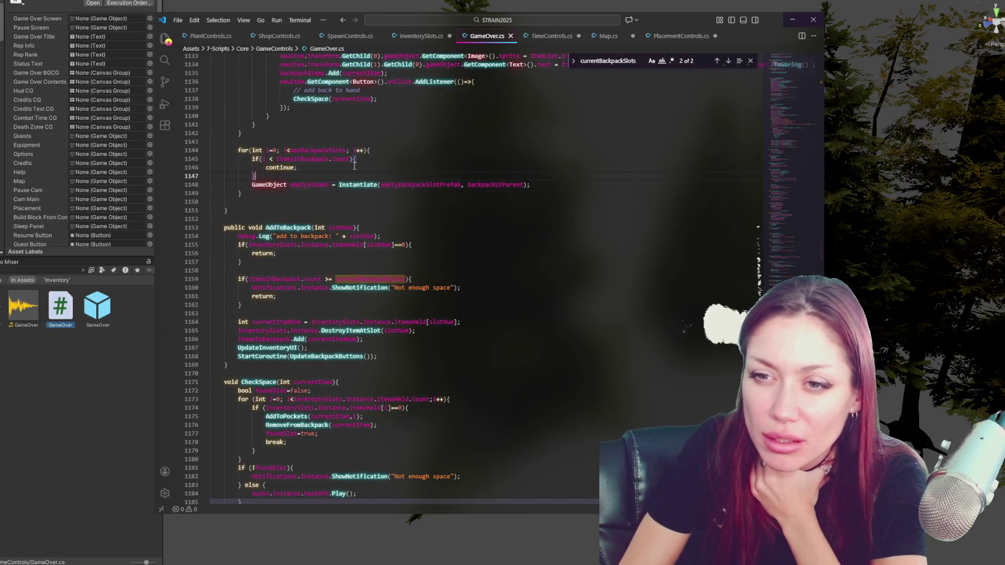
{"action": "left_click", "coordinate": [329, 159]}
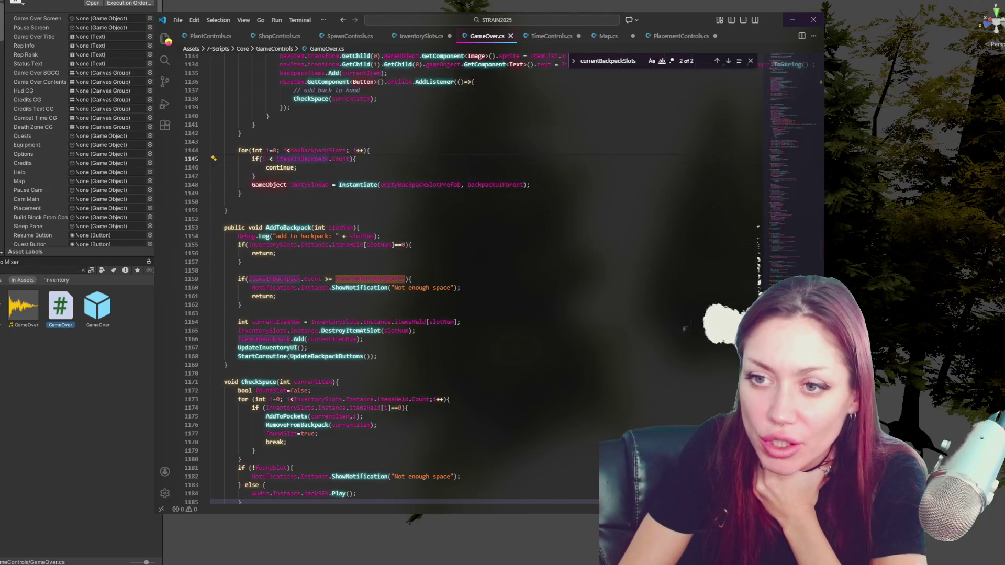
{"action": "left_click", "coordinate": [391, 156]}
{"action": "key", "text": "shift+alt+Down"}
Make the copied check use currentBackpackSlots and comment out the original itemsInBackpack check
{"action": "double_click", "coordinate": [308, 168]}
{"action": "type", "text": "currentBackpackSlots"}
{"action": "left_click", "coordinate": [353, 160]}
{"action": "key", "text": "ctrl+slash"}
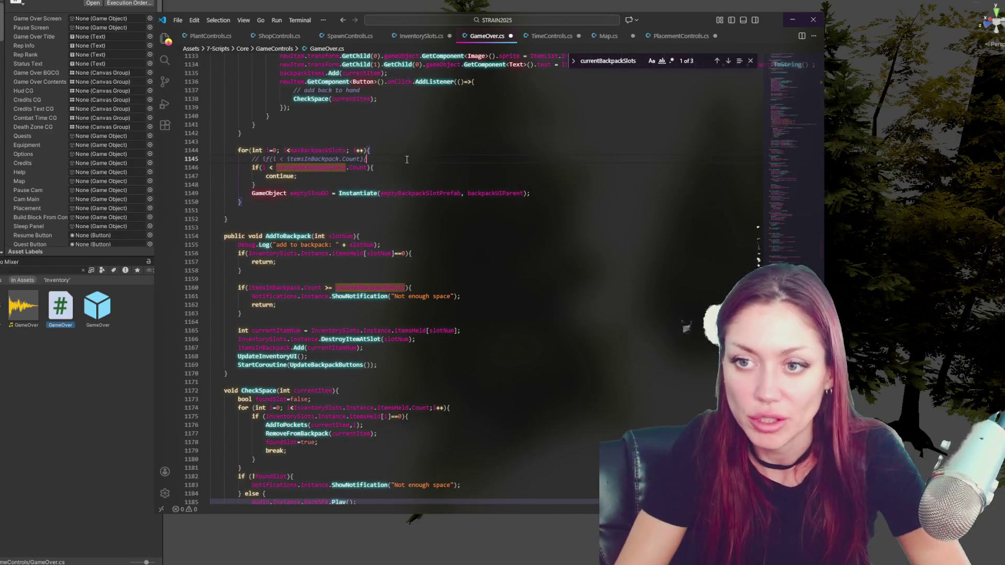
{"action": "left_click", "coordinate": [306, 178]}
{"action": "left_click", "coordinate": [346, 167]}
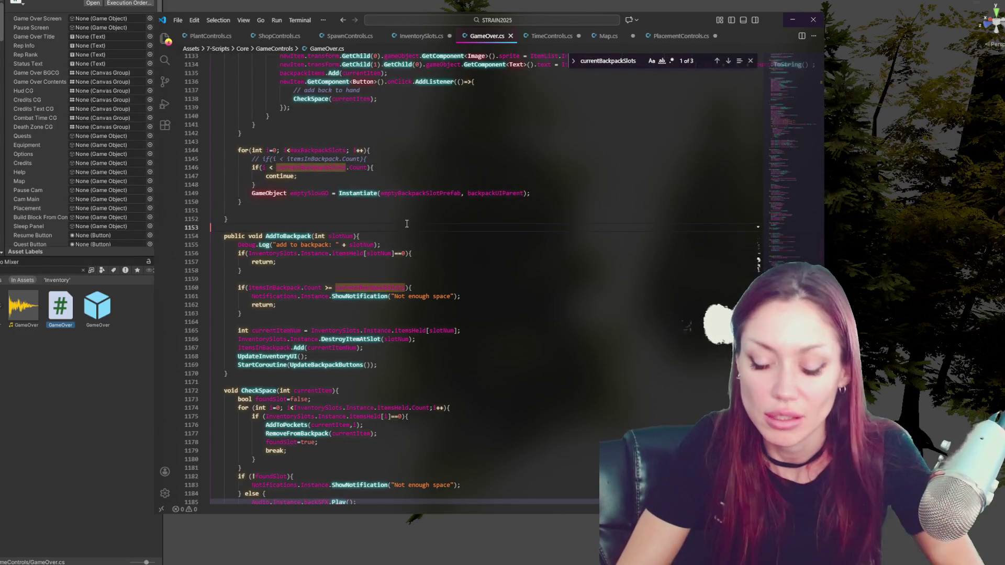
Add a public void IncreaseBackpackSpace(int spaceIncrease) method above AddToBackpack
{"action": "left_click", "coordinate": [427, 228]}
{"action": "key", "text": "Return"}
{"action": "type", "text": "public void"}
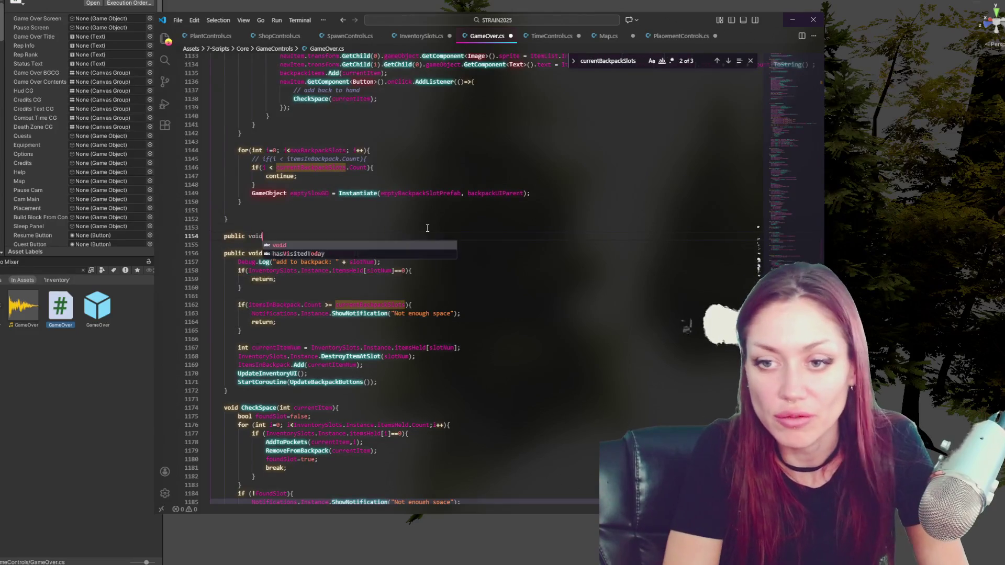
{"action": "type", "text": " IncreaseBacka"}
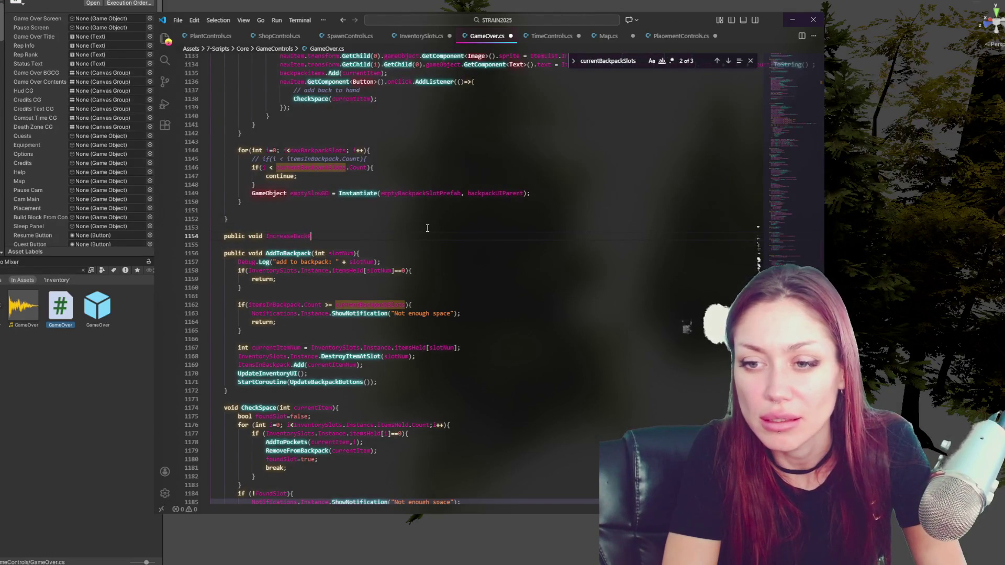
{"action": "type", "text": "ackSpace "}
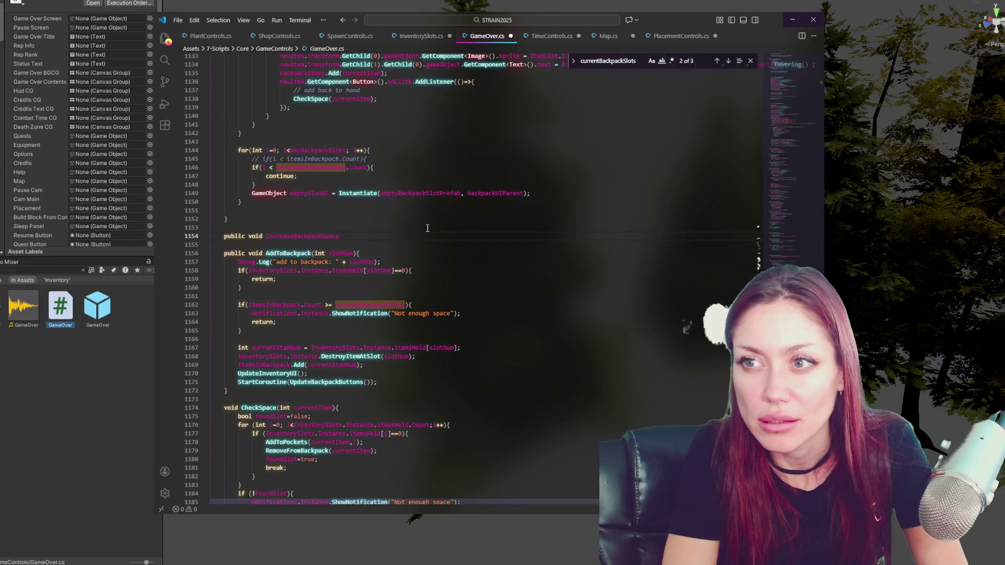
{"action": "type", "text": "(){"}
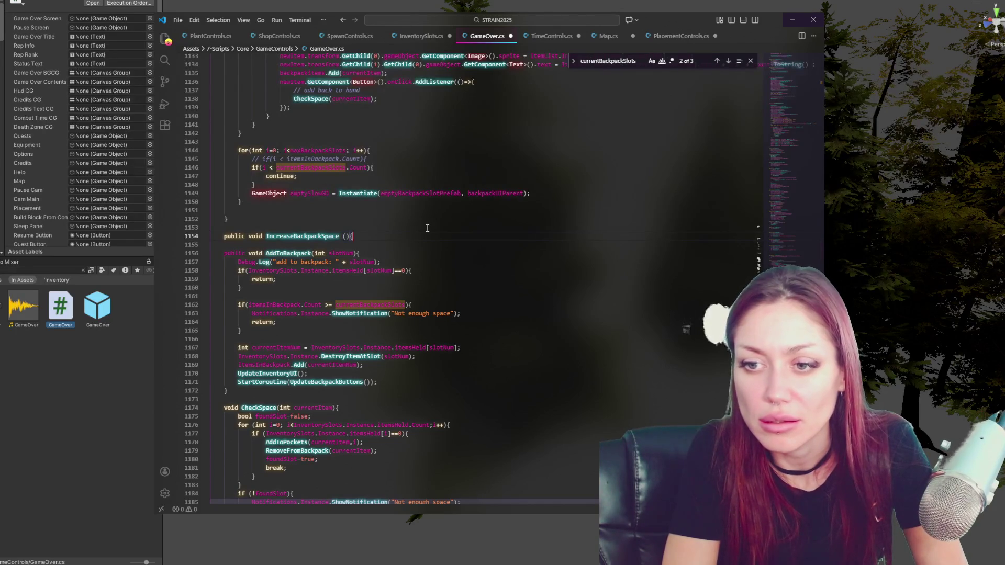
{"action": "key", "text": "Return"}
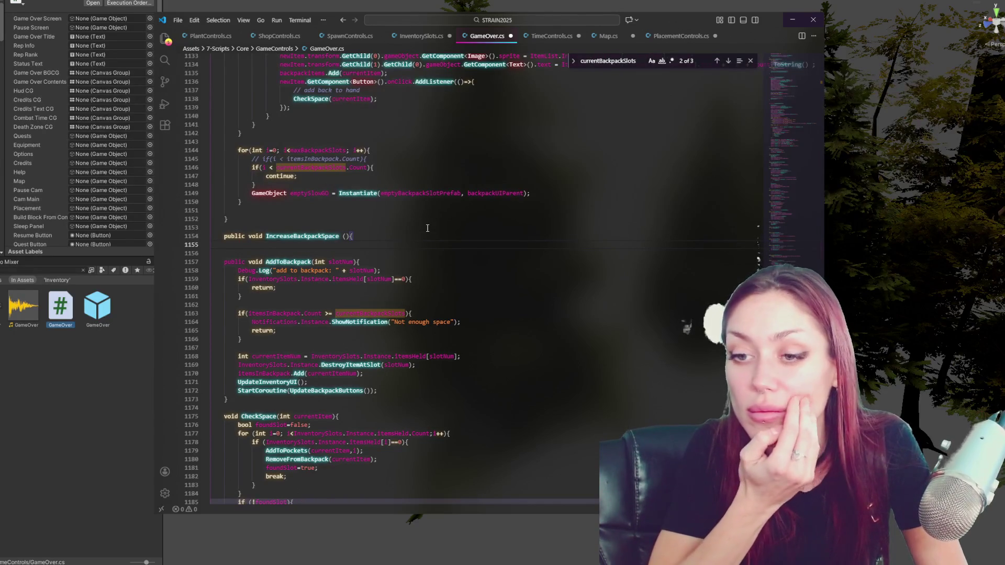
{"action": "type", "text": "}"}
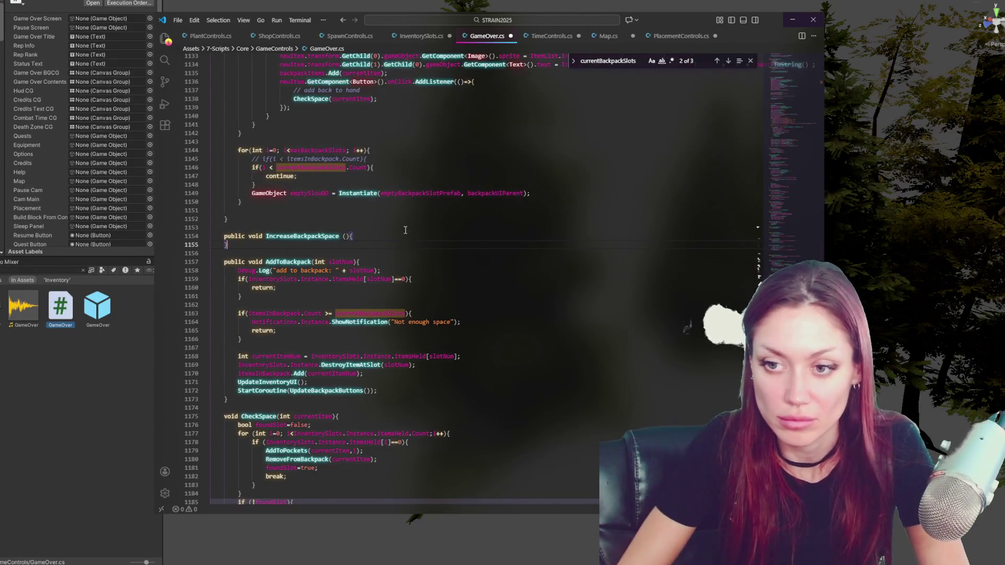
{"action": "left_click", "coordinate": [412, 229]}
{"action": "key", "text": "Return"}
{"action": "left_click", "coordinate": [344, 236]}
{"action": "key", "text": "BackSpace"}
{"action": "key", "text": "Right"}
{"action": "type", "text": "int "}
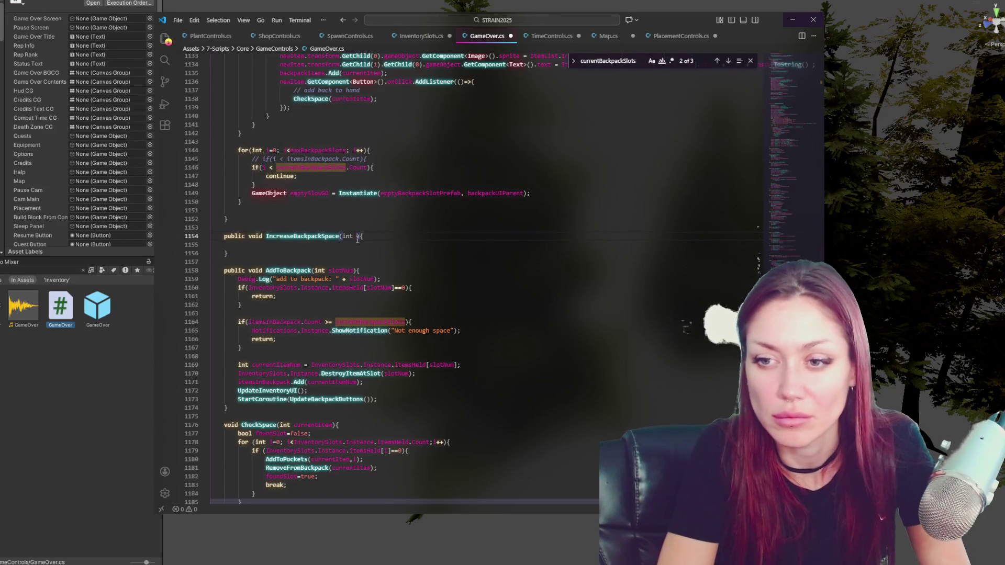
{"action": "type", "text": "space"}
{"action": "type", "text": "Increase"}
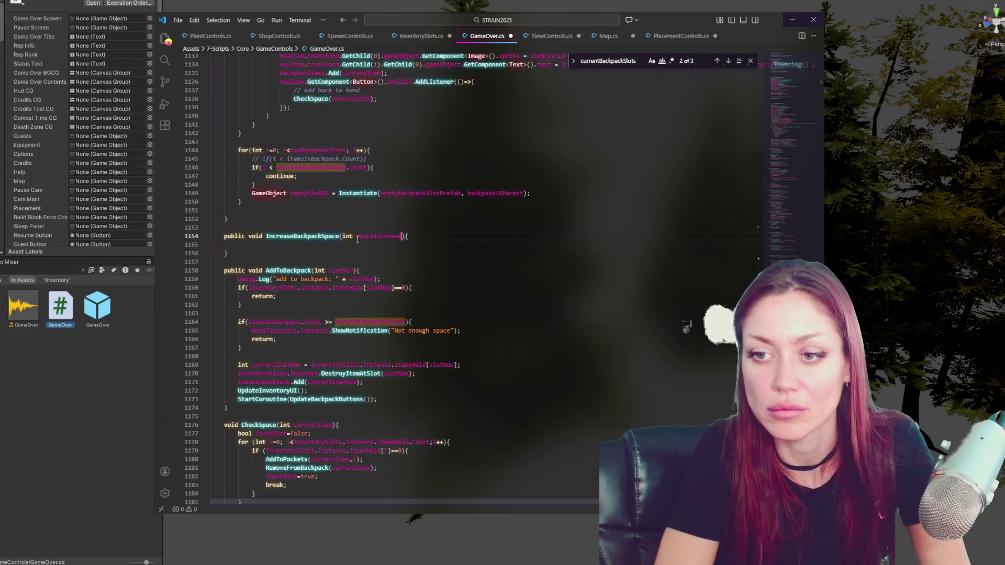
Fill the method body so it adds spaceIncrease to currentBackpackSlots
{"action": "left_click", "coordinate": [349, 244]}
{"action": "type", "text": "spaceIncrease"}
{"action": "double_click", "coordinate": [311, 167]}
{"action": "key", "text": "ctrl+c"}
{"action": "left_click", "coordinate": [238, 245]}
{"action": "key", "text": "ctrl+v"}
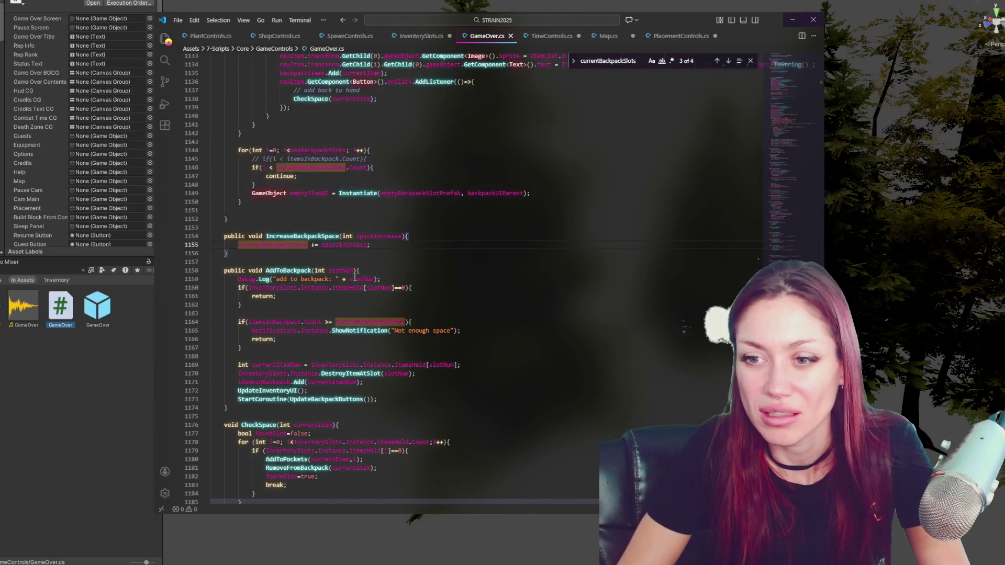
{"action": "left_click", "coordinate": [337, 236]}
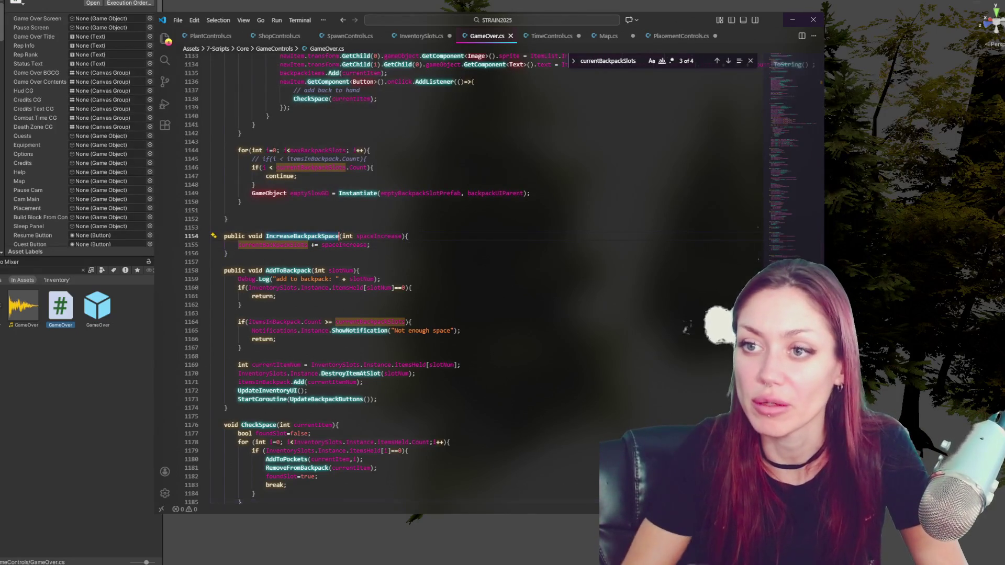
{"action": "left_click", "coordinate": [434, 35]}
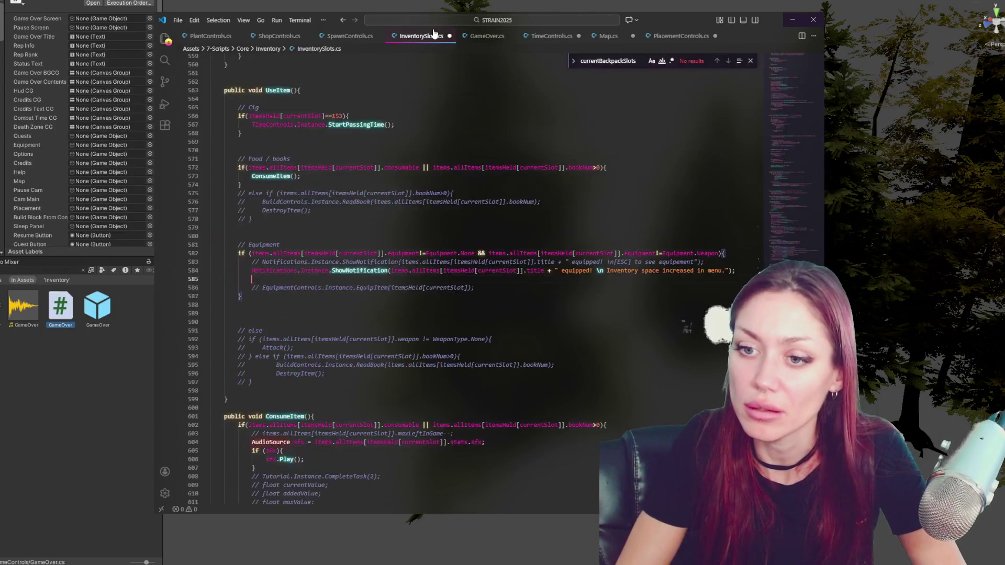
Add IncreaseBackpackSpace(5); // 5 is the slots it gives to UseItem's equipment branch, then jump to its definition
{"action": "type", "text": "("}
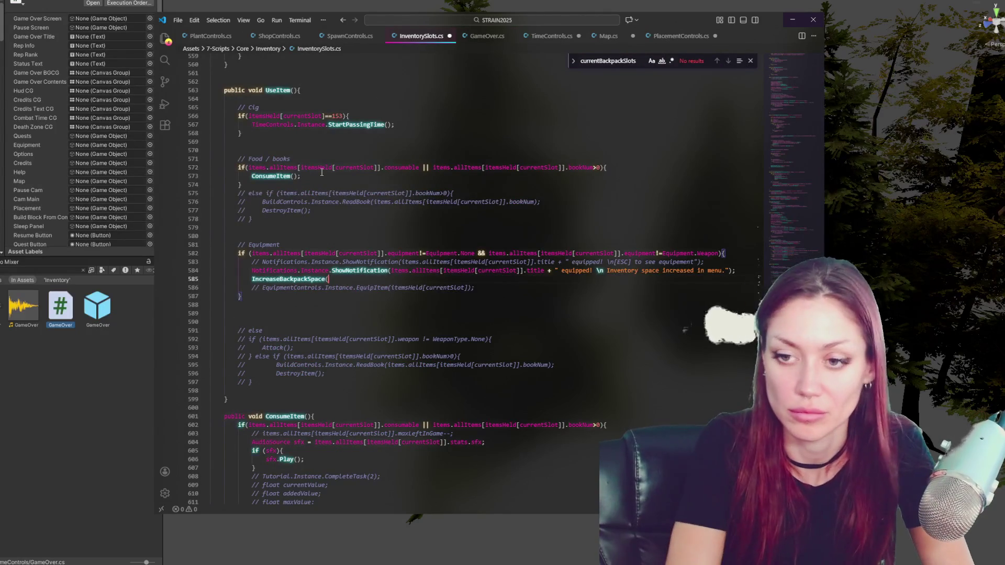
{"action": "type", "text": "5); // "}
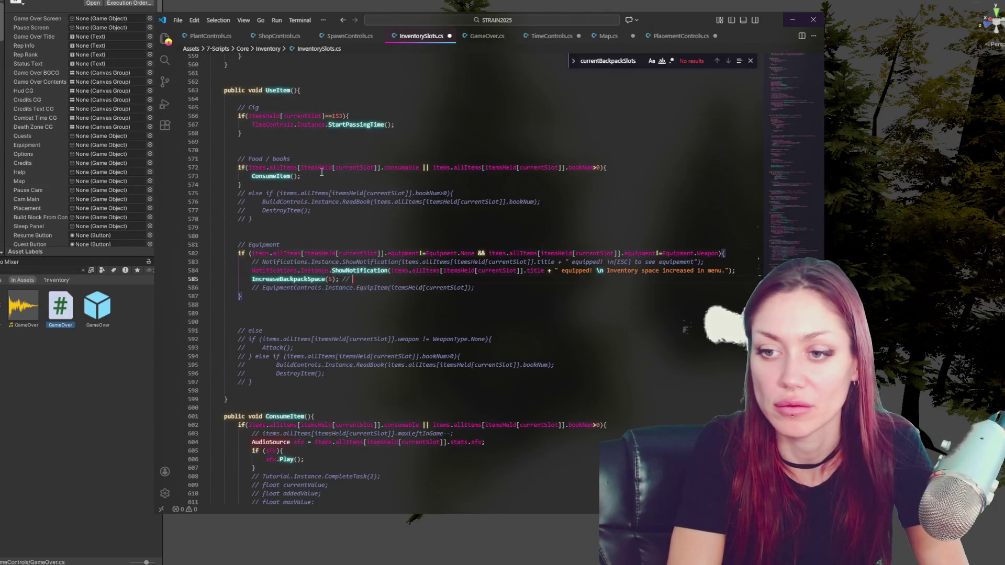
{"action": "type", "text": "5 is the slots it gives"}
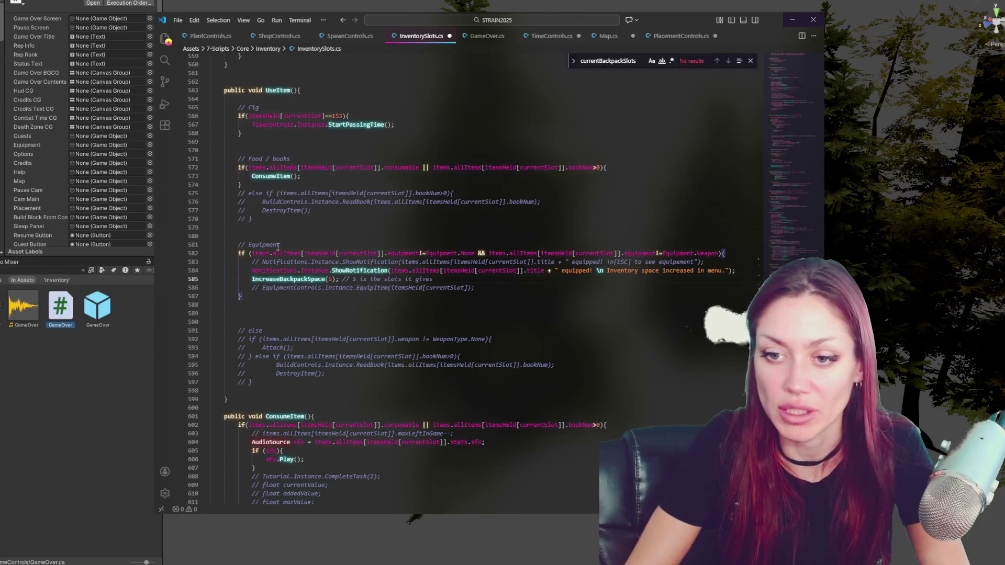
{"action": "key", "text": "Home"}
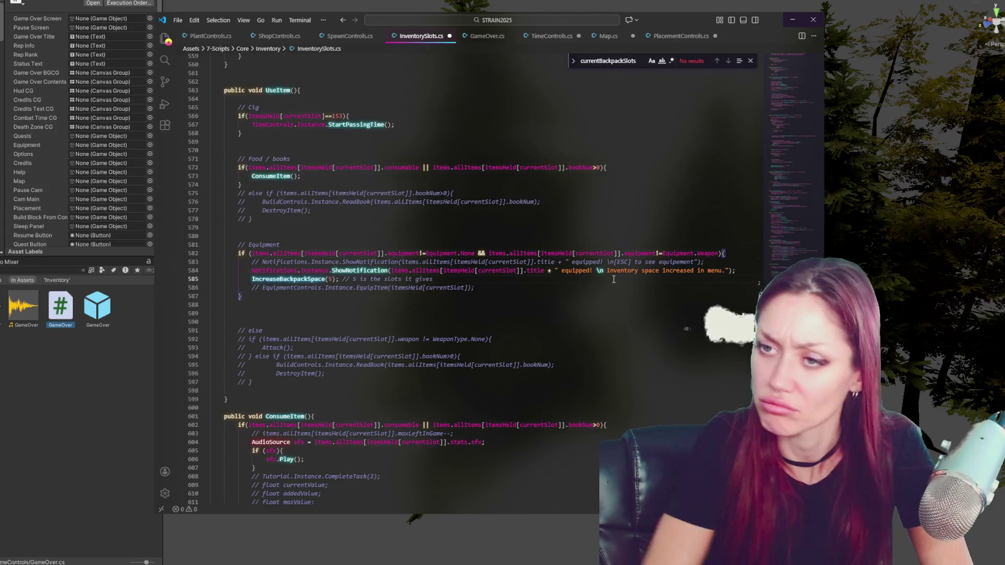
{"action": "key", "text": "F12"}
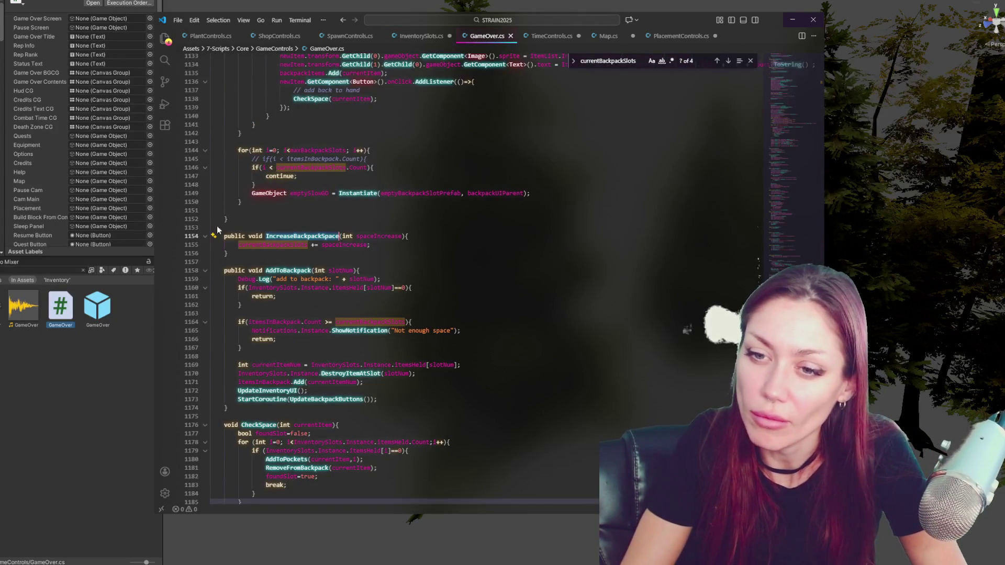
{"action": "key", "text": "Down"}
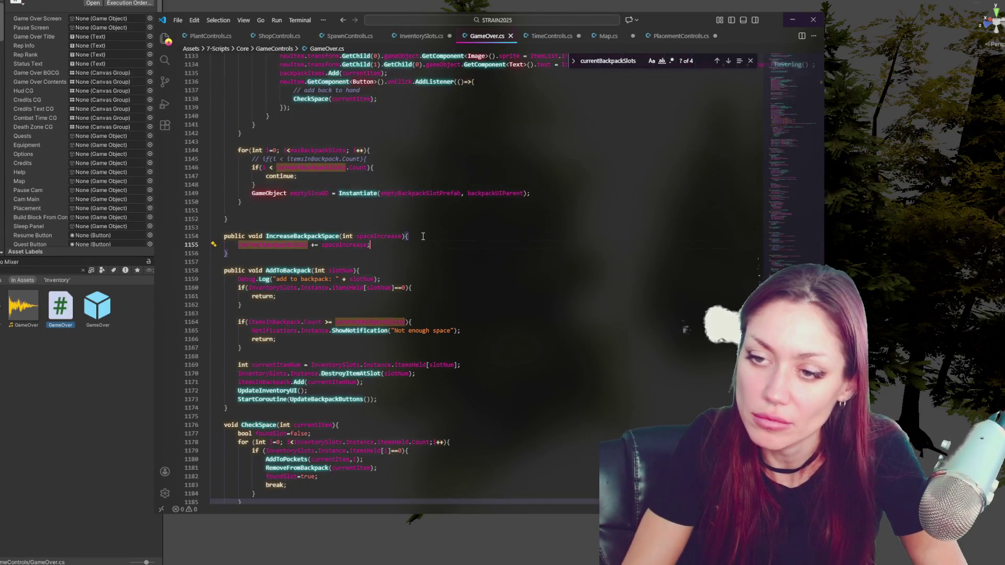
Add an if block setting currentBackpackSlots to maxBackpackSlots when currentBackpackSlots + spaceIncrease >= maxBackpackSlots
{"action": "key", "text": "ctrl+shift+Return"}
{"action": "type", "text": "if(currentBackpackSlots + "}
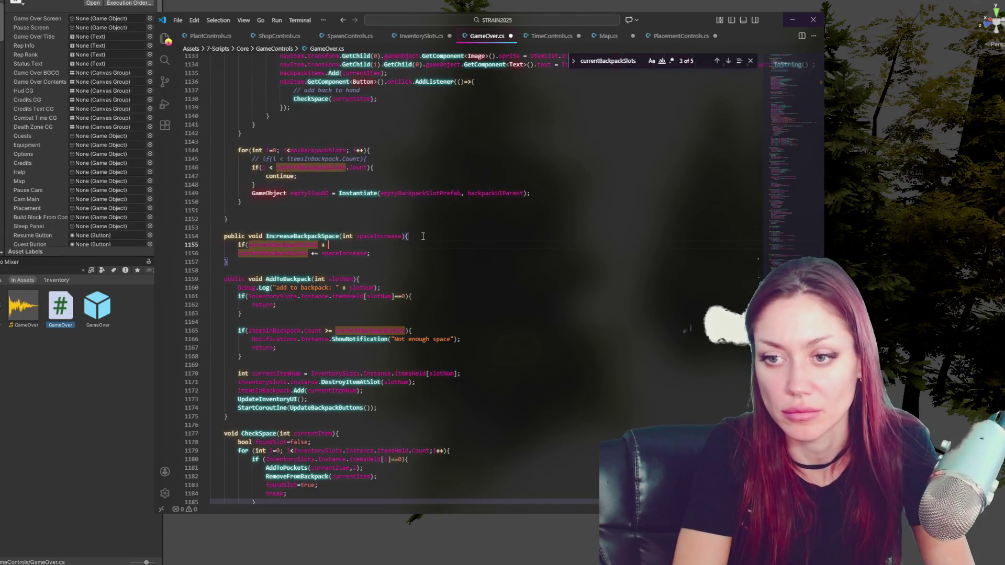
{"action": "type", "text": "spaceIncrease "}
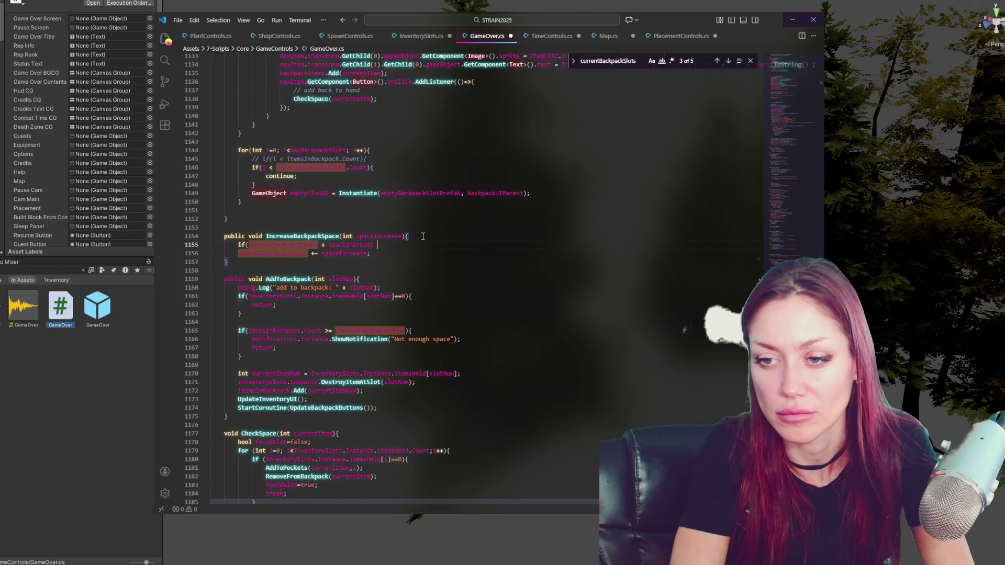
{"action": "type", "text": ">="}
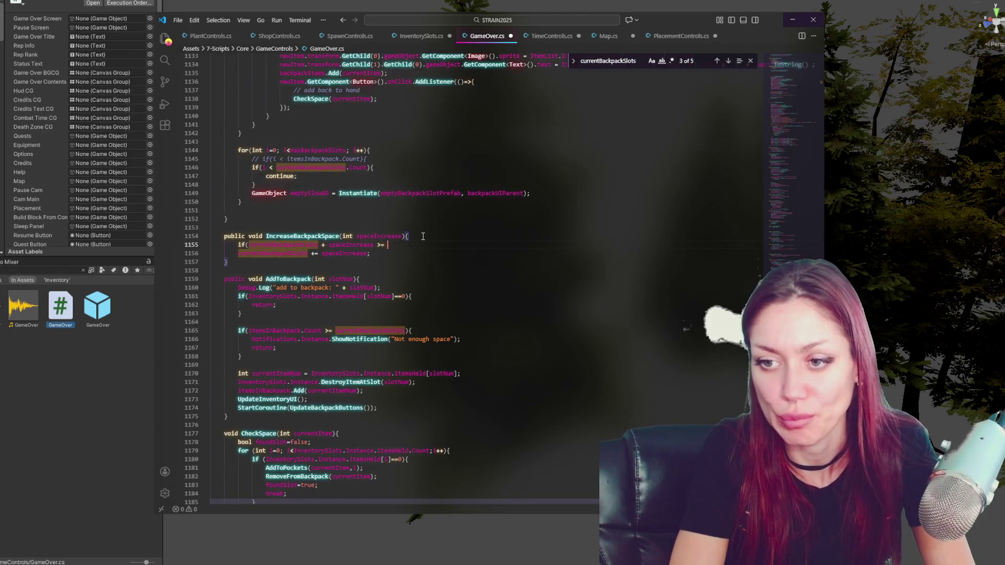
{"action": "type", "text": " max"}
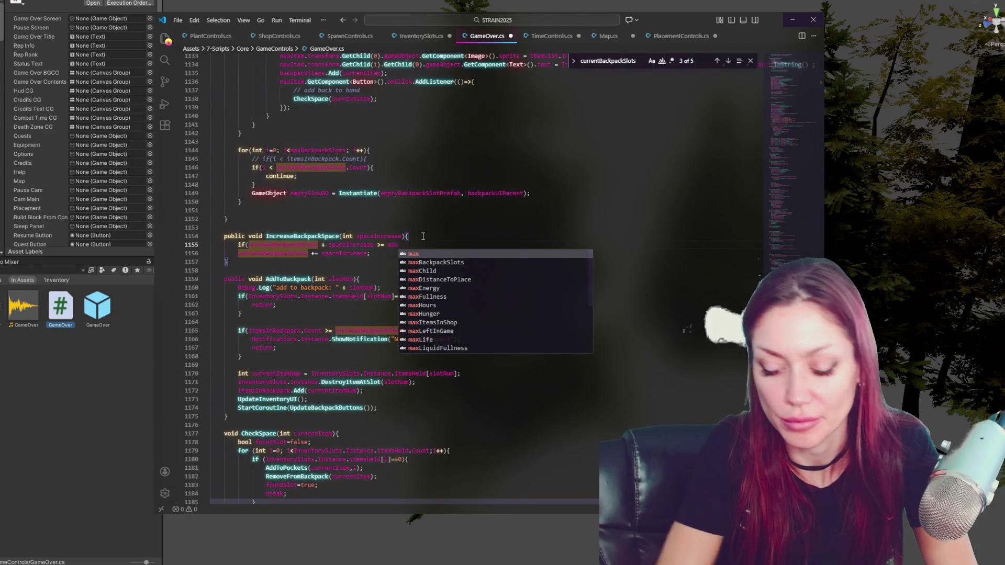
{"action": "left_click", "coordinate": [436, 262]}
{"action": "type", "text": "){"}
{"action": "key", "text": "Return"}
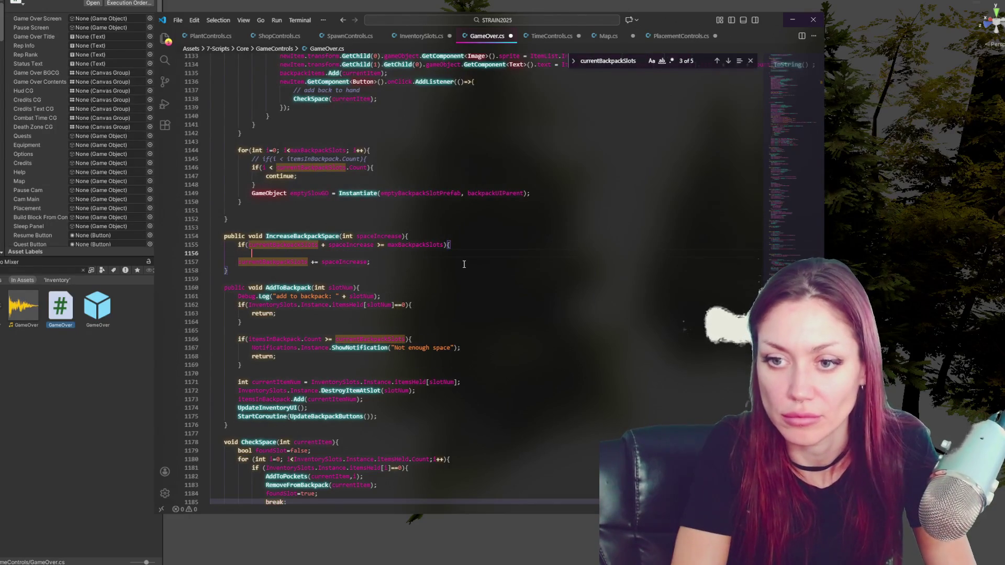
{"action": "type", "text": "current"}
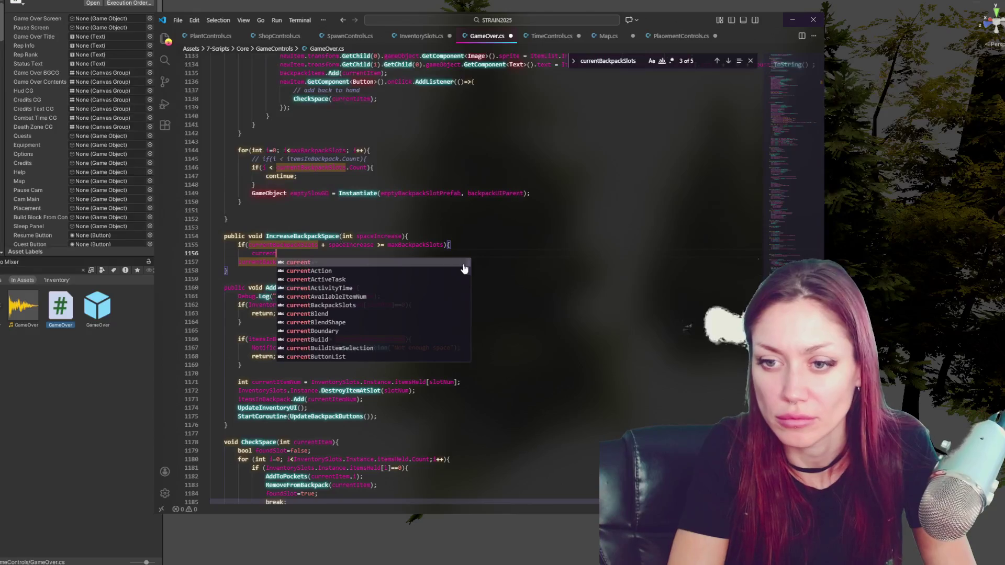
{"action": "type", "text": "BackPack"}
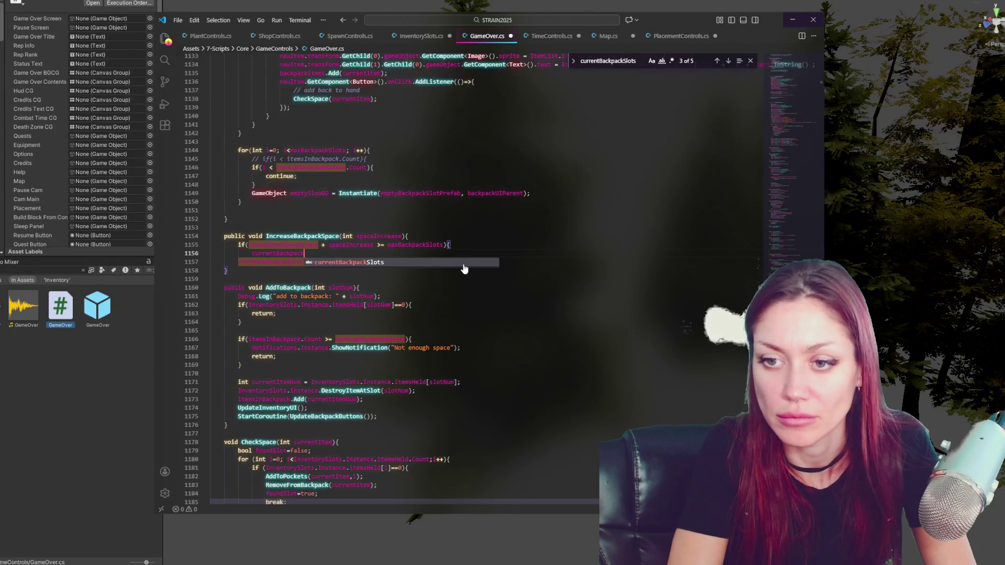
{"action": "type", "text": "Slots ="}
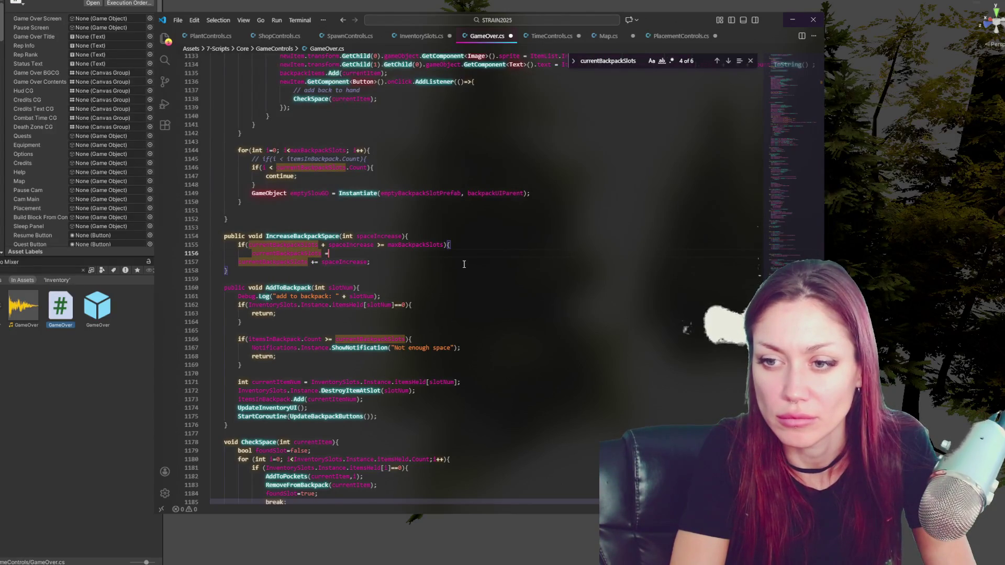
{"action": "type", "text": "max"}
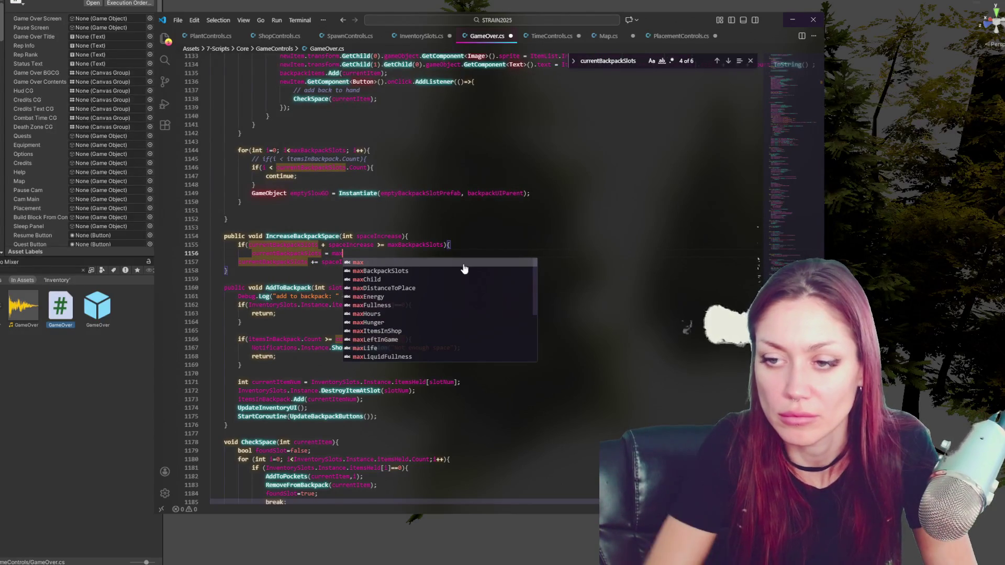
{"action": "left_click", "coordinate": [455, 271]}
{"action": "type", "text": ";"}
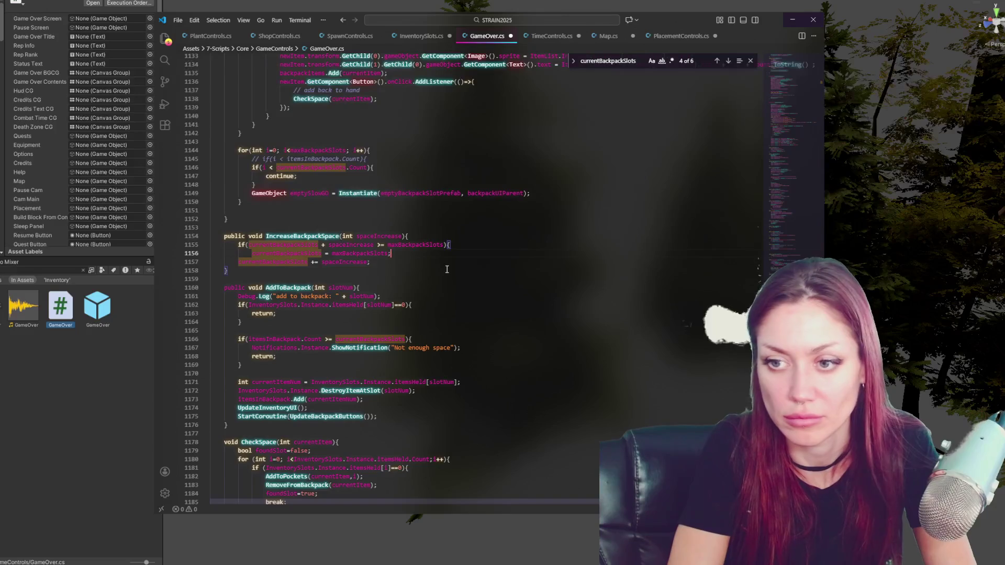
{"action": "key", "text": "Return"}
{"action": "type", "text": "} else {"}
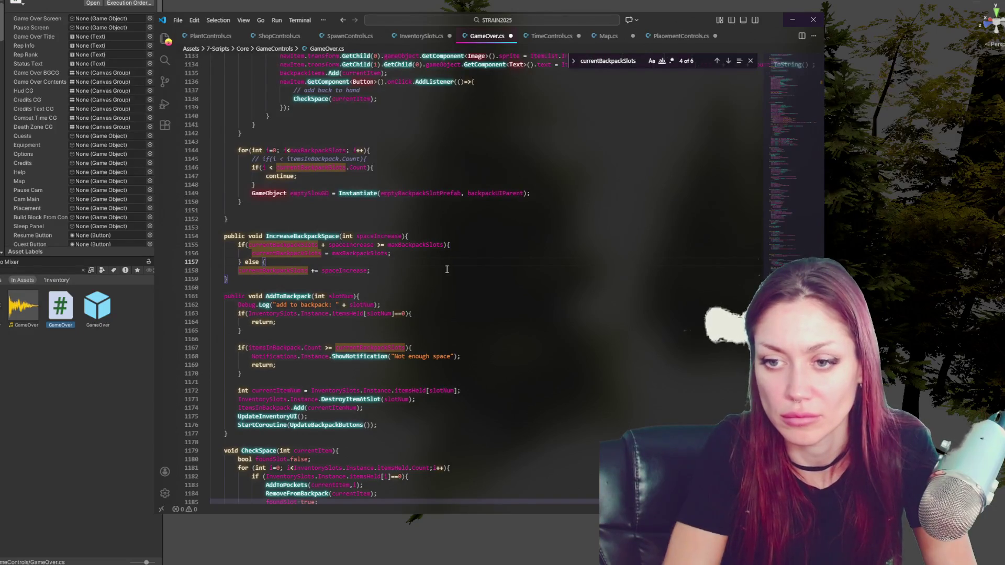
Put the += spaceIncrease line in an else block, fix indentation and save GameOver.cs
{"action": "key", "text": "Down"}
{"action": "key", "text": "End"}
{"action": "key", "text": "Return"}
{"action": "type", "text": "}"}
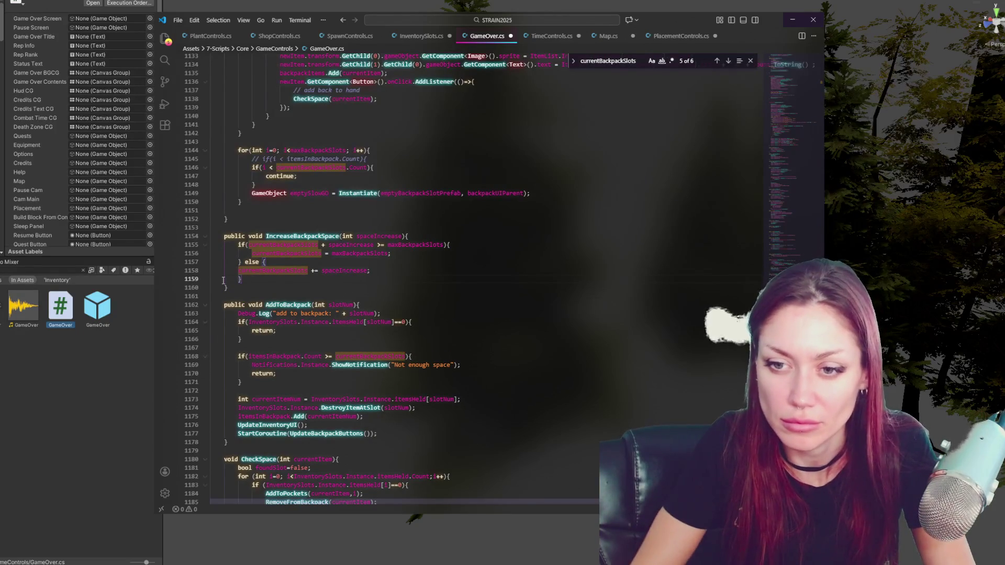
{"action": "left_click", "coordinate": [237, 272]}
{"action": "key", "text": "Tab"}
{"action": "key", "text": "ctrl+s"}
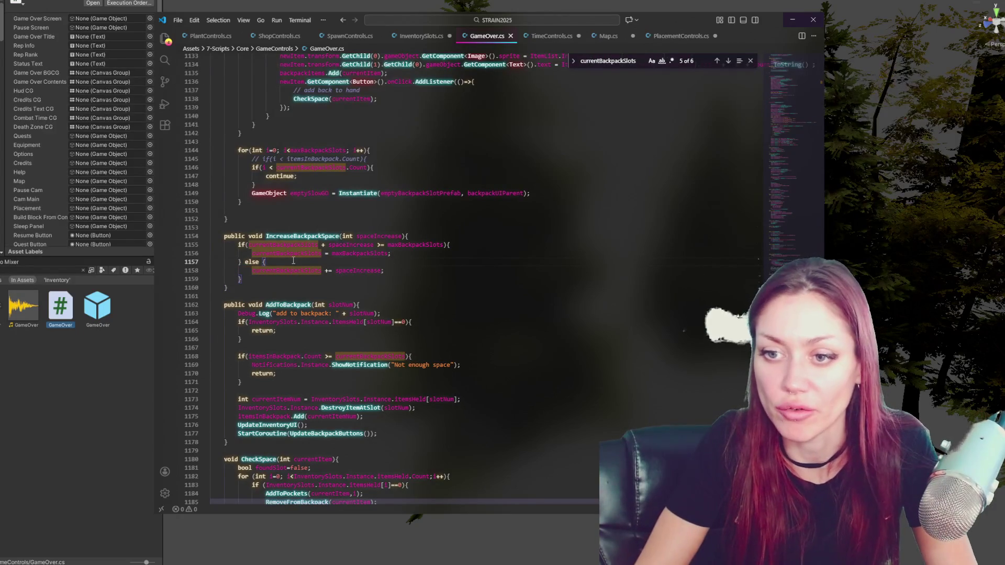
Review IncreaseBackpackSpace and list all of its references
{"action": "left_click", "coordinate": [298, 245]}
{"action": "scroll", "coordinate": [381, 199], "scroll_direction": "down", "scroll_amount": 5}
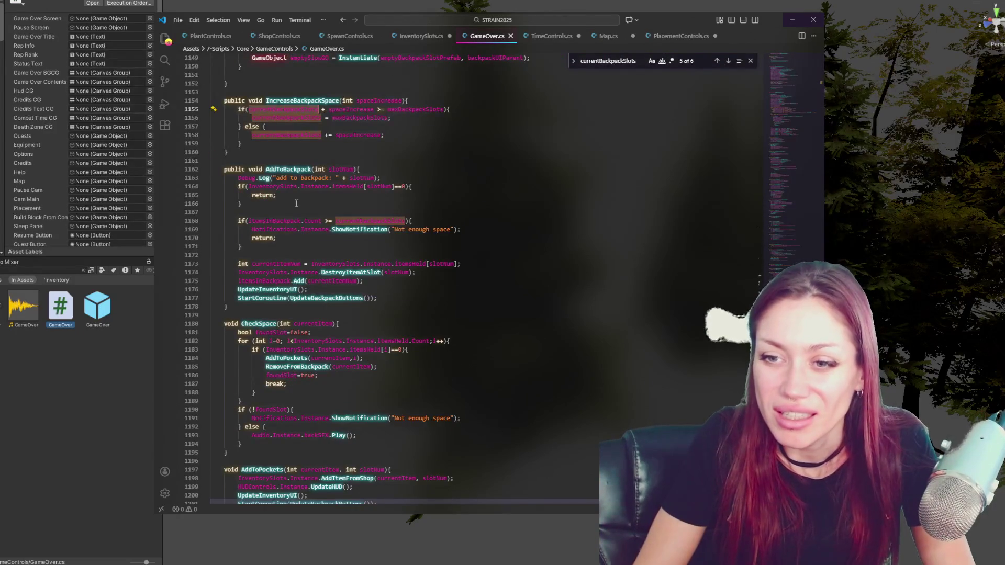
{"action": "scroll", "coordinate": [380, 200], "scroll_direction": "up", "scroll_amount": 3}
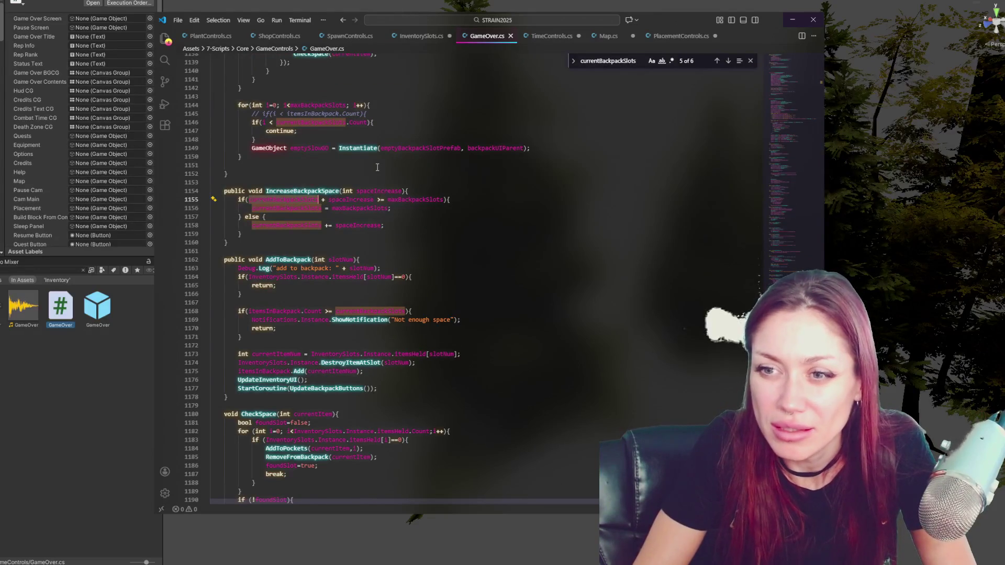
{"action": "scroll", "coordinate": [367, 134], "scroll_direction": "down", "scroll_amount": 3}
{"action": "left_click", "coordinate": [413, 223]}
{"action": "left_click", "coordinate": [339, 100]}
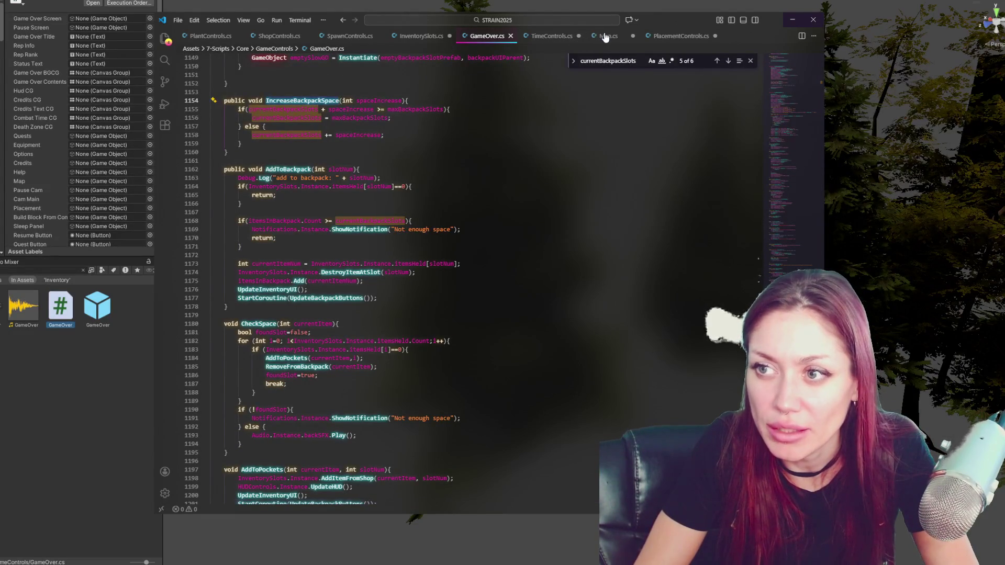
{"action": "left_click", "coordinate": [428, 38]}
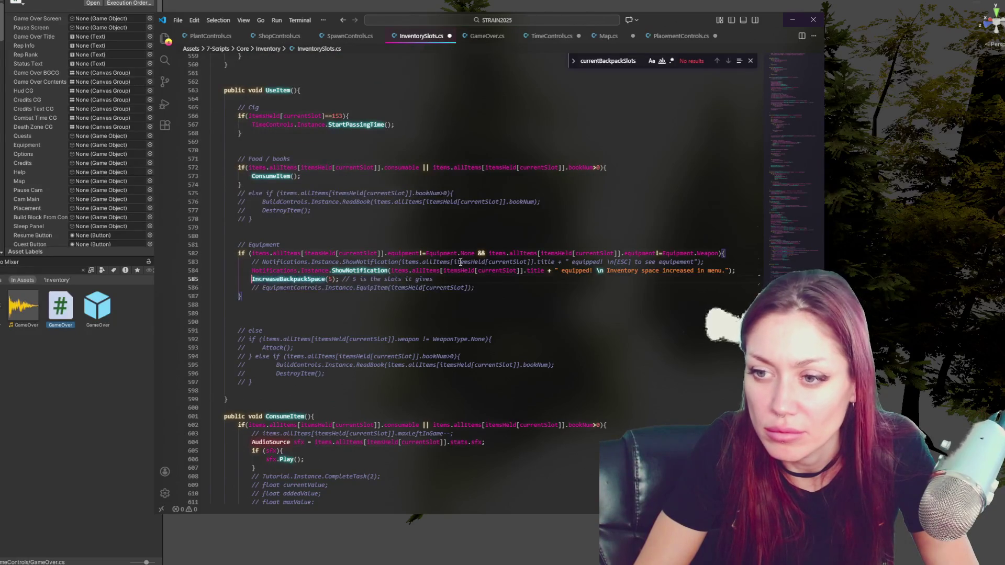
Check the Weapon/Equipment.None condition and line 585's IncreaseBackpackSpace(5) call, then return to Unity
{"action": "left_click", "coordinate": [706, 253]}
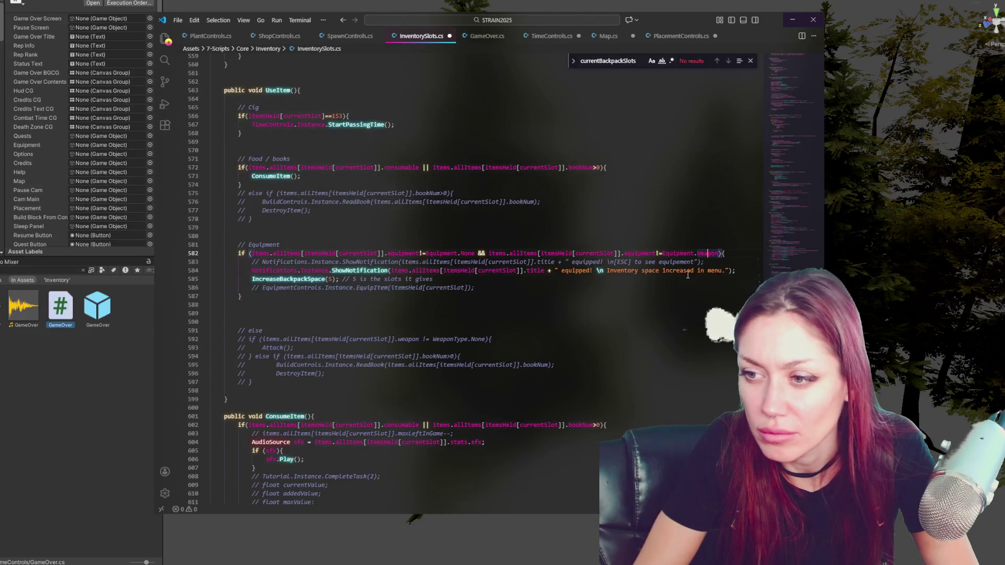
{"action": "left_click", "coordinate": [467, 253]}
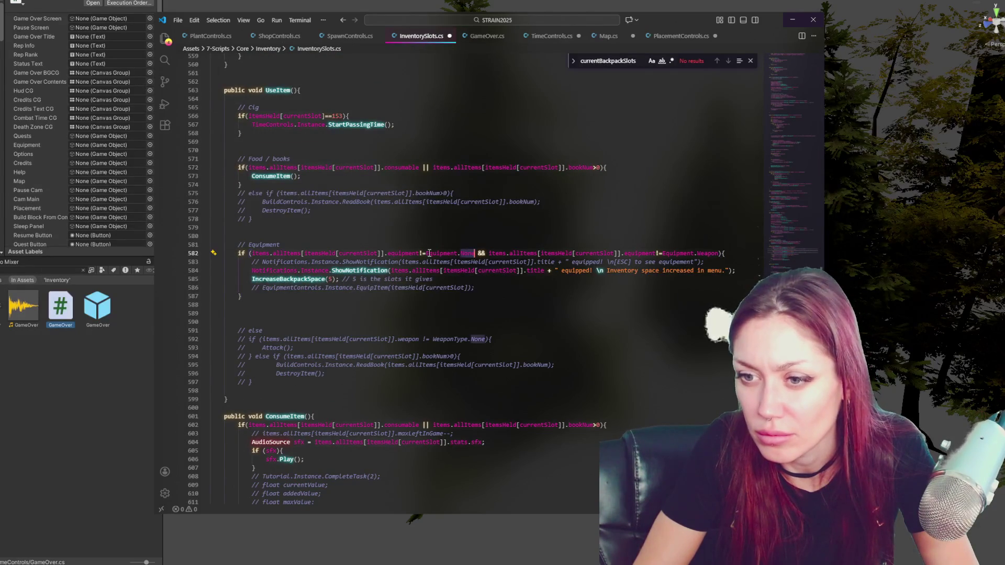
{"action": "left_click", "coordinate": [457, 253]}
{"action": "left_click", "coordinate": [310, 251]}
{"action": "left_click", "coordinate": [316, 279]}
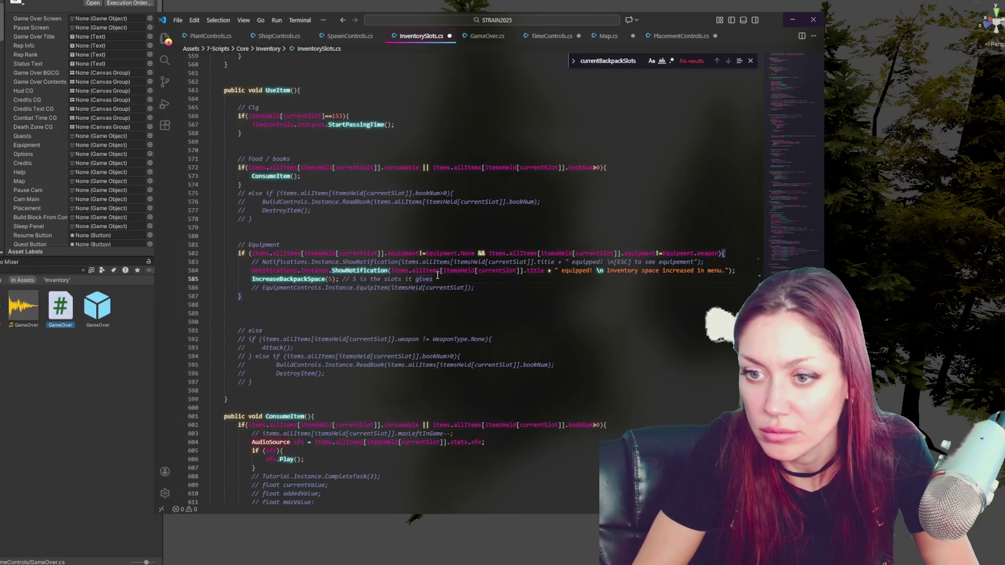
{"action": "left_click", "coordinate": [34, 270]}
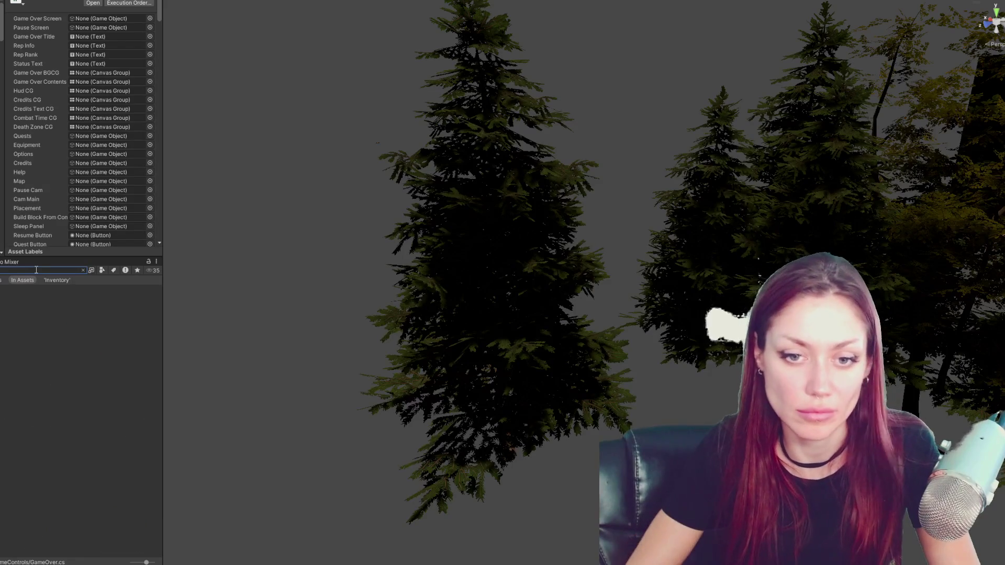
Copy the EquipItem call name from InventorySlots.cs and search for it in EquipmentControls.cs
{"action": "key", "text": "ctrl+f"}
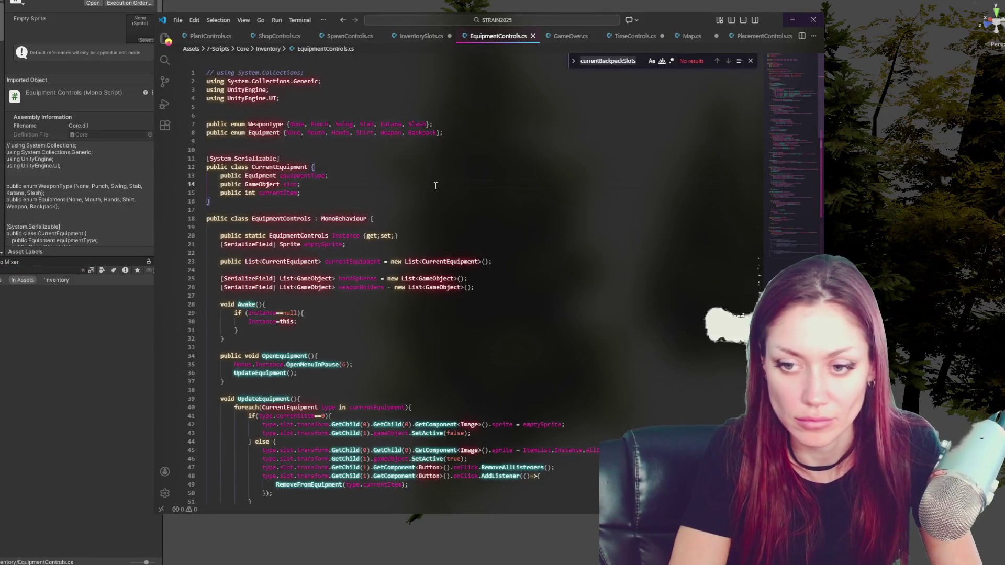
{"action": "type", "text": "equip"}
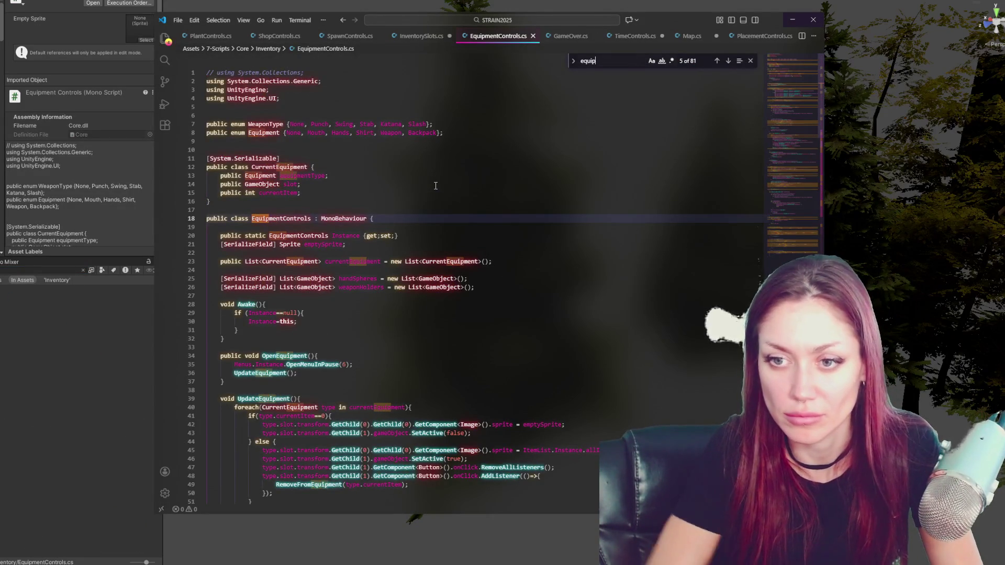
{"action": "left_click", "coordinate": [398, 37]}
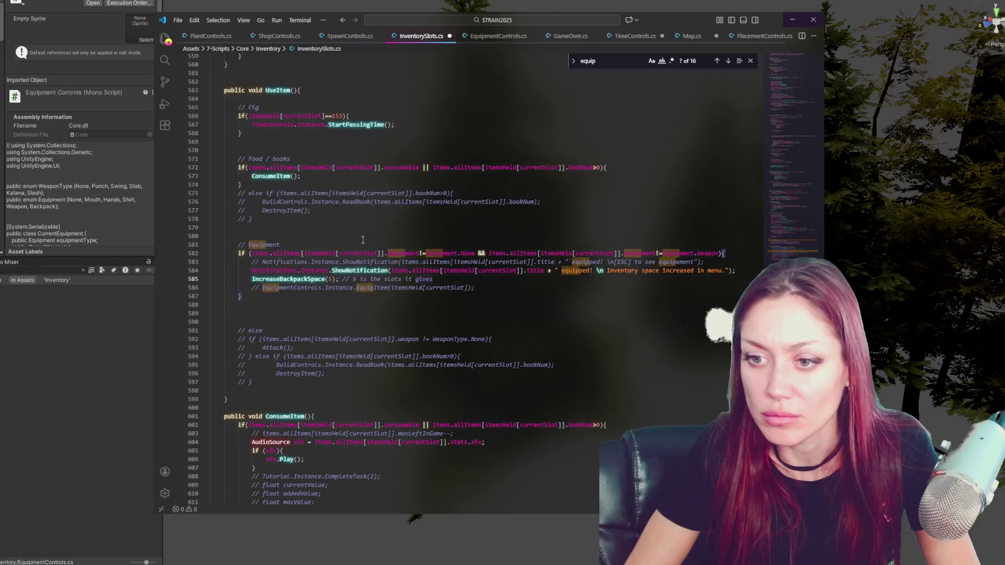
{"action": "double_click", "coordinate": [373, 287]}
{"action": "key", "text": "ctrl+c"}
{"action": "left_click", "coordinate": [497, 35]}
{"action": "key", "text": "ctrl+f"}
{"action": "key", "text": "ctrl+v"}
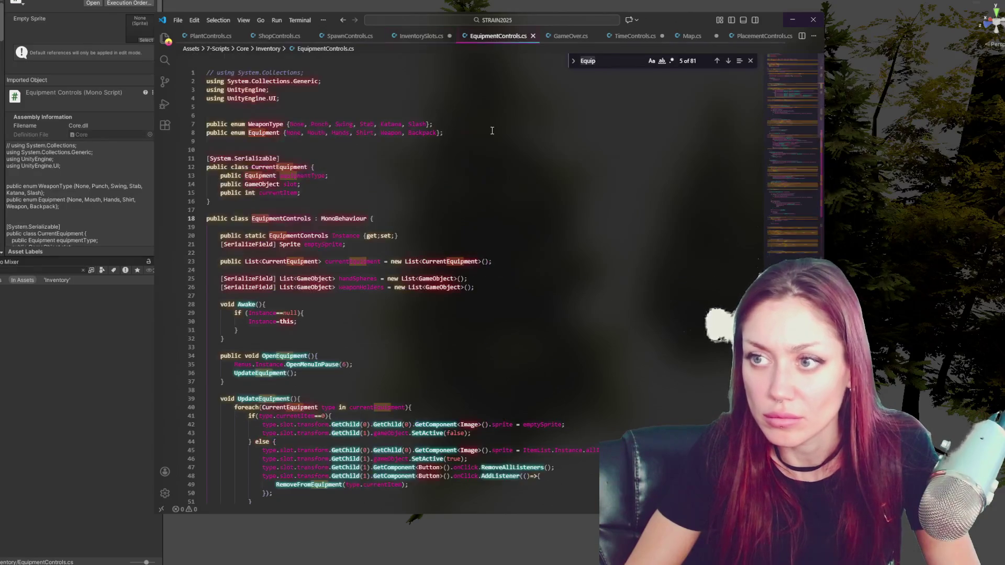
Read EquipItem2's stat-removal loop, inventory removal and AddExistingBackToWorld call on line 78
{"action": "scroll", "coordinate": [287, 220], "scroll_direction": "down", "scroll_amount": 4}
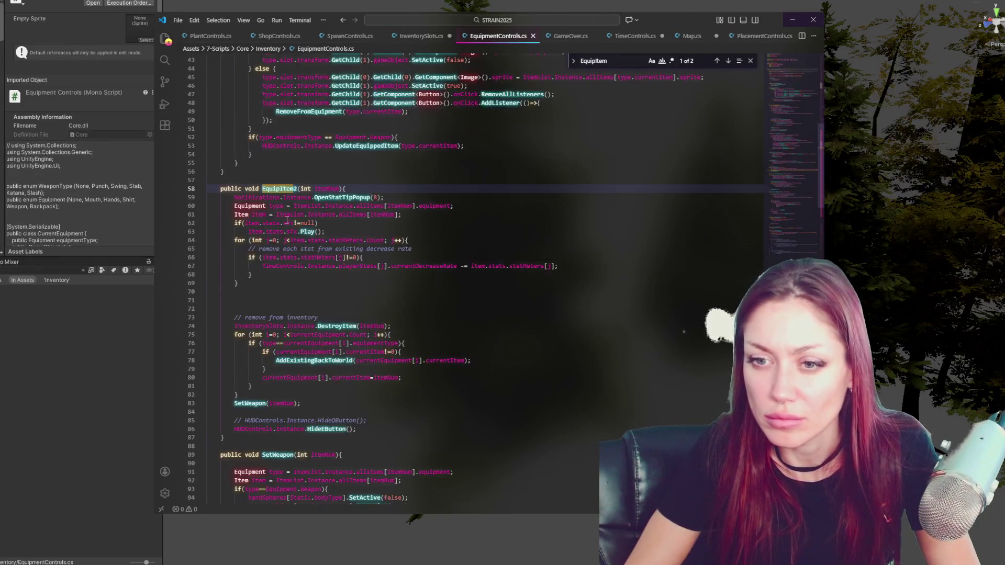
{"action": "left_click", "coordinate": [318, 249]}
{"action": "scroll", "coordinate": [290, 236], "scroll_direction": "down", "scroll_amount": 2}
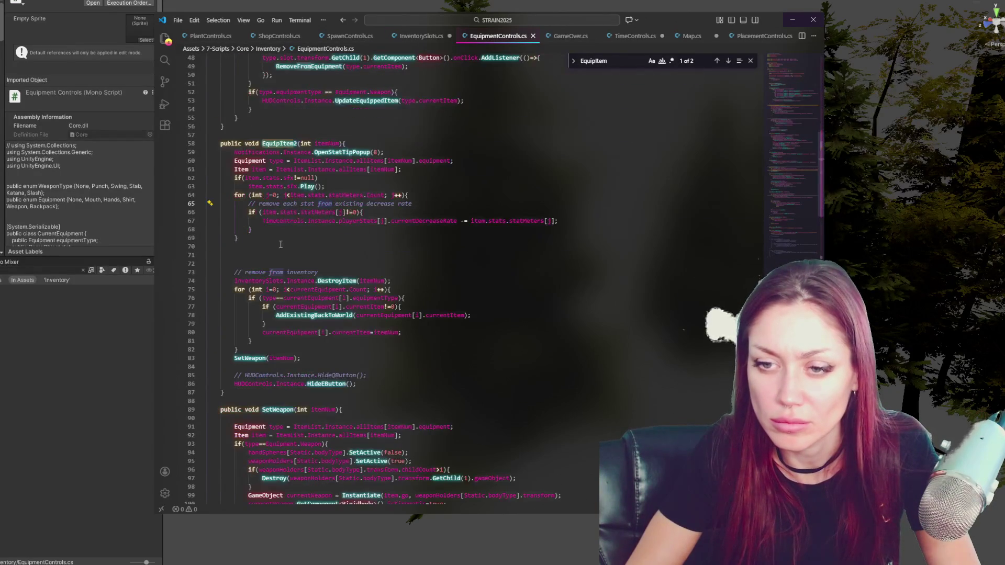
{"action": "left_click", "coordinate": [299, 281]}
{"action": "scroll", "coordinate": [366, 262], "scroll_direction": "down", "scroll_amount": 3}
{"action": "left_click", "coordinate": [353, 247]}
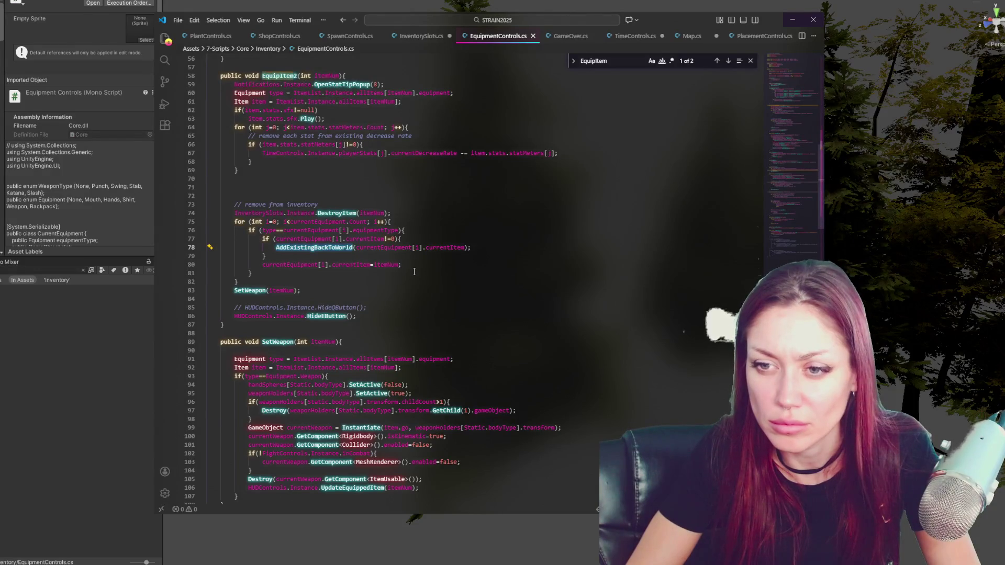
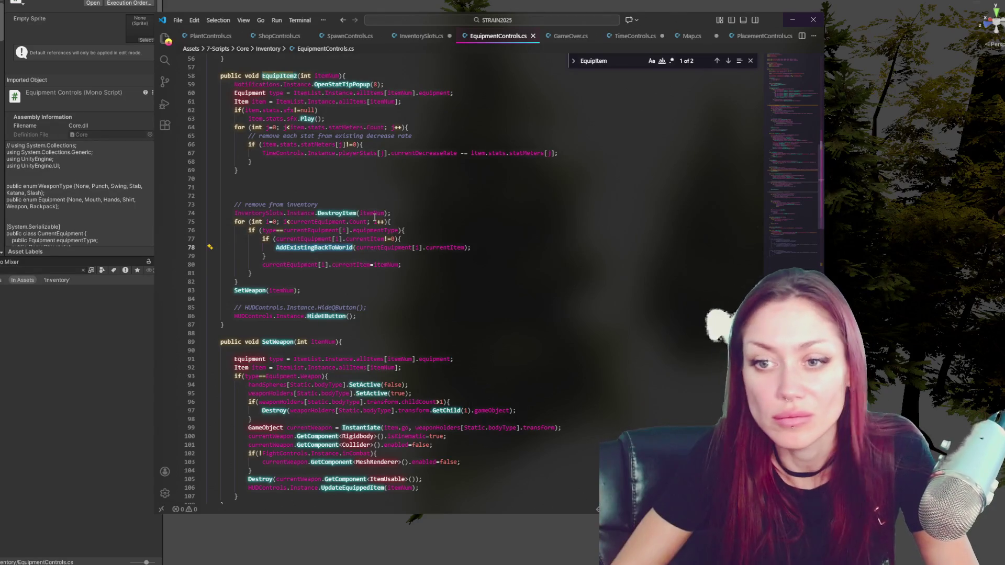
Copy the DestroyItem call from EquipmentControls.cs into UseItem's equipment branch, fixing its indentation
{"action": "triple_click", "coordinate": [375, 214]}
{"action": "key", "text": "ctrl+c"}
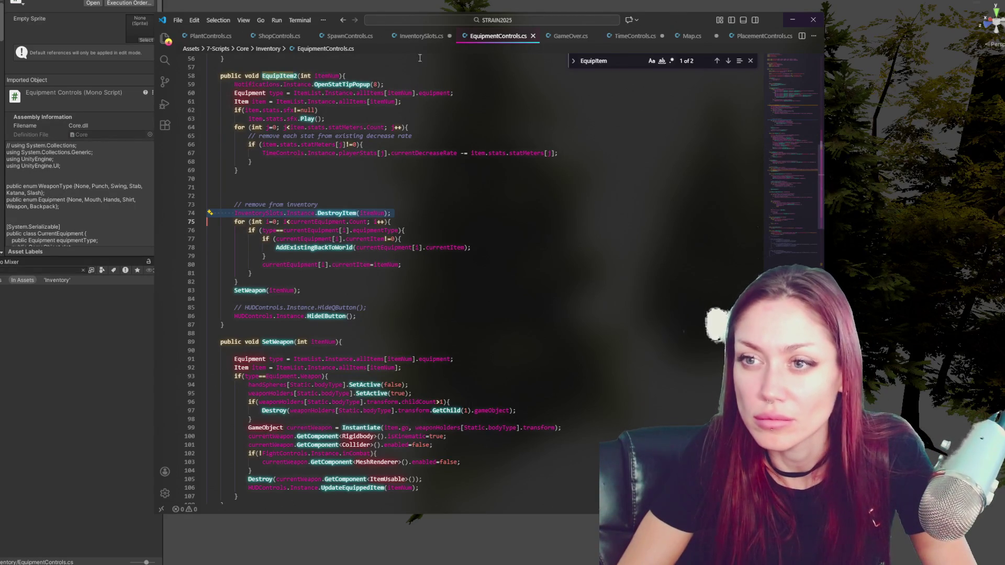
{"action": "left_click", "coordinate": [419, 35]}
{"action": "left_click", "coordinate": [739, 261]}
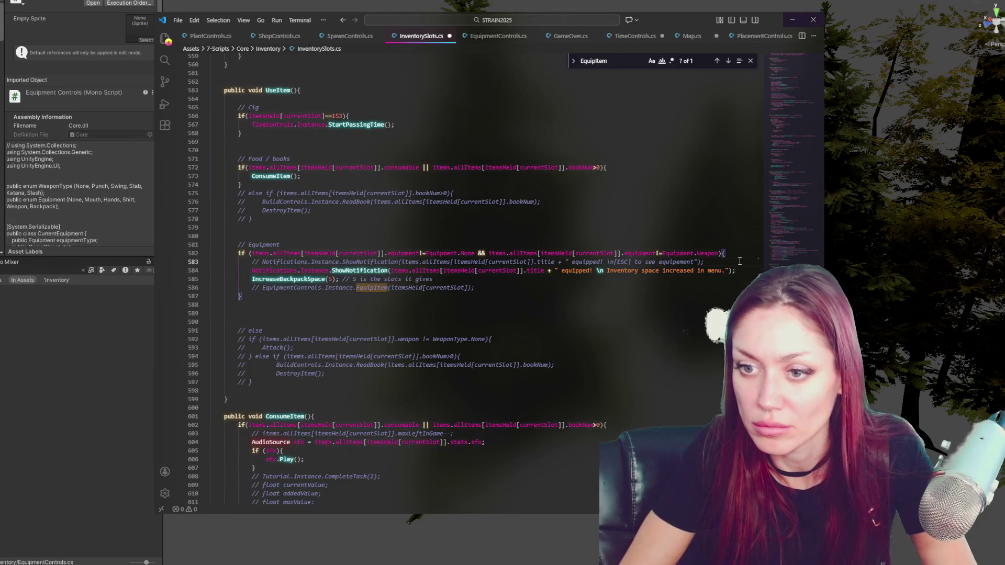
{"action": "key", "text": "Return"}
{"action": "key", "text": "ctrl+v"}
{"action": "left_click", "coordinate": [276, 271]}
{"action": "key", "text": "BackSpace"}
{"action": "key", "text": "BackSpace"}
{"action": "left_click", "coordinate": [338, 285]}
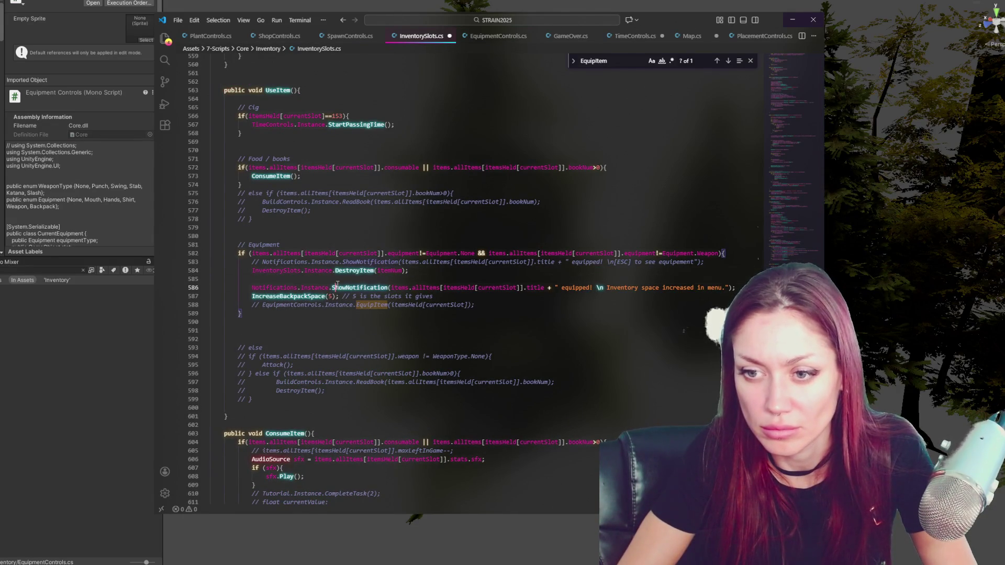
{"action": "left_click", "coordinate": [411, 279]}
{"action": "key", "text": "BackSpace"}
Move IncreaseBackpackSpace above the notification call, save, and add '- backpack only for now' to the Equipment comment
{"action": "left_click", "coordinate": [474, 287]}
{"action": "key", "text": "alt+Up"}
{"action": "key", "text": "ctrl+s"}
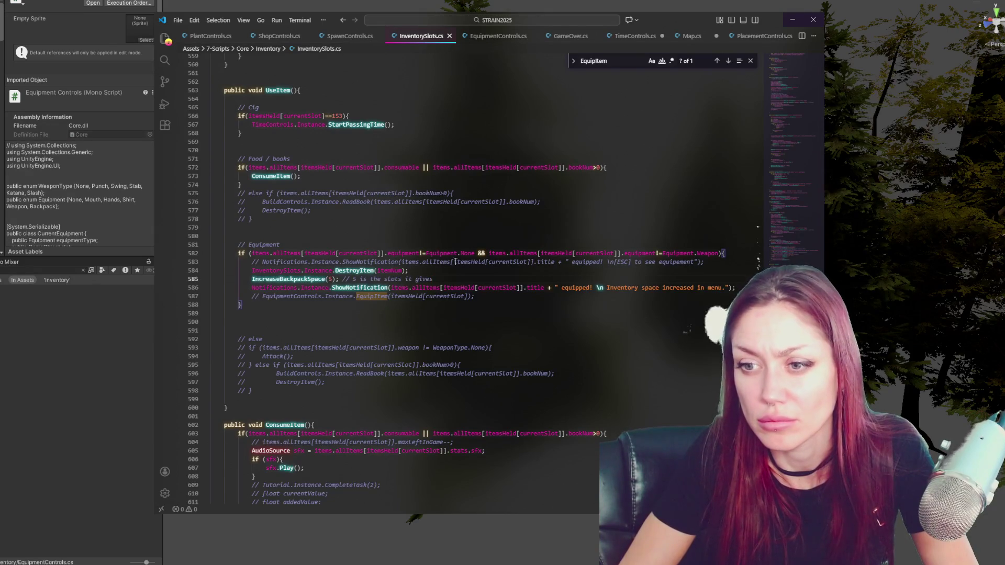
{"action": "left_click", "coordinate": [387, 240]}
{"action": "type", "text": "- backpack only for now"}
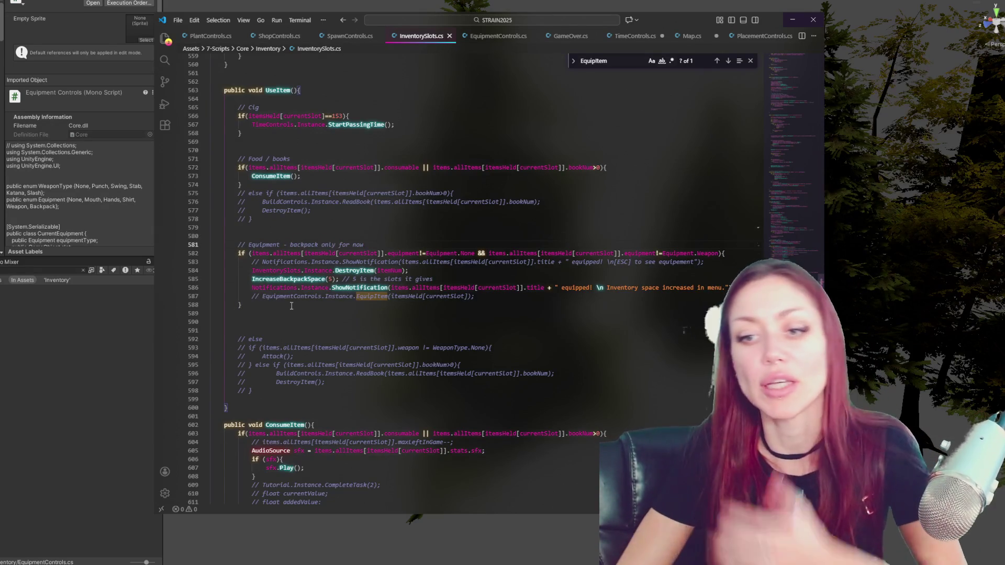
{"action": "key", "text": "alt+Tab"}
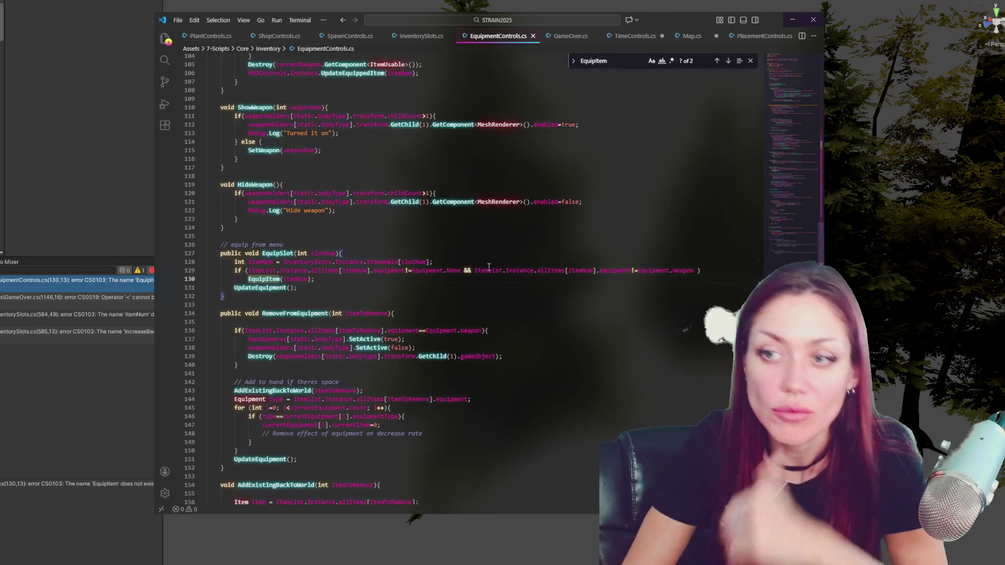
Close EquipmentControls.cs without saving and open the missing-EquipItem error from Unity's console
{"action": "key", "text": "F12"}
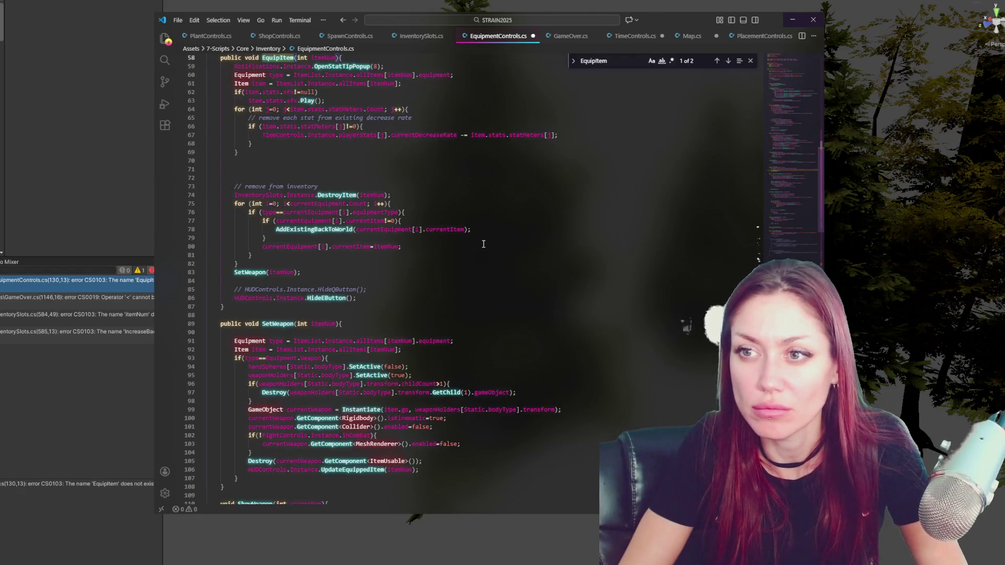
{"action": "key", "text": "ctrl+w"}
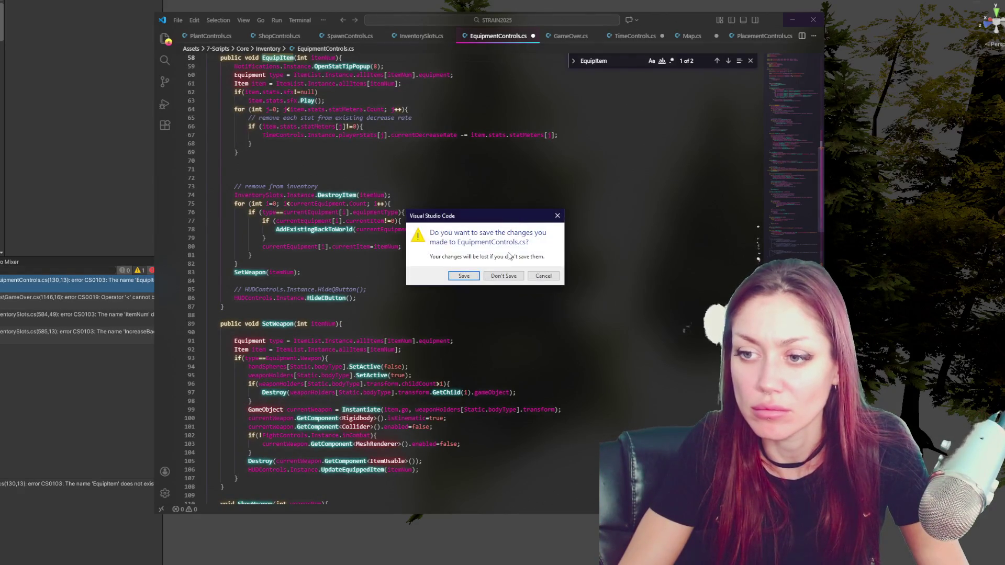
{"action": "left_click", "coordinate": [501, 276]}
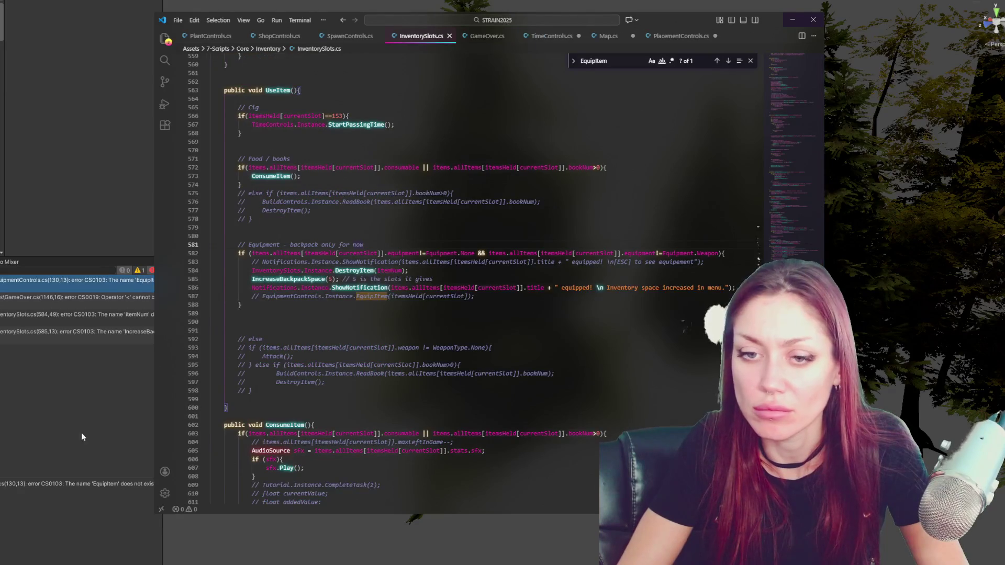
{"action": "left_click", "coordinate": [89, 435]}
{"action": "double_click", "coordinate": [126, 280]}
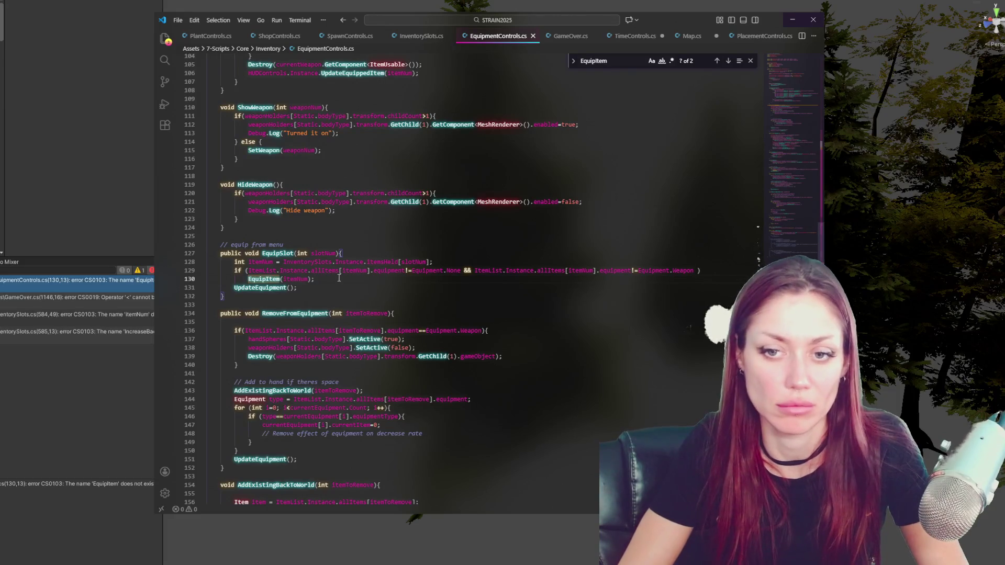
{"action": "left_click", "coordinate": [85, 282]}
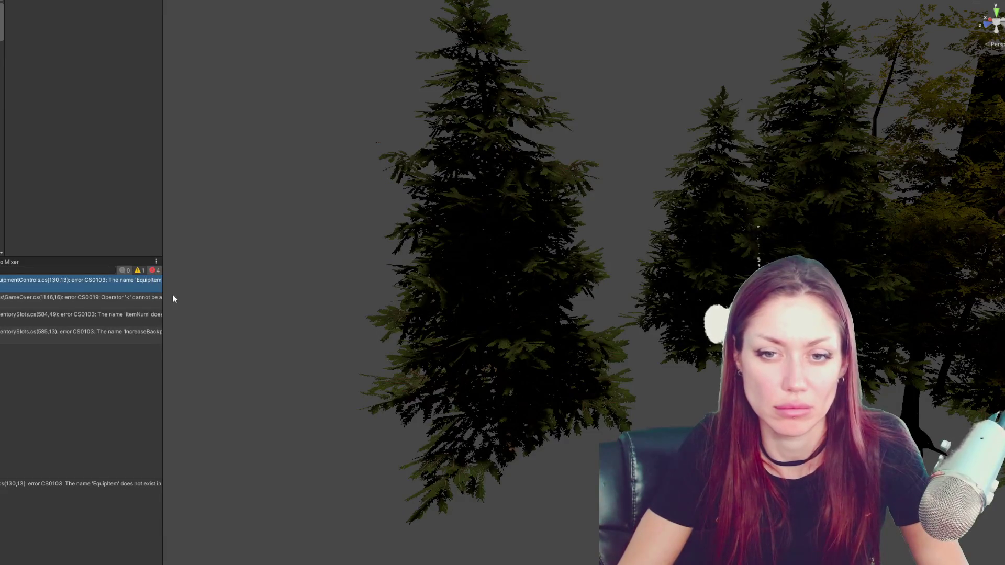
{"action": "mouse_move", "coordinate": [162, 297]}
{"action": "left_mouse_down"}
{"action": "mouse_move", "coordinate": [300, 297]}
{"action": "mouse_move", "coordinate": [285, 297]}
{"action": "left_mouse_up"}
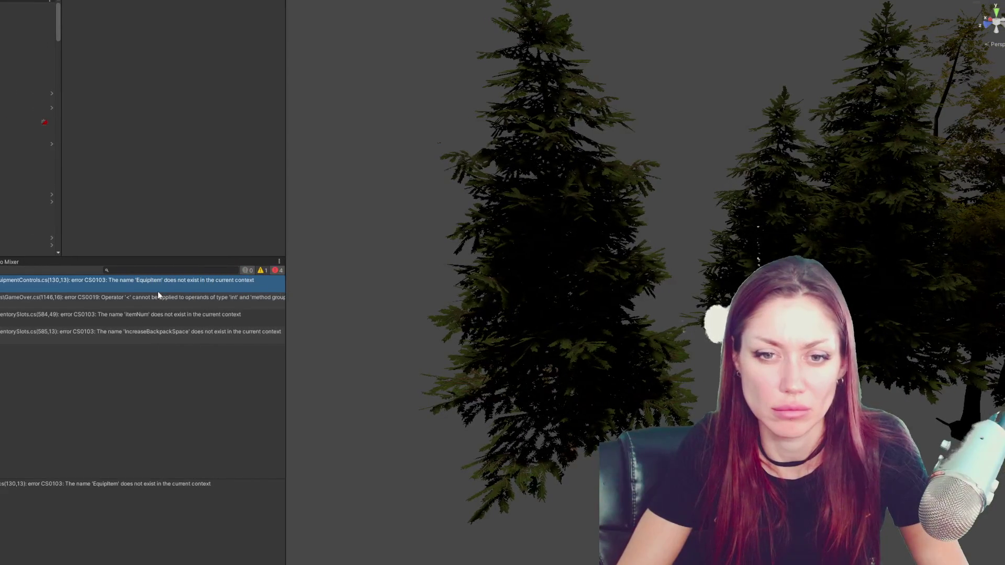
{"action": "key", "text": "alt+Tab"}
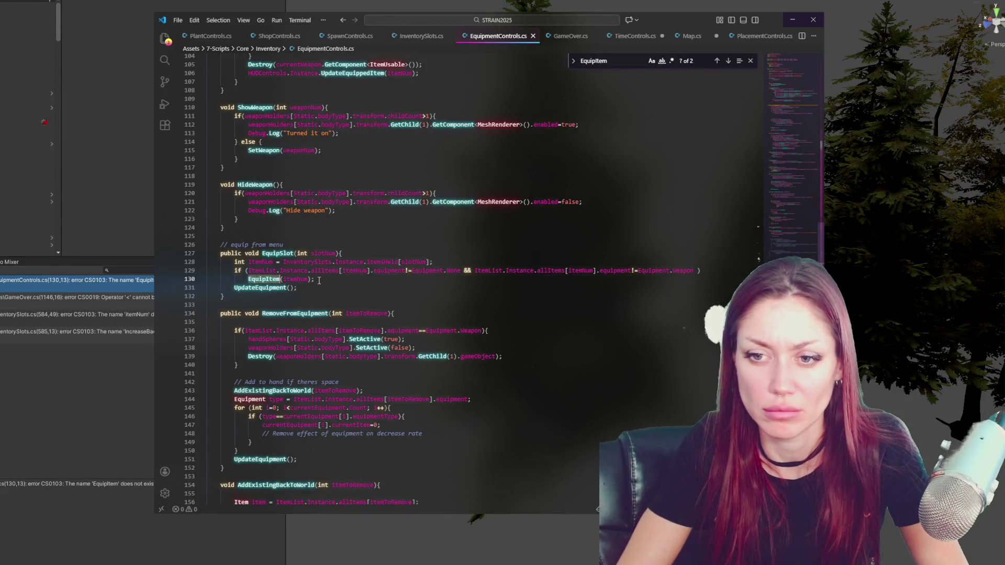
Rename EquipItem2 back to EquipItem on line 58 and return to Unity
{"action": "left_click", "coordinate": [728, 61]}
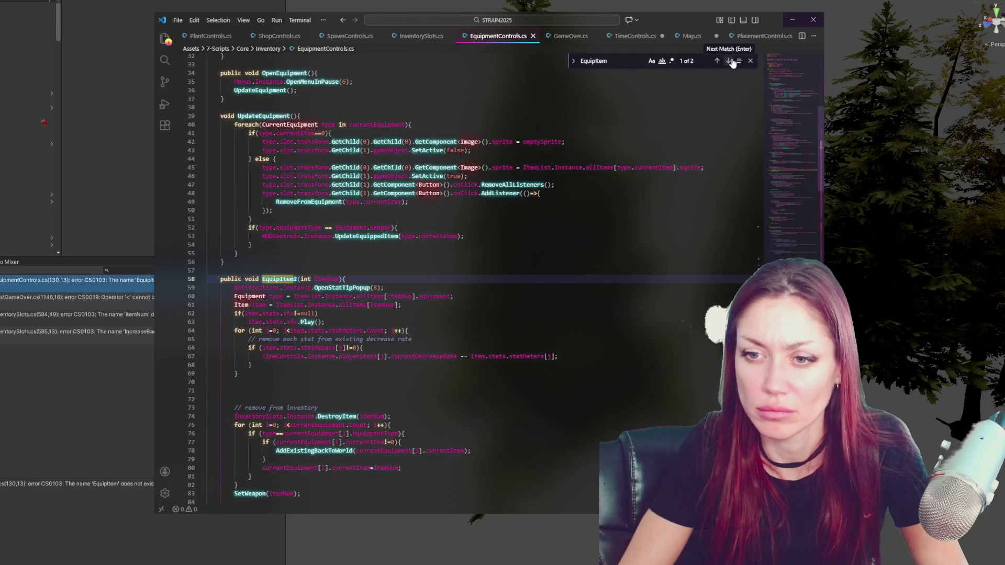
{"action": "left_click", "coordinate": [297, 279]}
{"action": "key", "text": "BackSpace"}
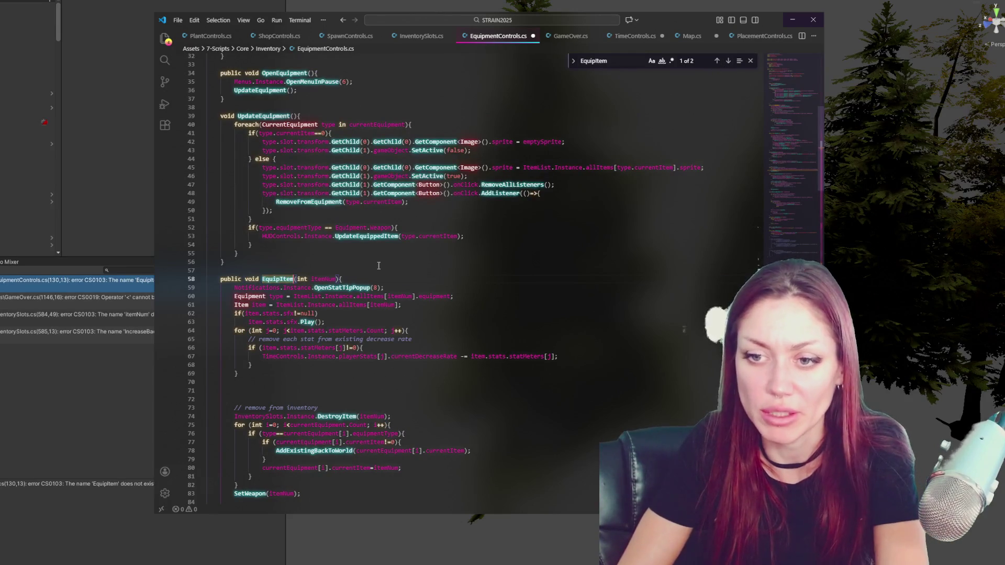
{"action": "left_click", "coordinate": [62, 370]}
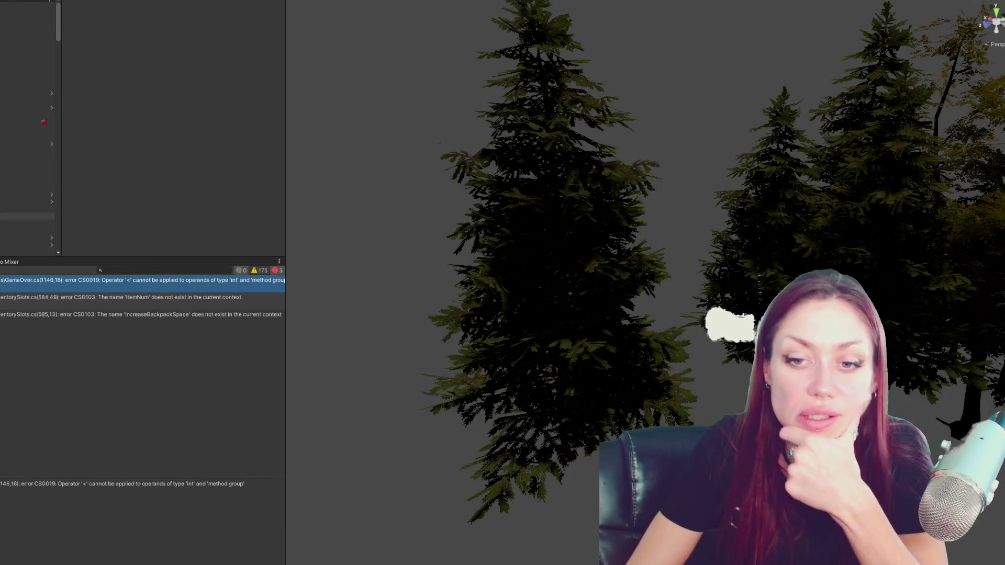
Open the GameOver.cs error and compare the currentBackpackSlots declaration with line 1146
{"action": "double_click", "coordinate": [251, 280]}
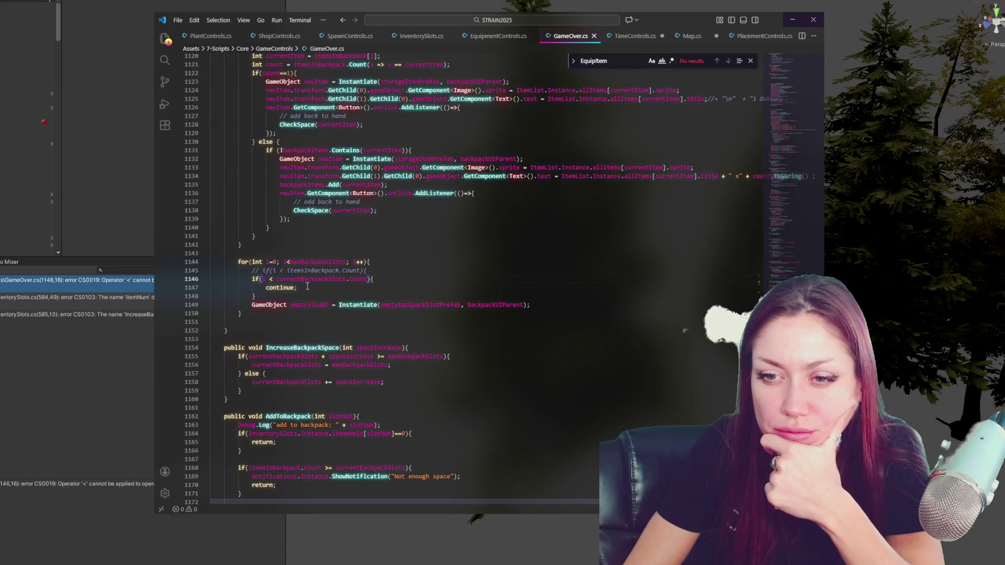
{"action": "double_click", "coordinate": [313, 282]}
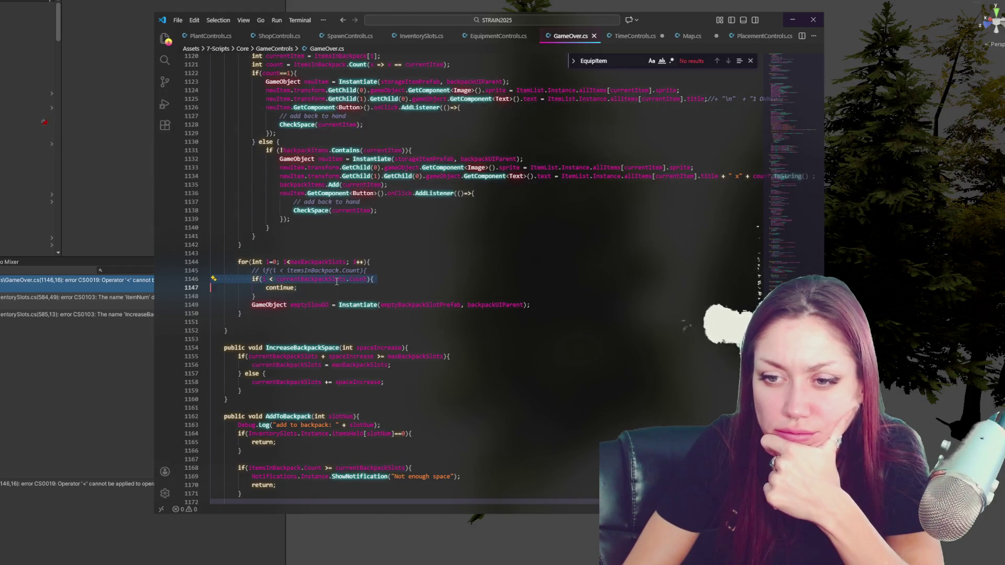
{"action": "left_click", "coordinate": [382, 281]}
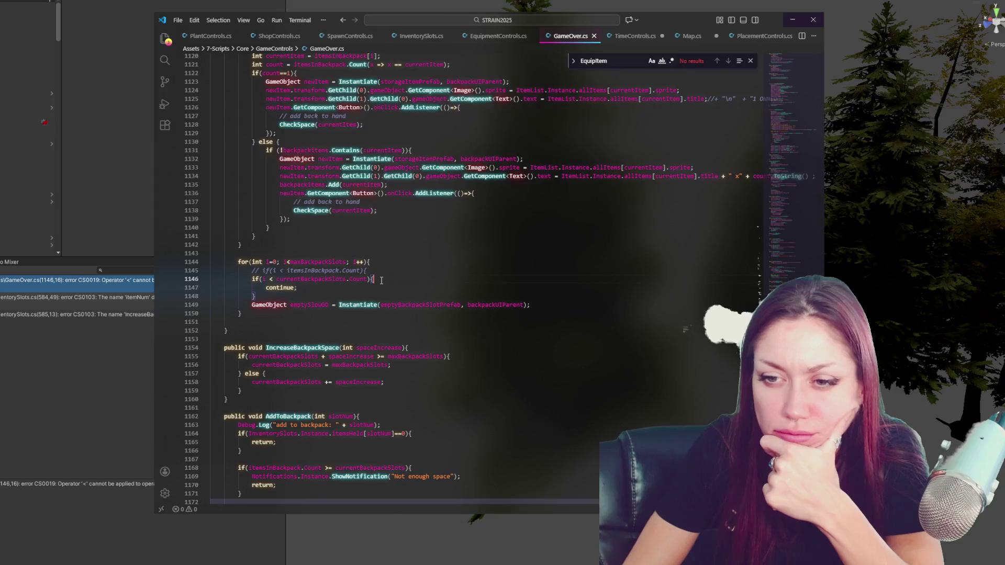
{"action": "left_click", "coordinate": [346, 280]}
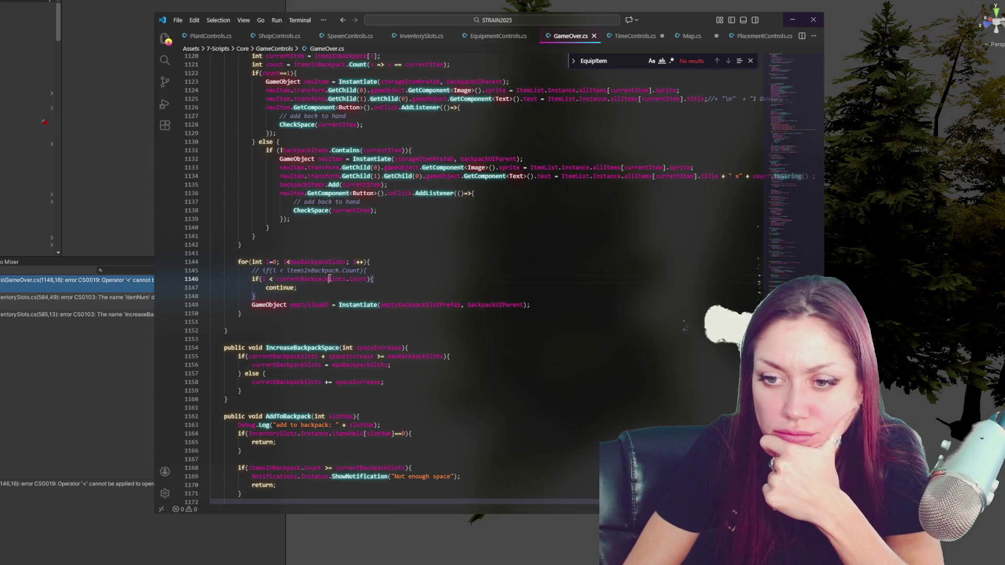
{"action": "key", "text": "ctrl+f"}
{"action": "left_click", "coordinate": [385, 290]}
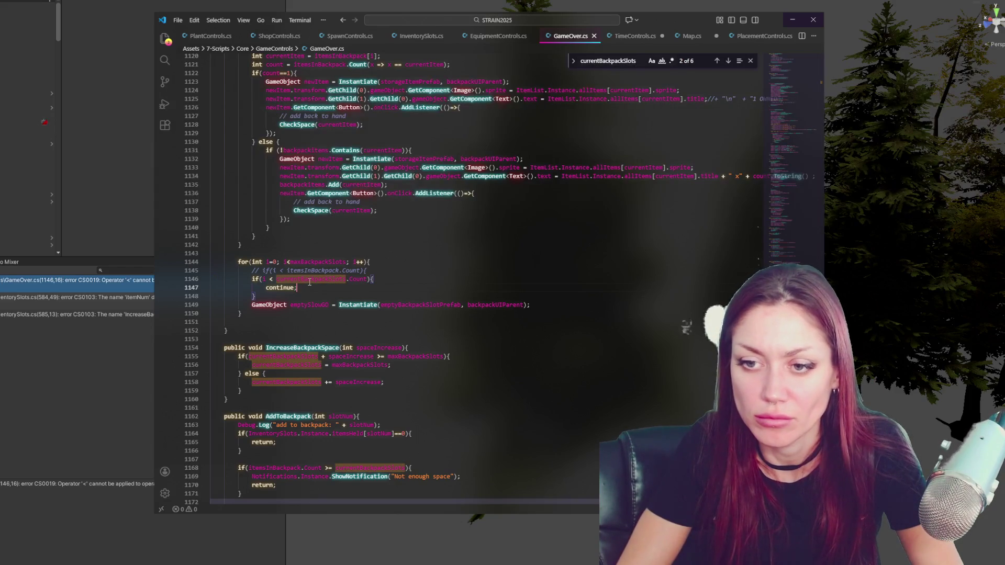
{"action": "left_click", "coordinate": [718, 61]}
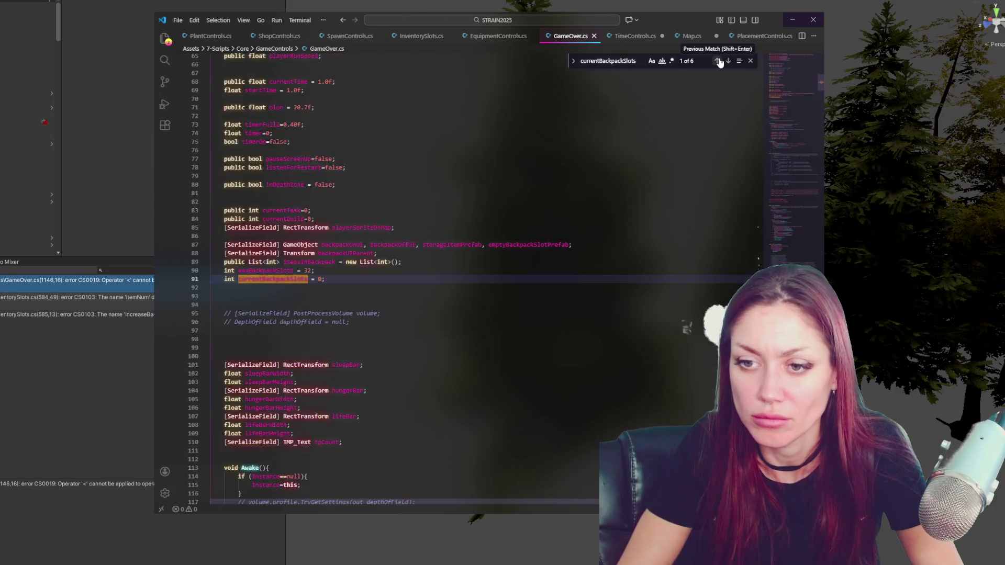
{"action": "left_click", "coordinate": [728, 60]}
{"action": "left_click", "coordinate": [394, 267]}
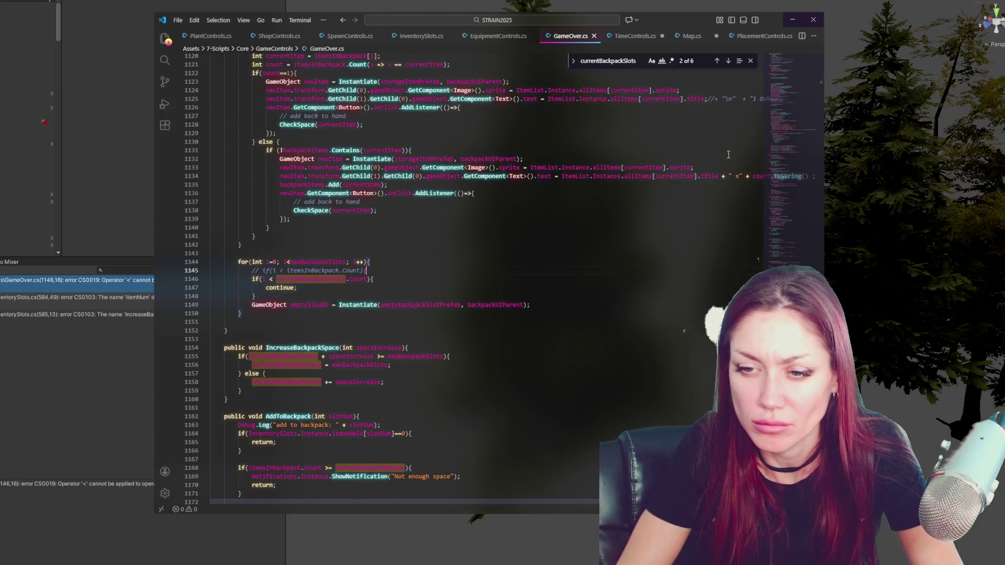
{"action": "left_click", "coordinate": [716, 62]}
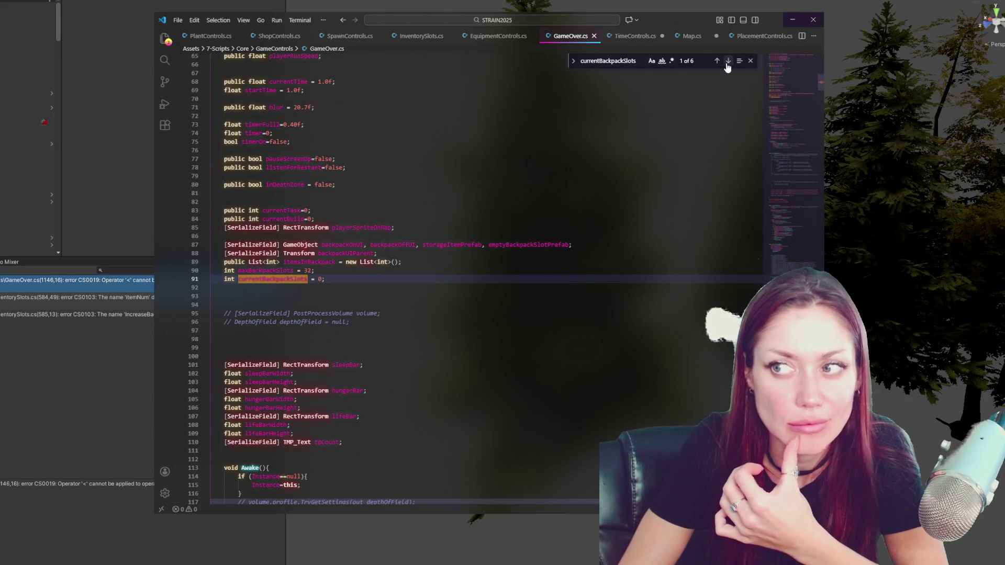
{"action": "left_click", "coordinate": [727, 61]}
Remove '.Count' after currentBackpackSlots in the line 1146 loop condition and save GameOver.cs
{"action": "double_click", "coordinate": [358, 279]}
{"action": "key", "text": "BackSpace"}
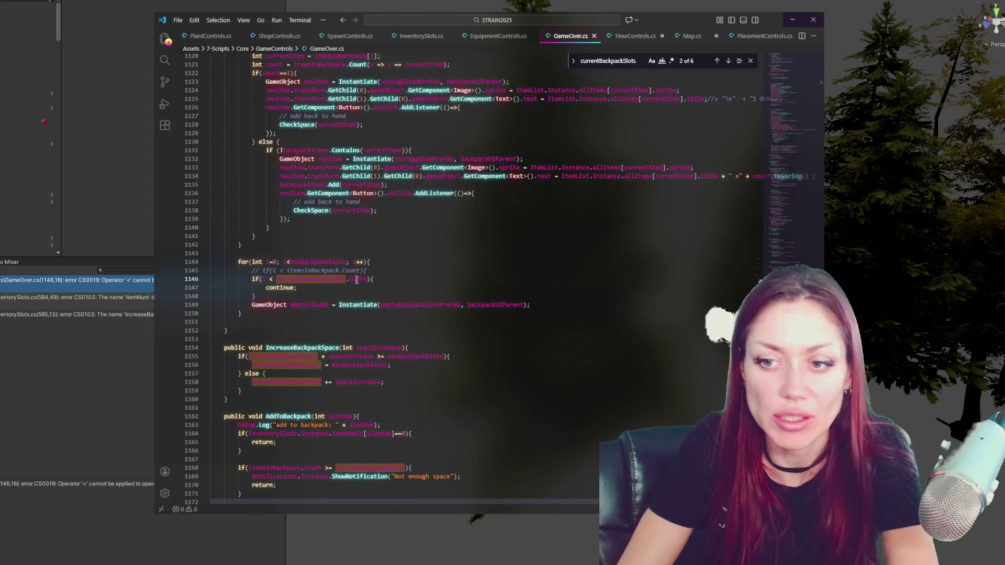
{"action": "key", "text": "BackSpace"}
{"action": "key", "text": "ctrl+s"}
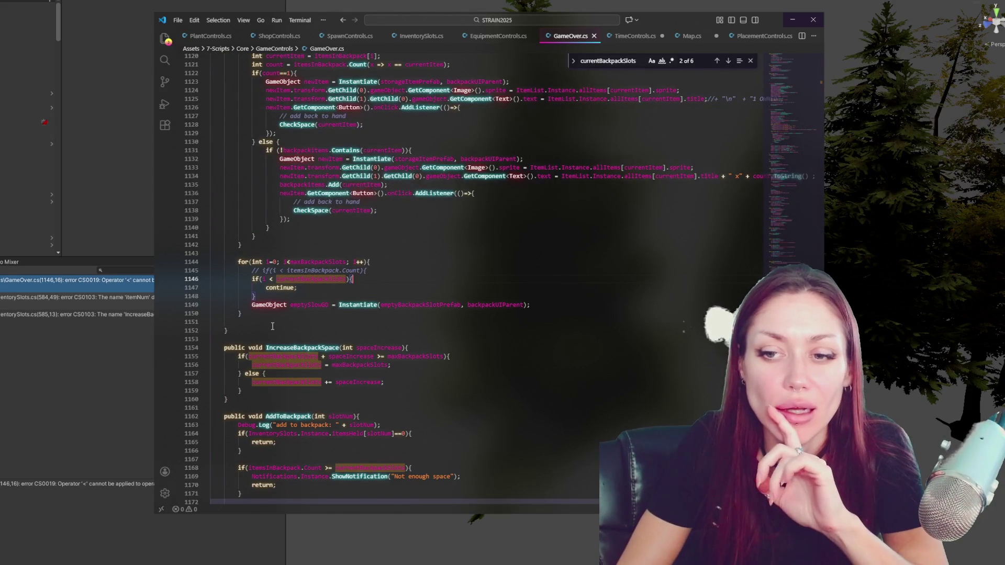
{"action": "left_click", "coordinate": [100, 344]}
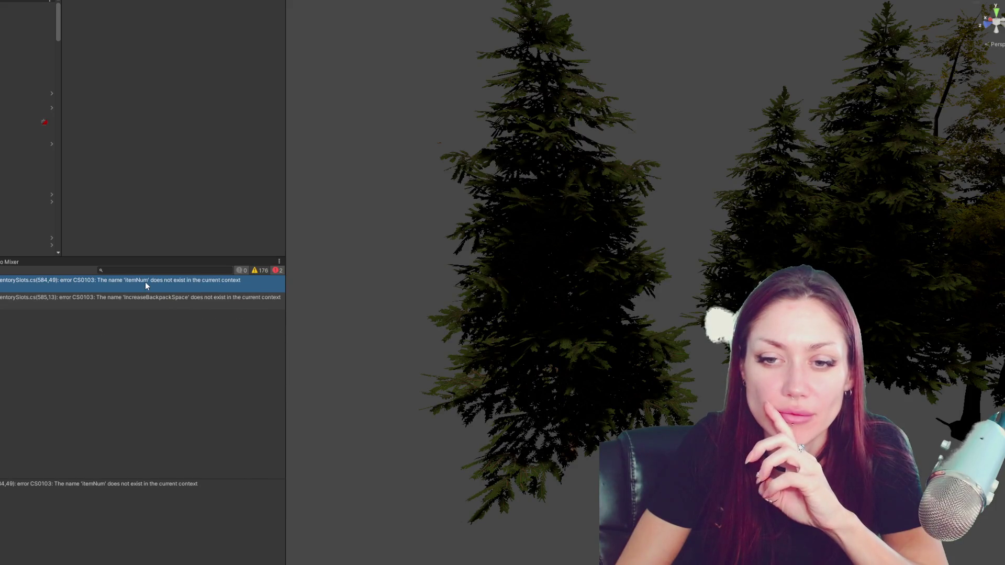
Replace itemNum with itemsHeld[currentSlot] in the line 584 DestroyItem call and save InventorySlots.cs
{"action": "double_click", "coordinate": [105, 280]}
{"action": "double_click", "coordinate": [393, 279]}
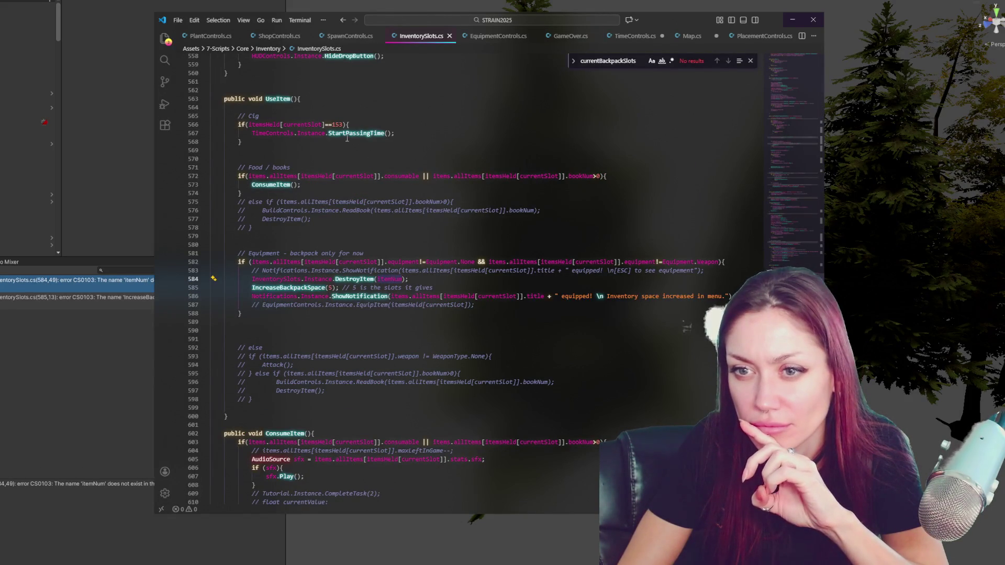
{"action": "left_click_drag", "start_coordinate": [248, 125], "coordinate": [344, 124]}
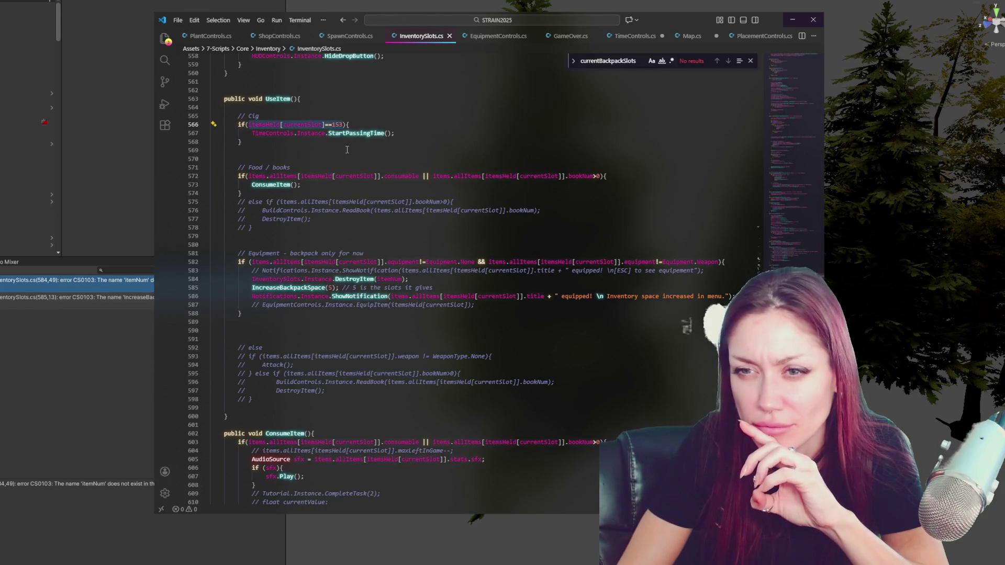
{"action": "left_click_drag", "start_coordinate": [325, 124], "coordinate": [252, 125]}
{"action": "key", "text": "ctrl+c"}
{"action": "double_click", "coordinate": [390, 279]}
{"action": "key", "text": "ctrl+v"}
{"action": "key", "text": "ctrl+s"}
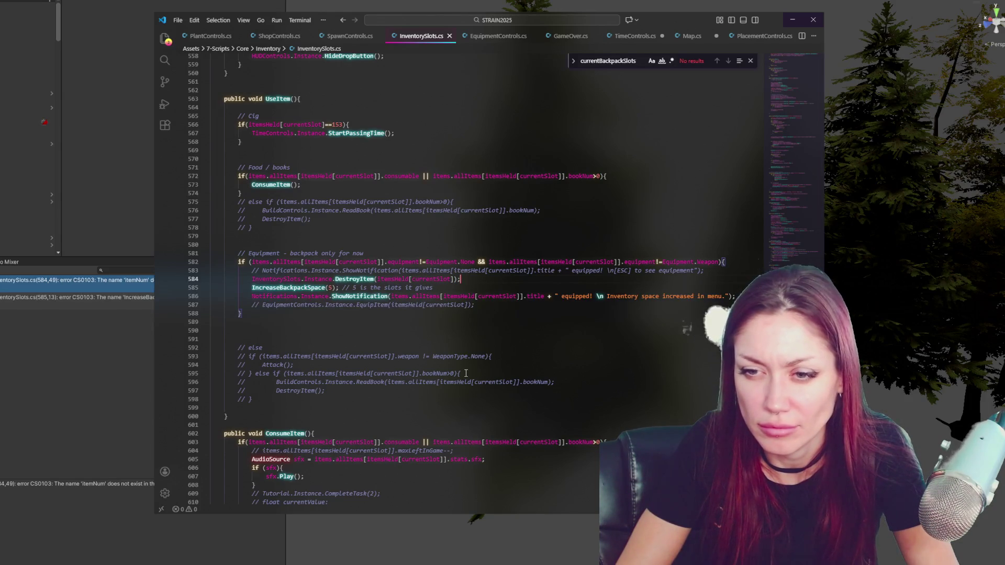
{"action": "left_click", "coordinate": [57, 310]}
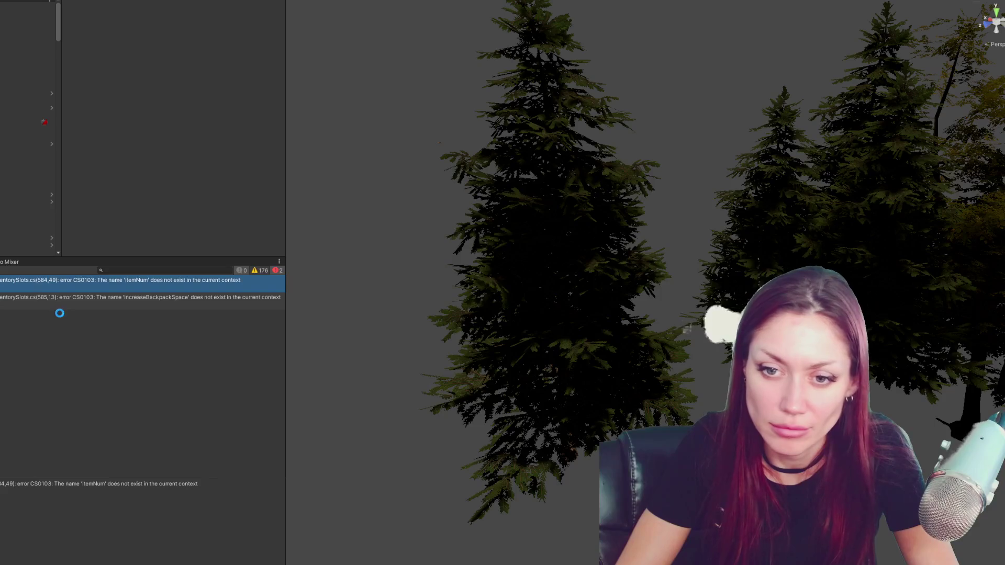
Trace the line 585 IncreaseBackpackSpace error to its definition in GameOver.cs
{"action": "double_click", "coordinate": [111, 292]}
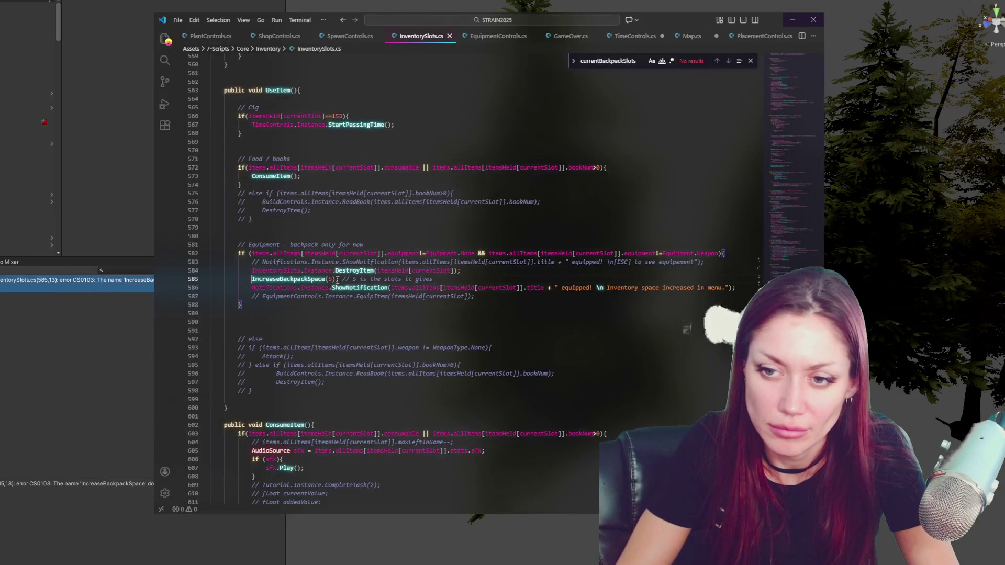
{"action": "left_click", "coordinate": [253, 278]}
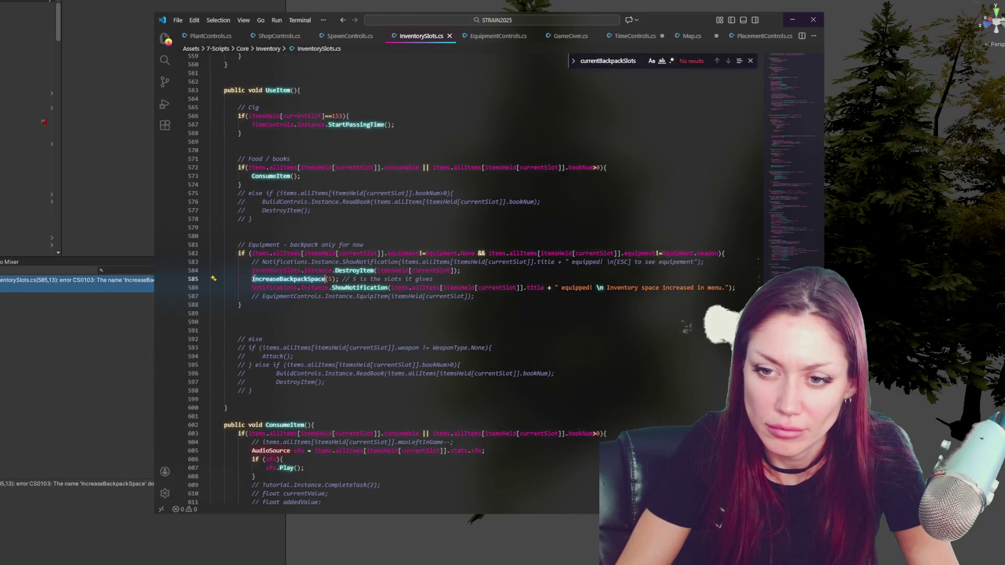
{"action": "key", "text": "ctrl+f"}
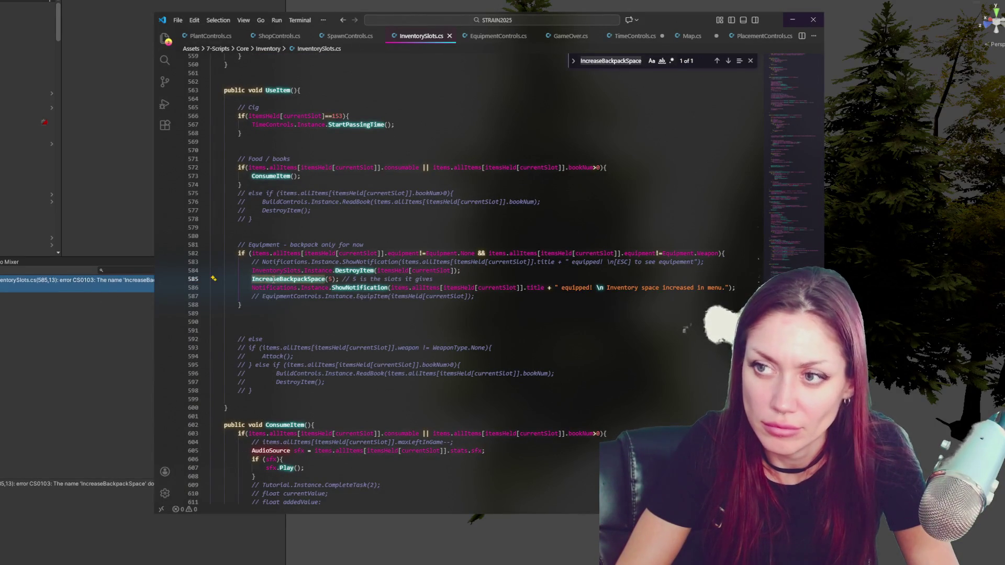
{"action": "left_click", "coordinate": [337, 37]}
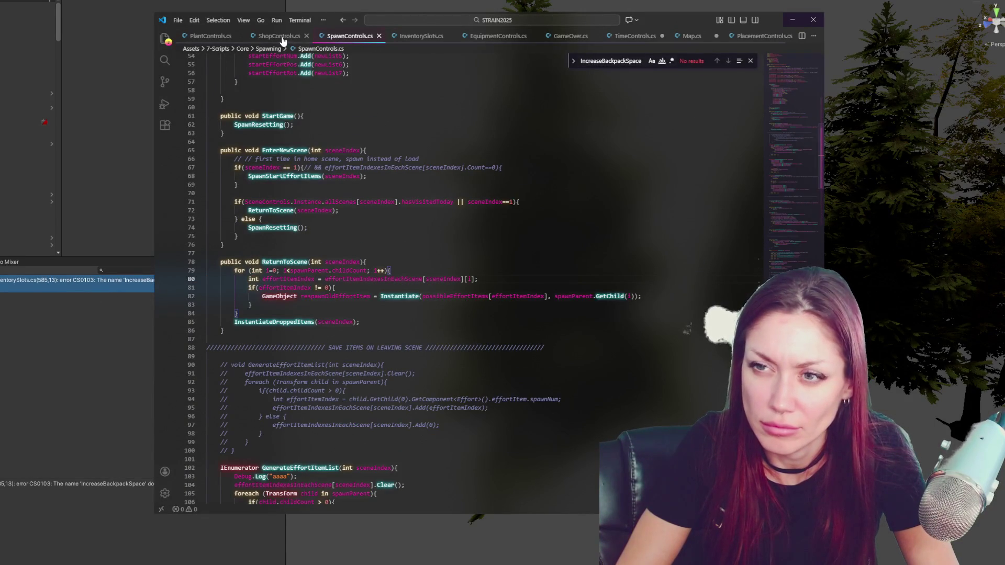
{"action": "left_click", "coordinate": [402, 37]}
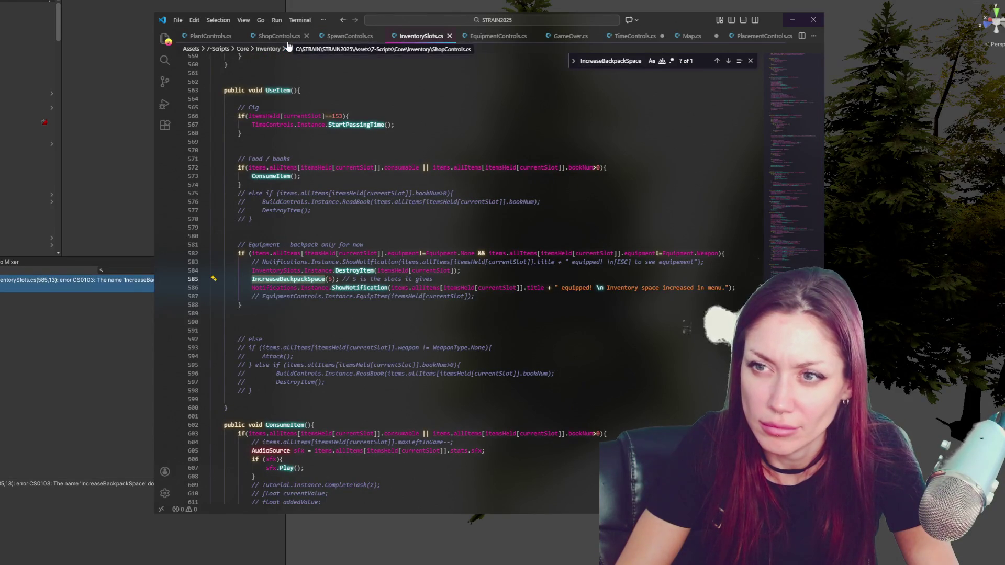
{"action": "left_click", "coordinate": [568, 36]}
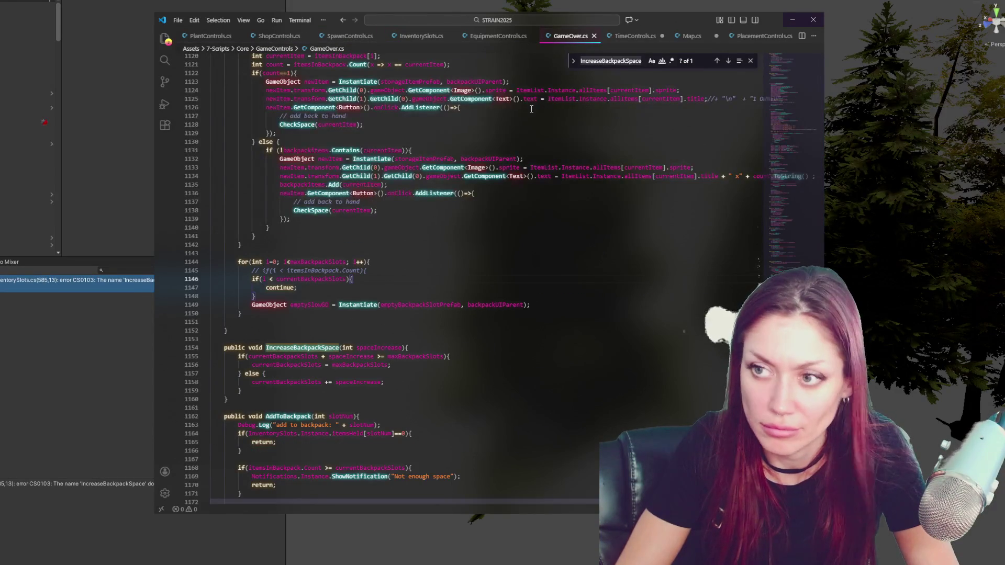
{"action": "left_click", "coordinate": [421, 36]}
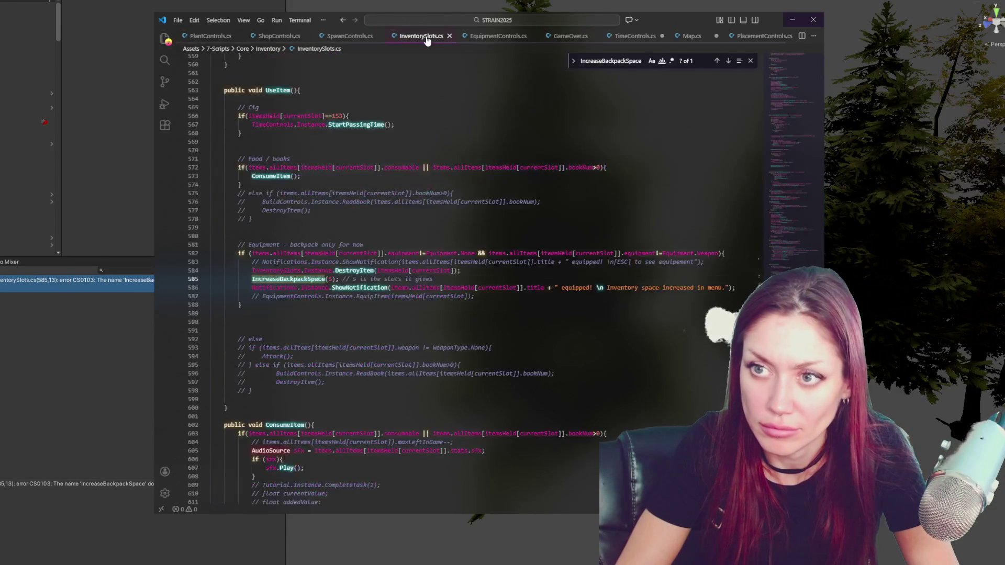
Prefix the IncreaseBackpackSpace call with 'GameOver.Instance.' and recompile in Unity
{"action": "left_click", "coordinate": [252, 279]}
{"action": "type", "text": "GameOv"}
{"action": "key", "text": "Tab"}
{"action": "type", "text": ".Instance."}
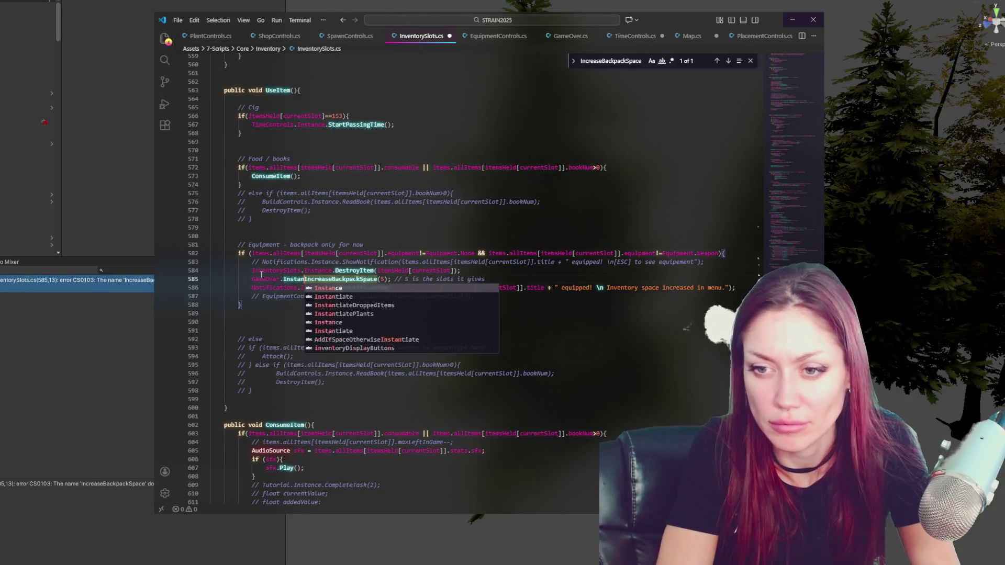
{"action": "left_click", "coordinate": [124, 392]}
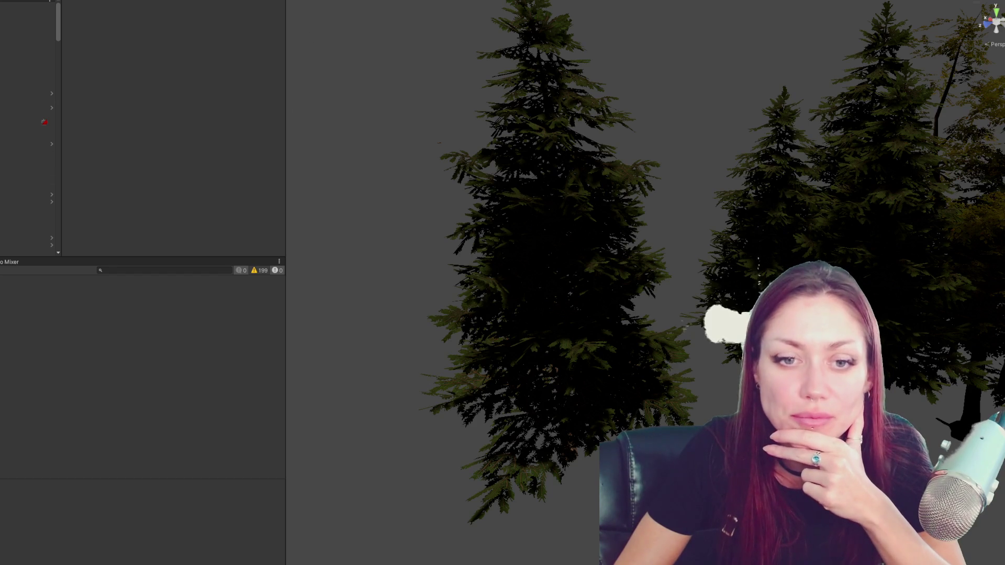
{"action": "key", "text": "ctrl+5"}
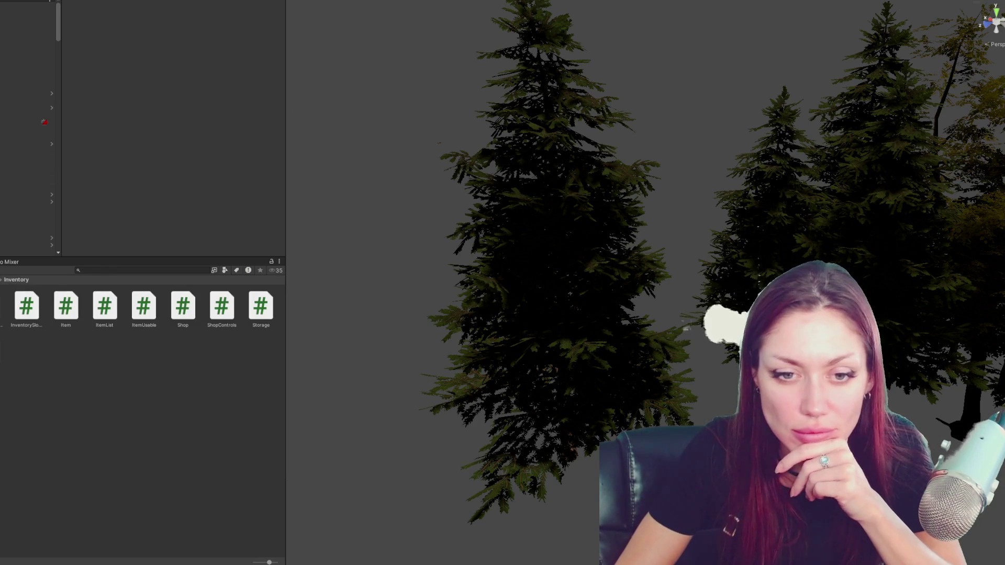
Open the Scenes folder, start the game in DEV MODE, and bring up the pause menu
{"action": "left_click", "coordinate": [2, 293]}
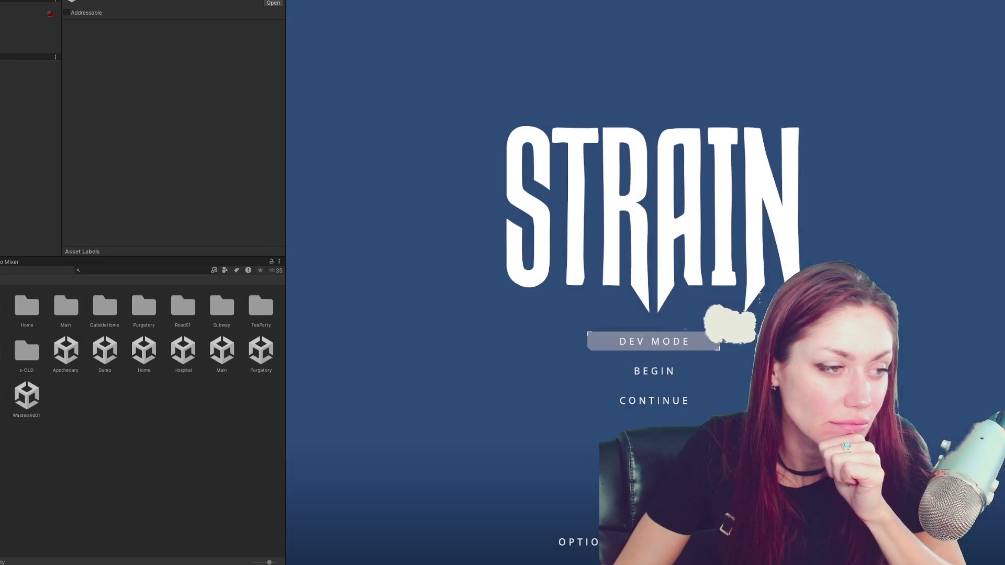
{"action": "left_click", "coordinate": [631, 347]}
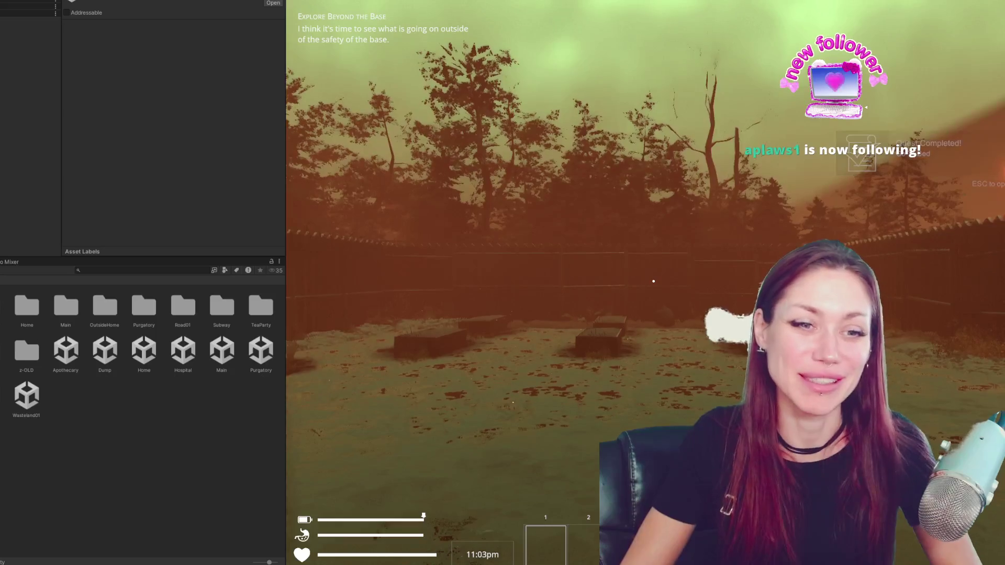
{"action": "key", "text": "Escape"}
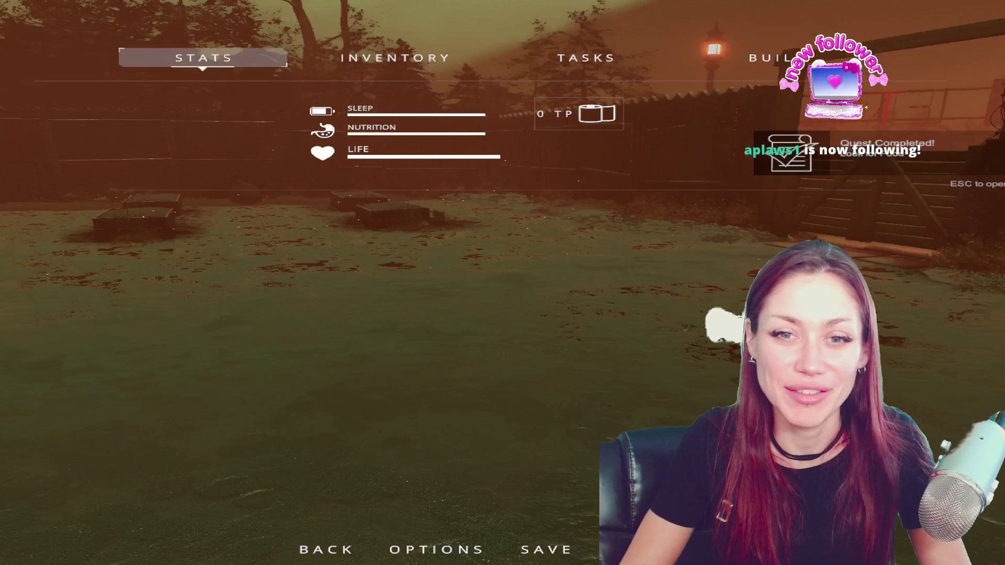
Walk the player through the wooden gate and down the road past the EXIT gate, then open the menu
{"action": "key", "text": "Escape"}
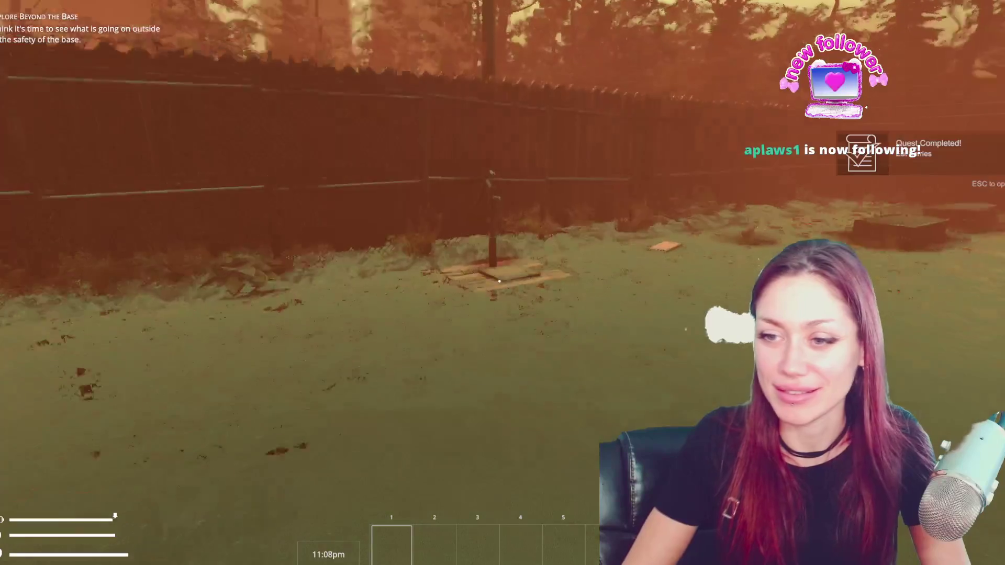
{"action": "key", "text": "w"}
{"action": "key", "text": "w"}
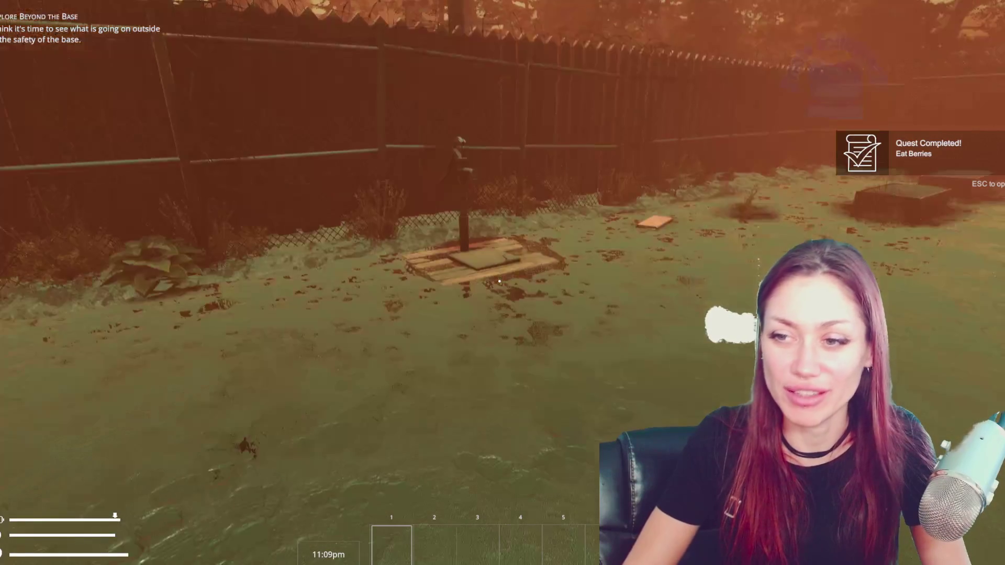
{"action": "key", "text": "shift+w"}
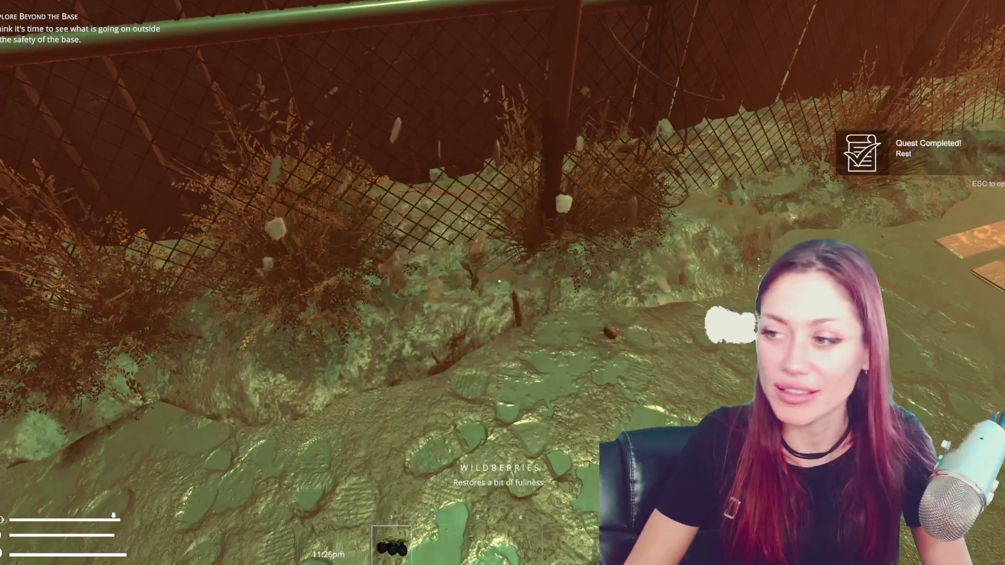
{"action": "key", "text": "shift+w"}
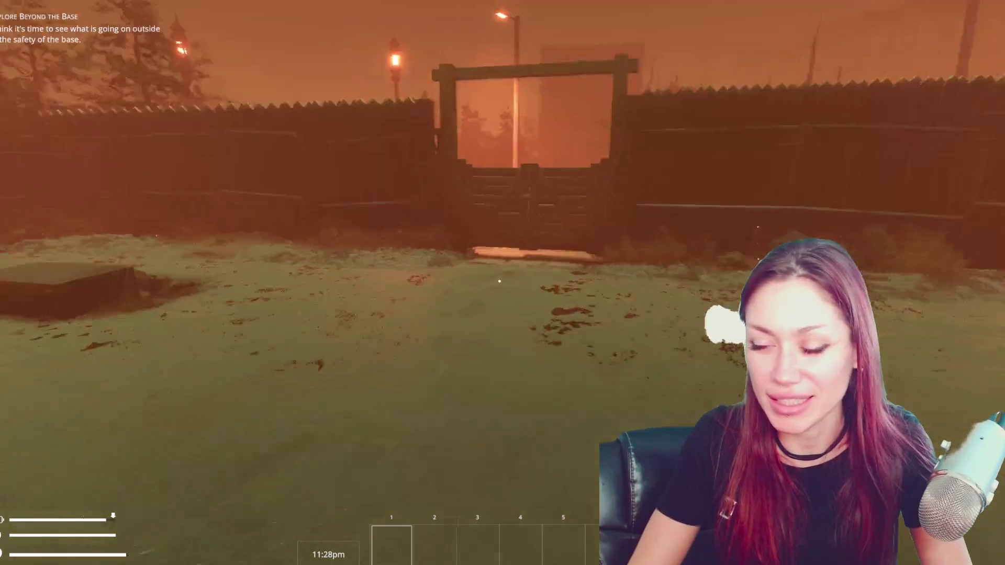
{"action": "key", "text": "w"}
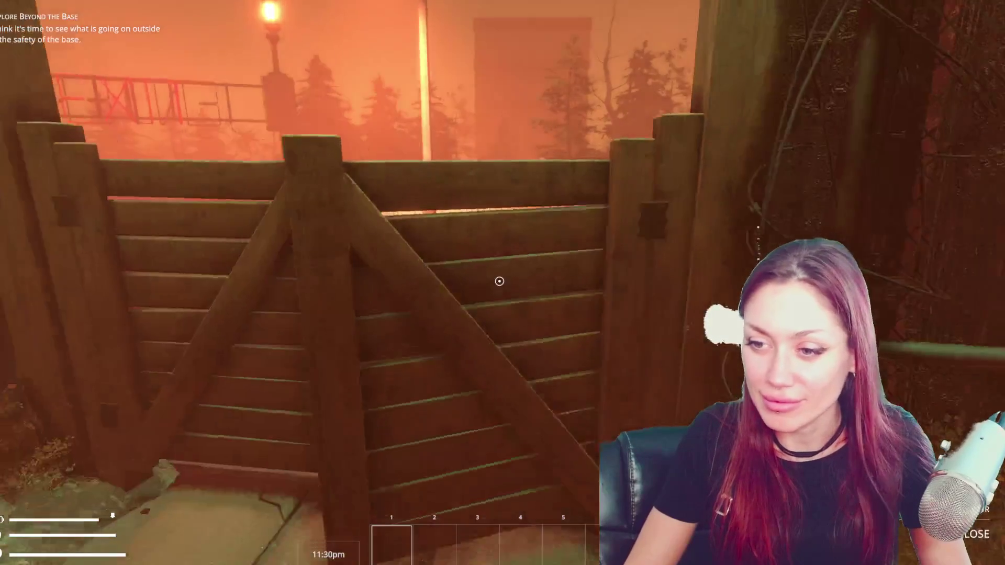
{"action": "key", "text": "e"}
{"action": "key", "text": "shift+w"}
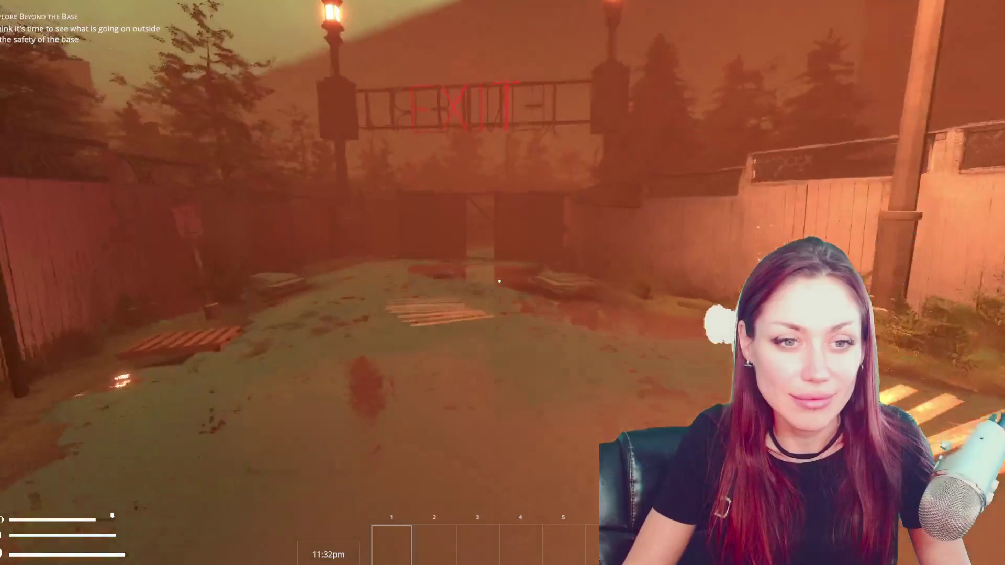
{"action": "key", "text": "w"}
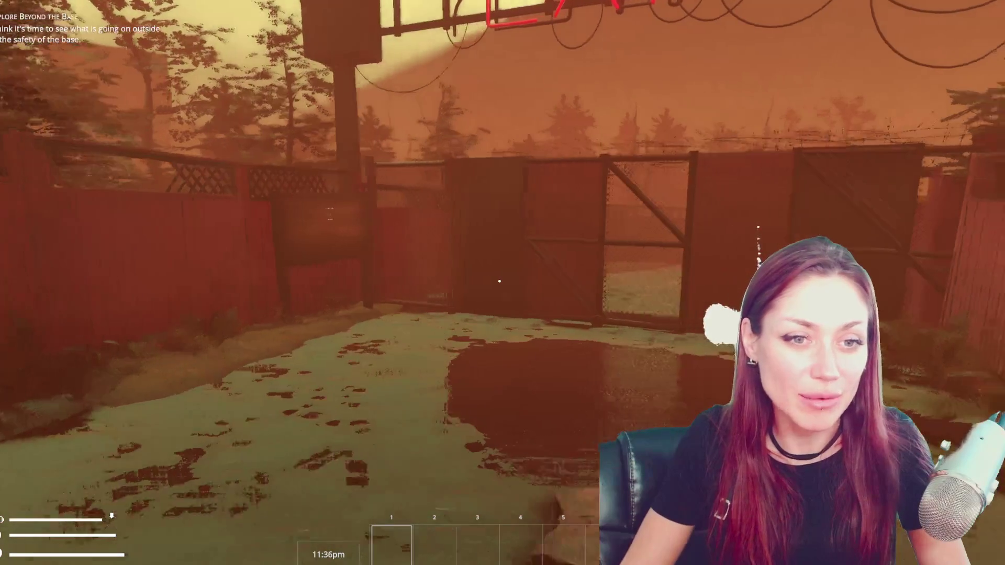
{"action": "mouse_move", "coordinate": [499, 281]}
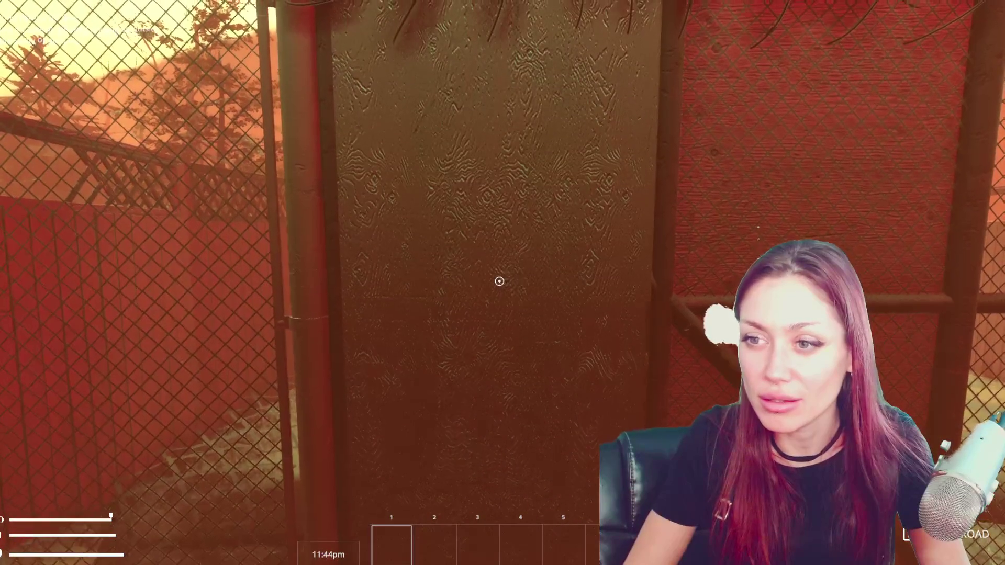
{"action": "key", "text": "e"}
{"action": "key", "text": "Escape"}
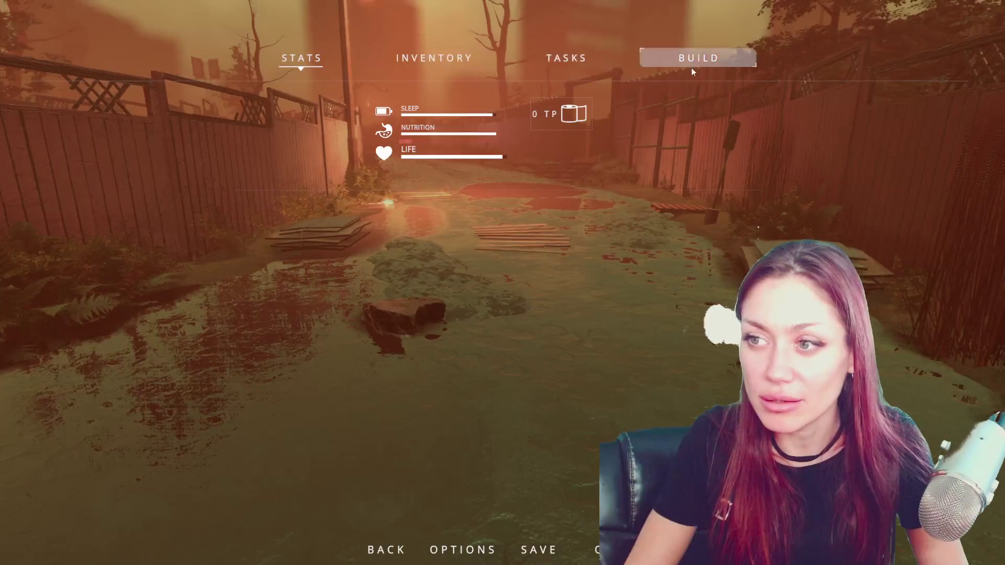
Look over the BUILD, TASKS and inventory pages, then pick a Backpack into the first hotbar slot
{"action": "left_click", "coordinate": [691, 66]}
{"action": "left_click", "coordinate": [567, 57]}
{"action": "left_click", "coordinate": [459, 58]}
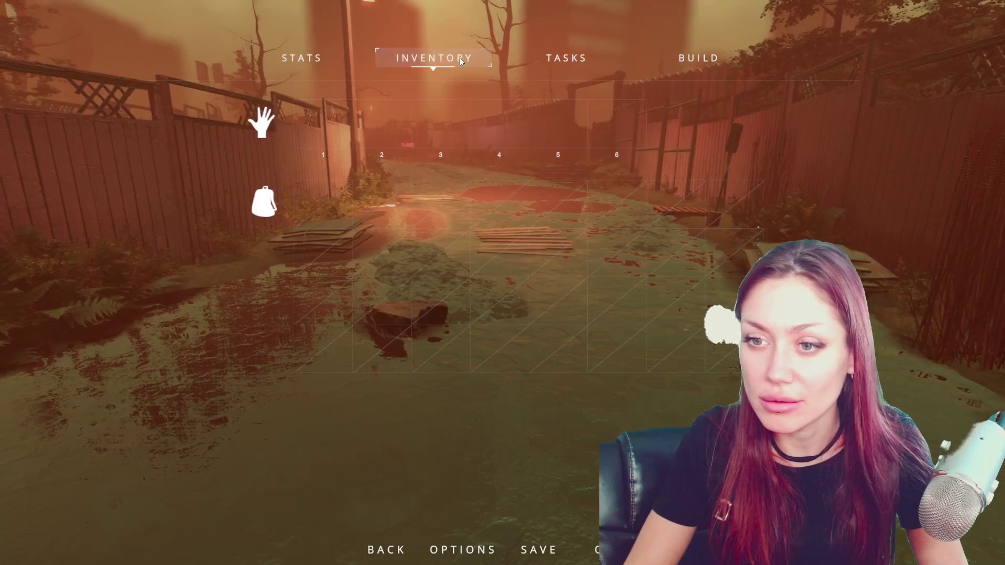
{"action": "key", "text": "Escape"}
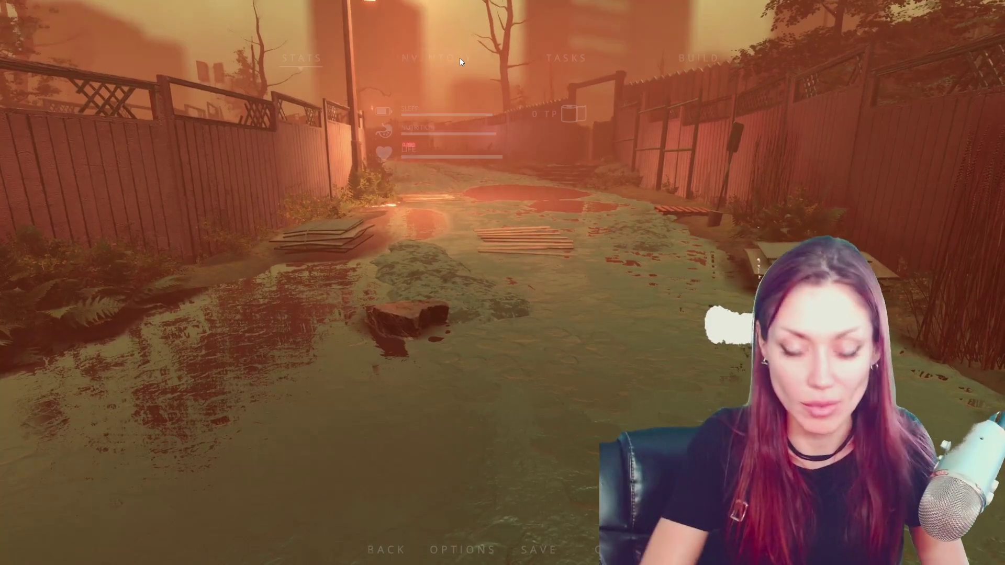
{"action": "key", "text": "Escape"}
{"action": "key", "text": "Escape"}
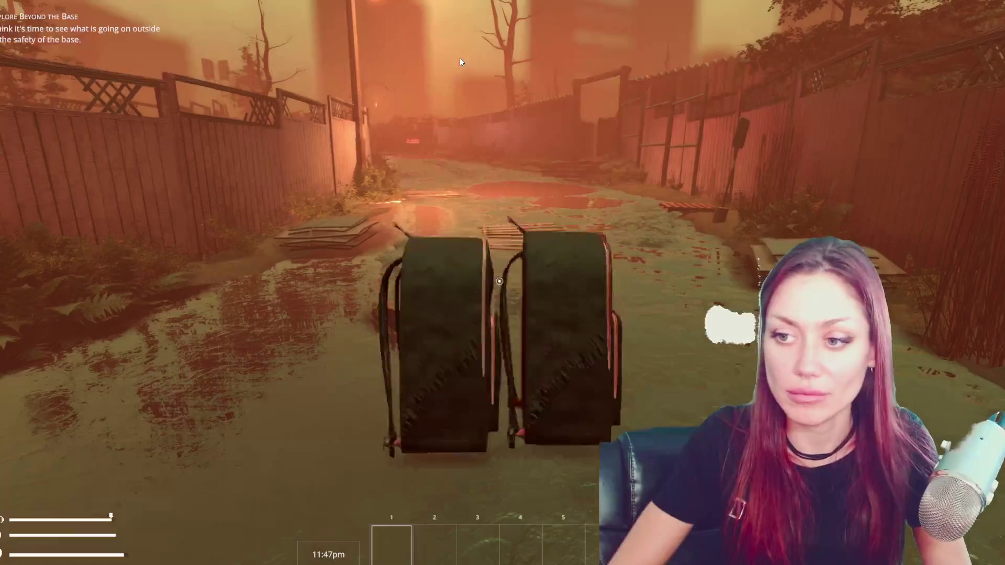
{"action": "key", "text": "e"}
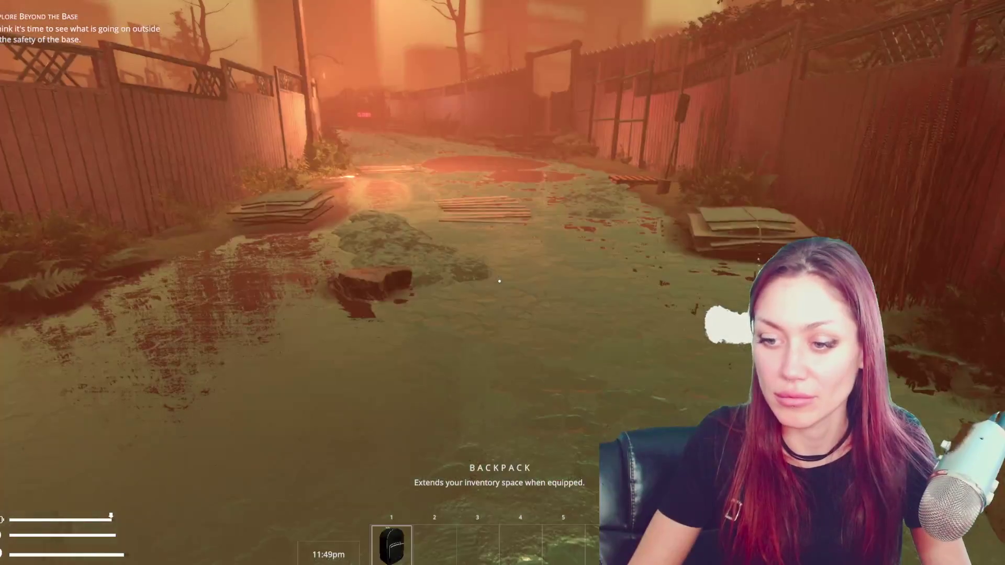
Equip the Backpack from the first slot and check the expanded inventory page
{"action": "key", "text": "Escape"}
{"action": "left_click", "coordinate": [416, 58]}
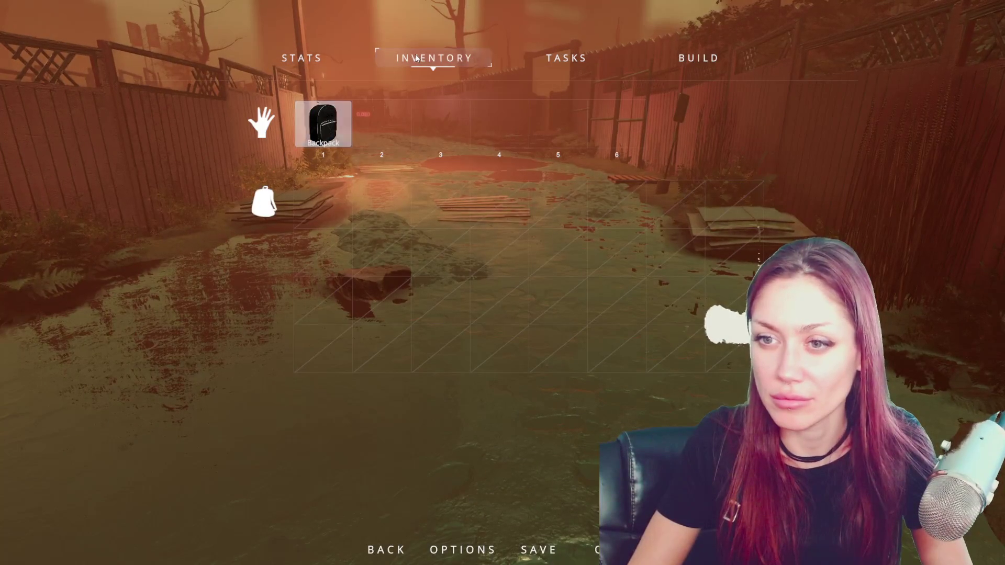
{"action": "key", "text": "Escape"}
{"action": "left_click", "coordinate": [375, 89]}
{"action": "key", "text": "Escape"}
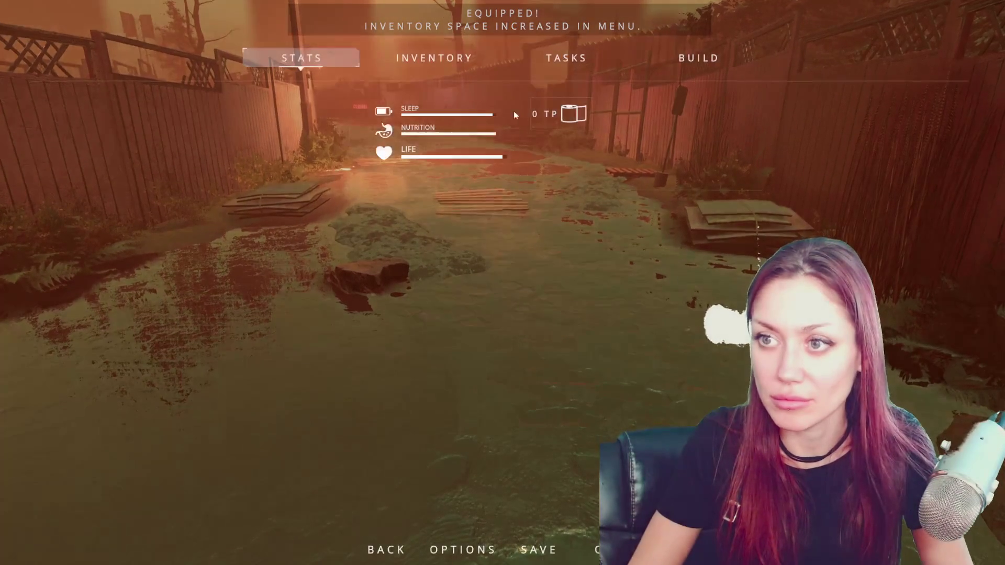
{"action": "left_click", "coordinate": [442, 65]}
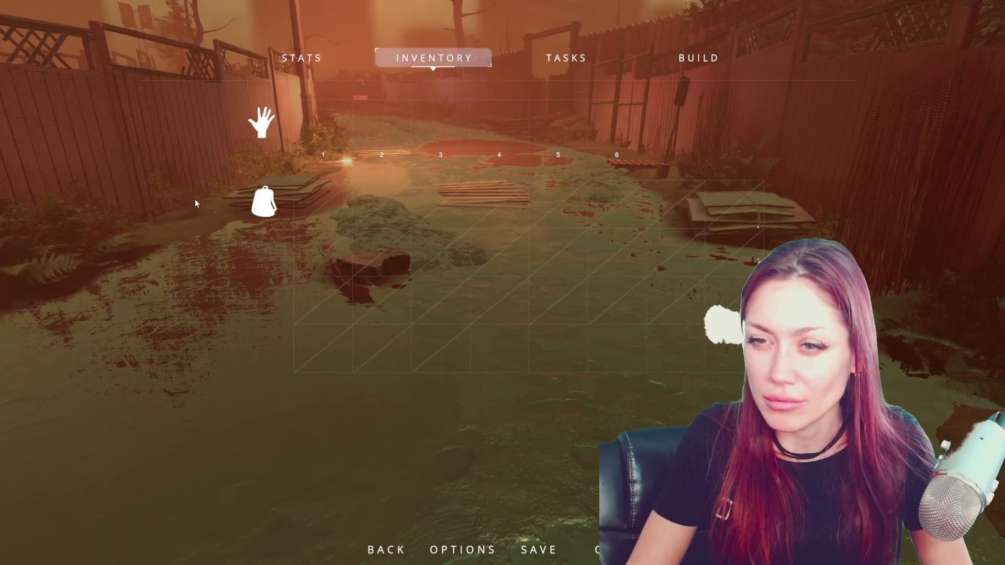
{"action": "key", "text": "Escape"}
{"action": "key", "text": "Escape"}
Move the Backpack into hand slot 1 and back into the bag grid, then resume play
{"action": "left_click", "coordinate": [560, 57]}
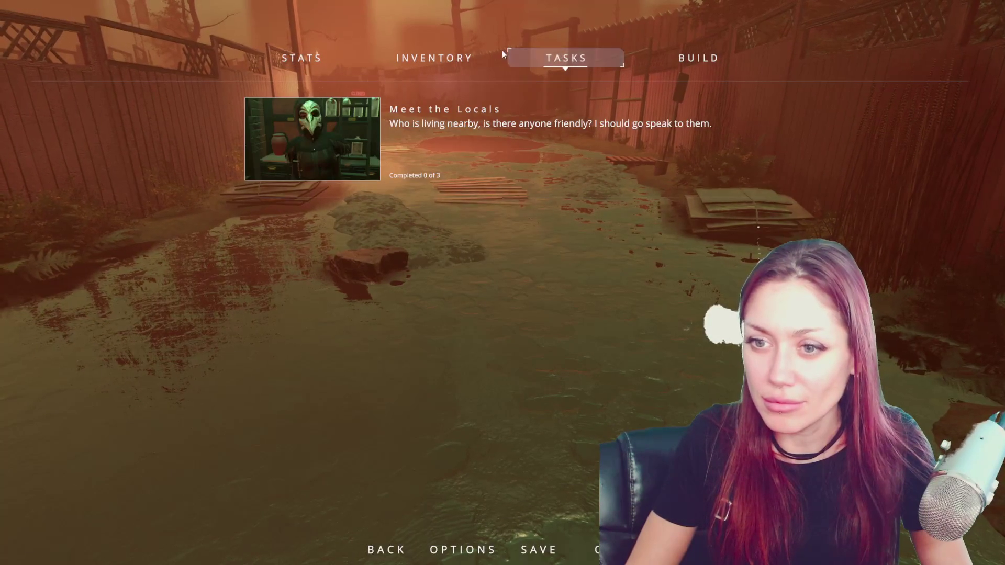
{"action": "left_click", "coordinate": [469, 53]}
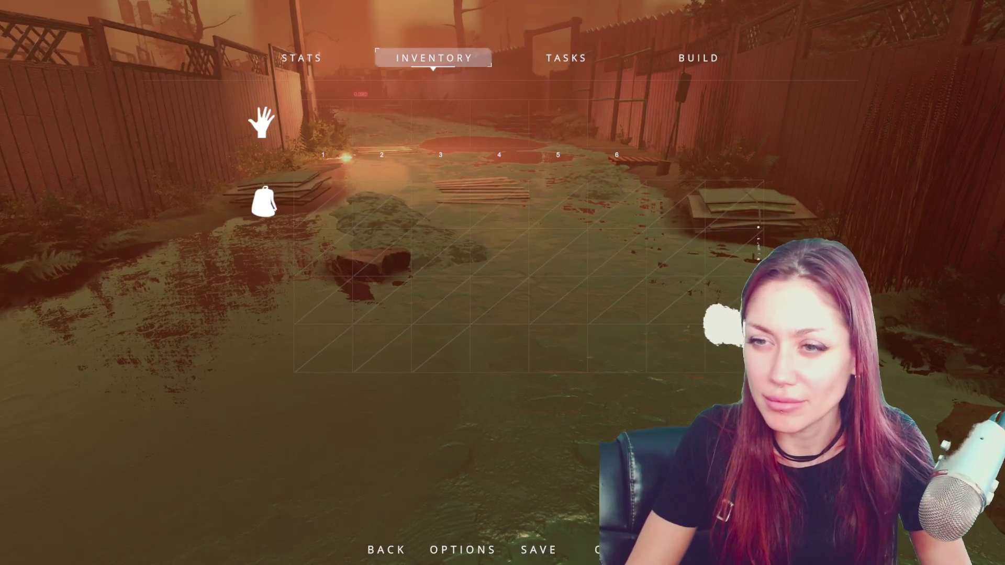
{"action": "left_click", "coordinate": [301, 57]}
{"action": "key", "text": "Escape"}
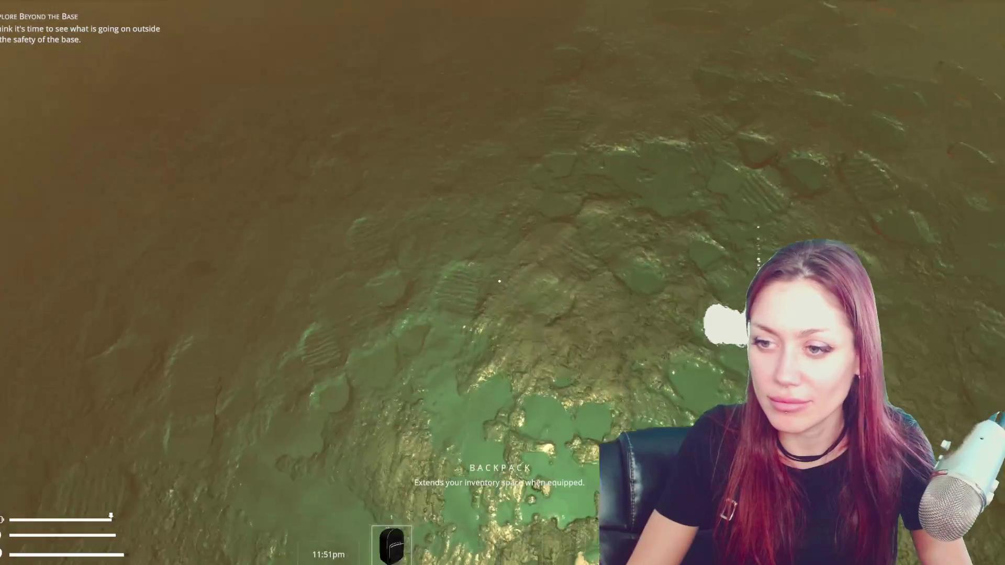
{"action": "key", "text": "Escape"}
{"action": "left_click", "coordinate": [435, 58]}
{"action": "left_click", "coordinate": [565, 58]}
{"action": "left_click", "coordinate": [434, 57]}
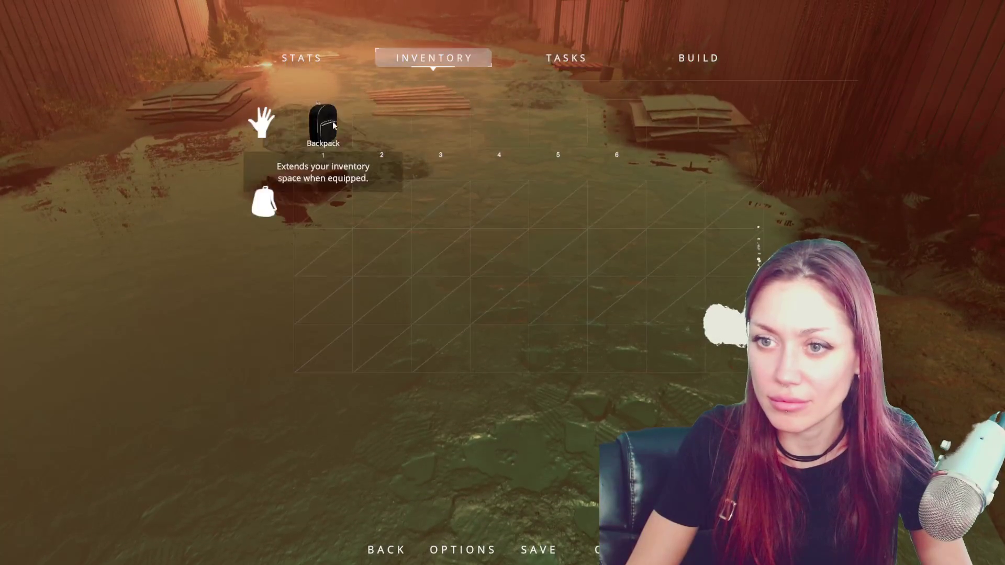
{"action": "left_click", "coordinate": [337, 212]}
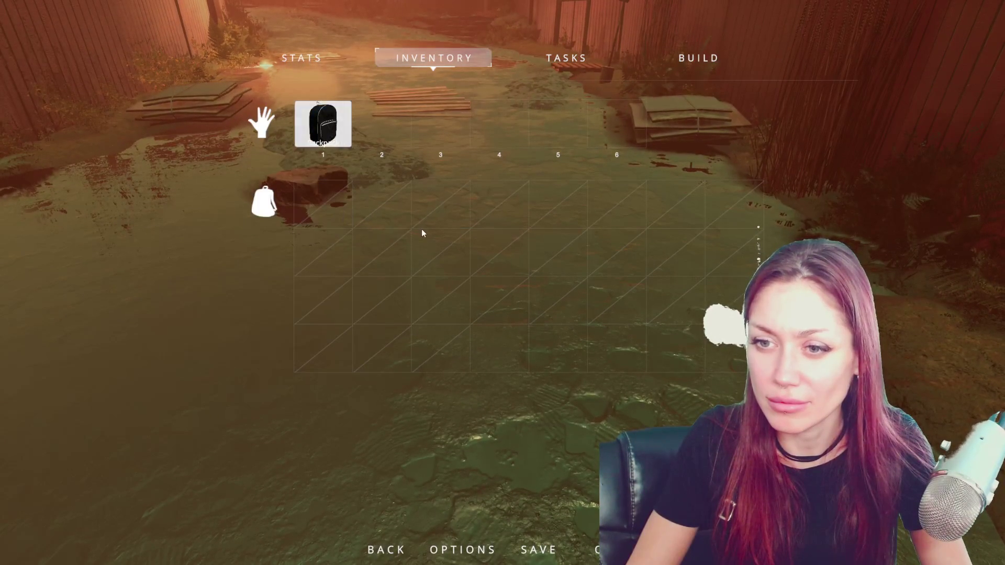
{"action": "left_click", "coordinate": [338, 131]}
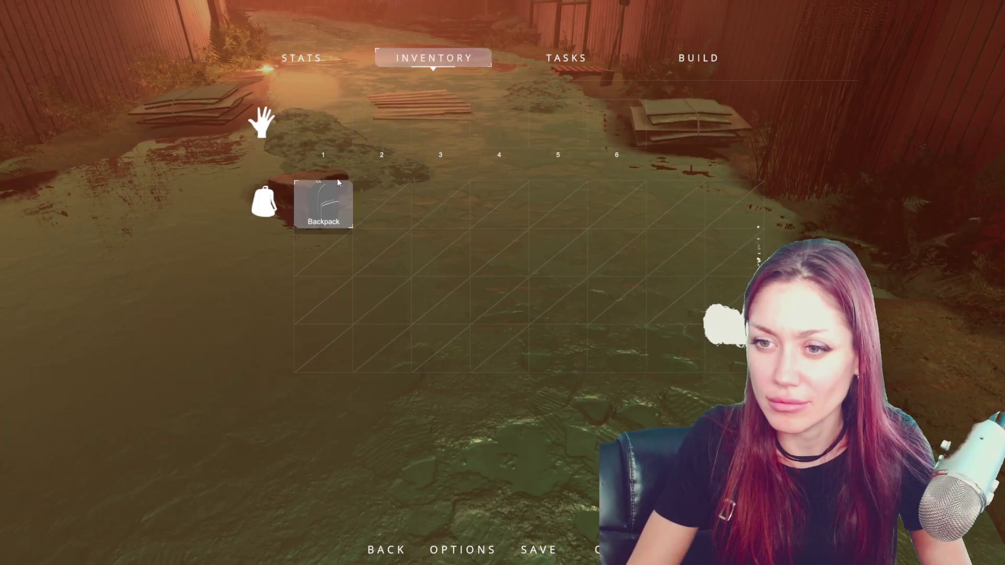
{"action": "key", "text": "Escape"}
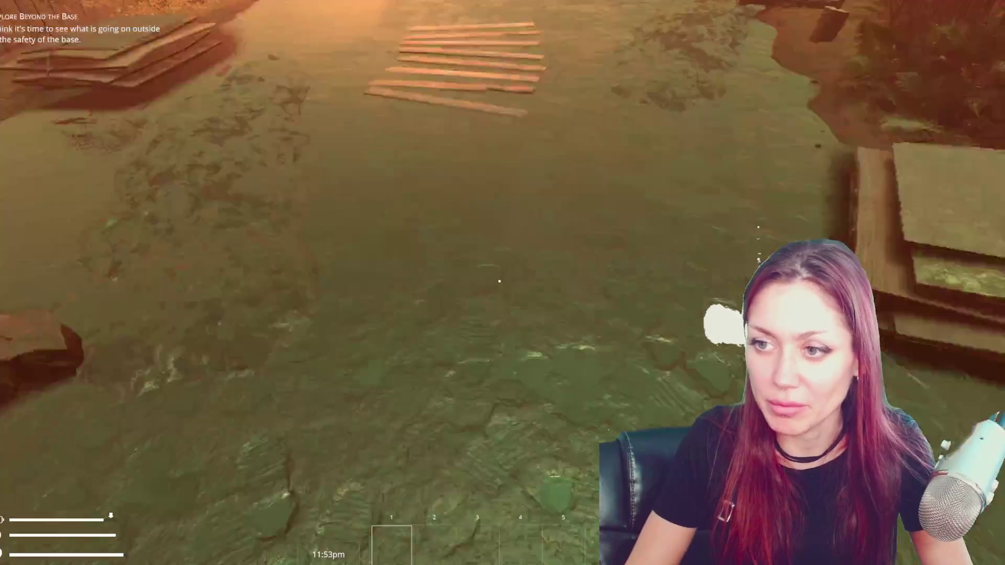
Pick up a Stone, then smash the cardboard pile and wooden pallet for a sheet and plank
{"action": "key", "text": "e"}
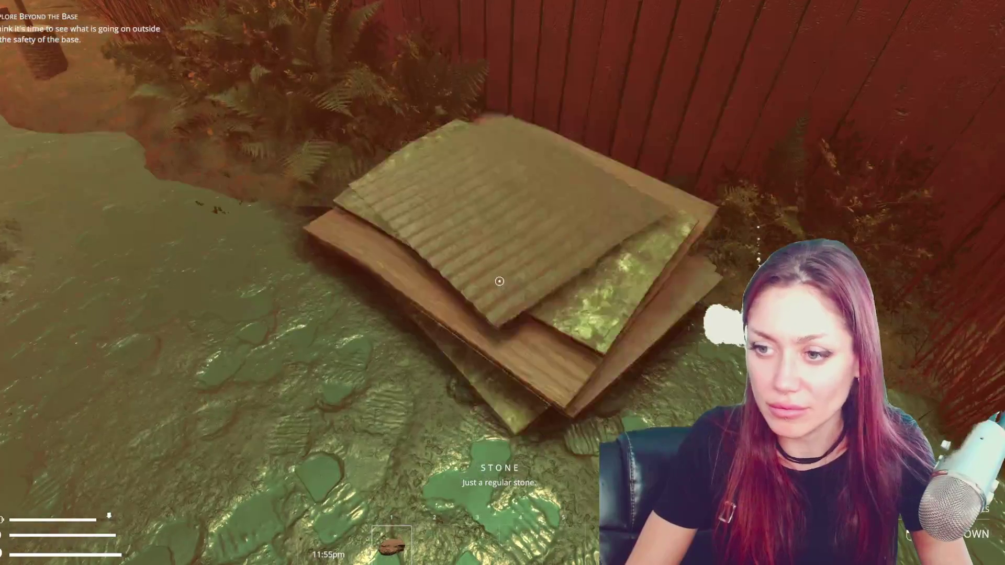
{"action": "left_click", "coordinate": [500, 281]}
{"action": "left_click", "coordinate": [500, 281]}
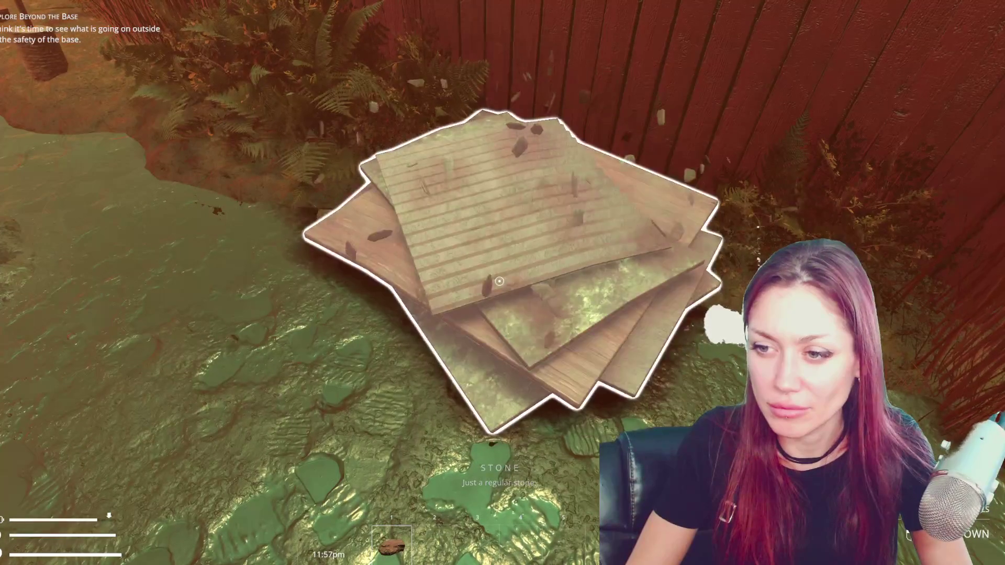
{"action": "left_click", "coordinate": [499, 281]}
{"action": "key", "text": "e"}
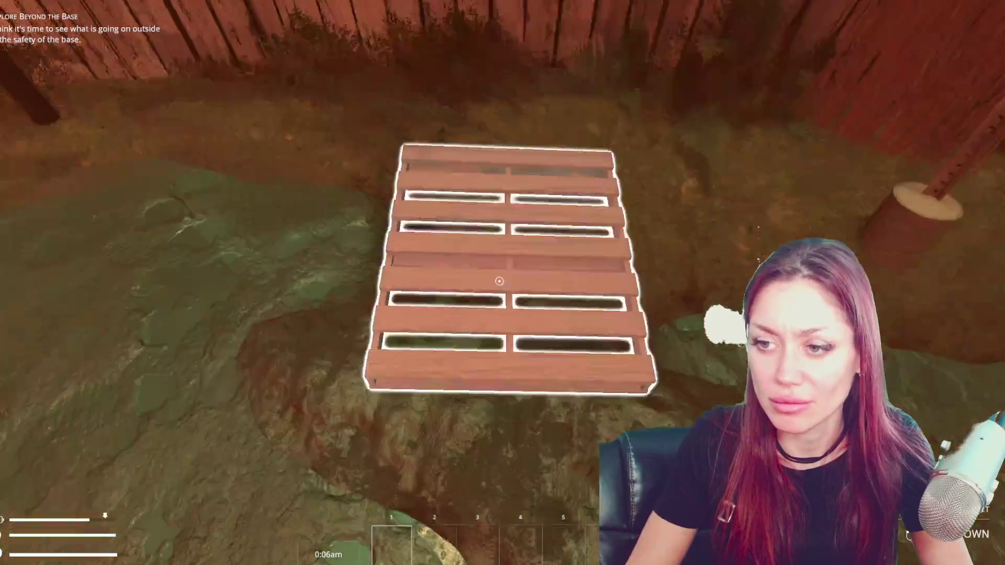
{"action": "left_click", "coordinate": [499, 282]}
{"action": "left_click", "coordinate": [499, 281]}
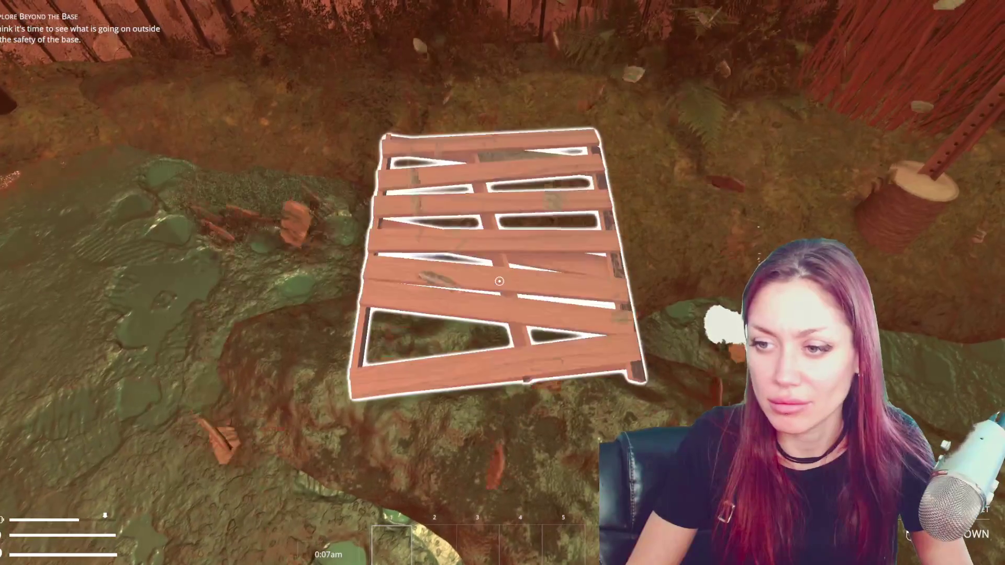
{"action": "left_click", "coordinate": [499, 281]}
{"action": "left_click", "coordinate": [499, 281]}
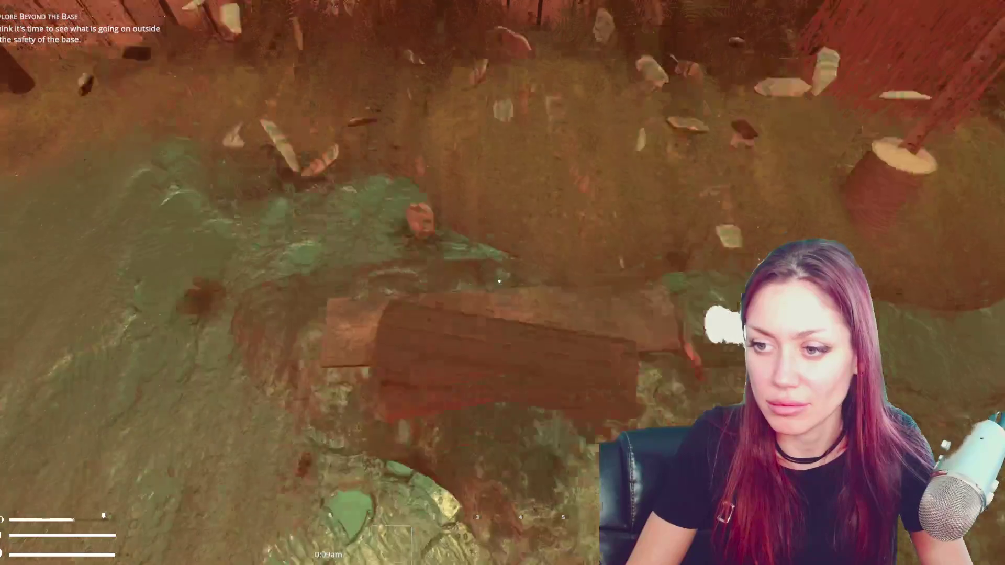
Check the inventory page, then walk back to the pallet and pick up the plank
{"action": "key", "text": "e"}
{"action": "key", "text": "Escape"}
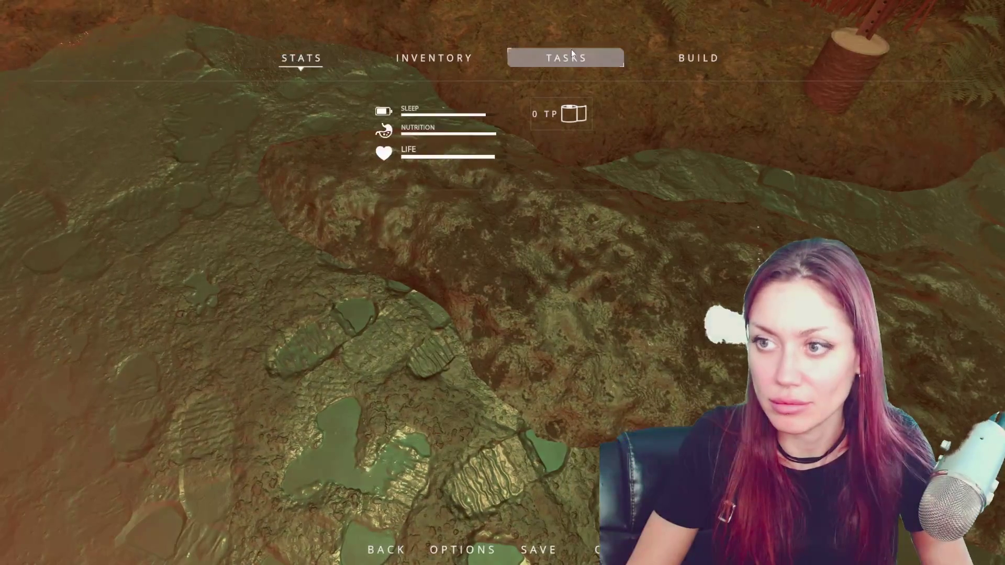
{"action": "left_click", "coordinate": [466, 58]}
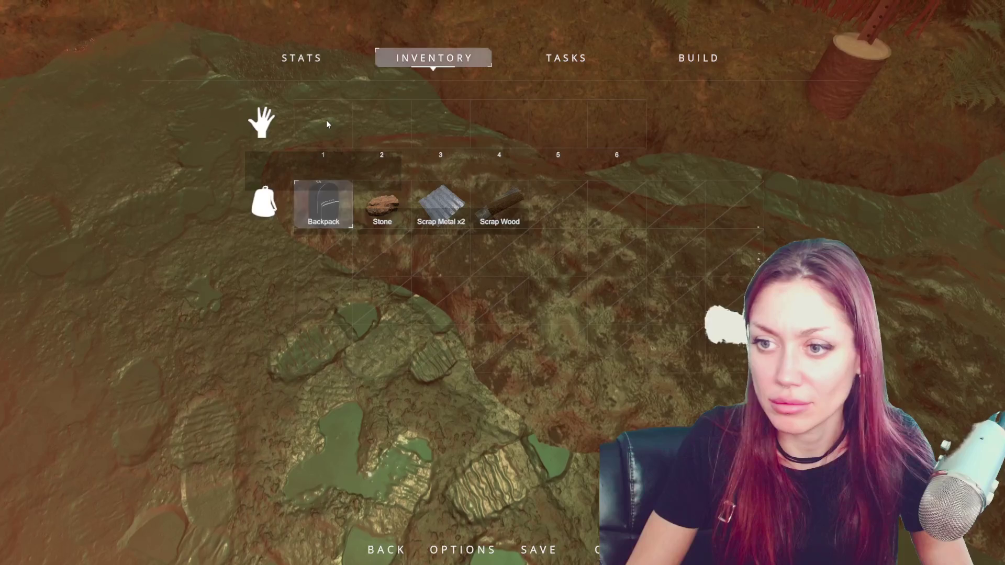
{"action": "key", "text": "Escape"}
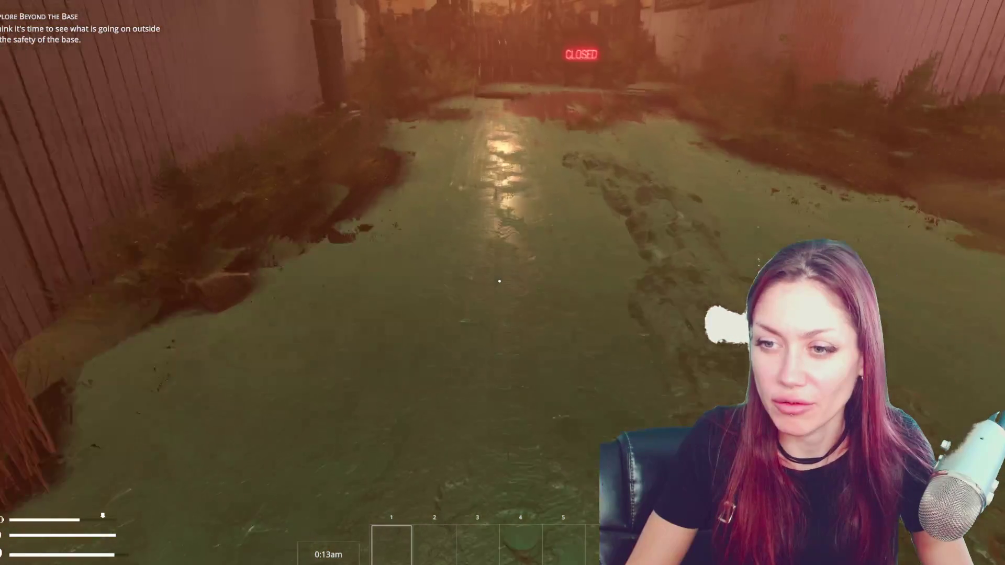
{"action": "key", "text": "w"}
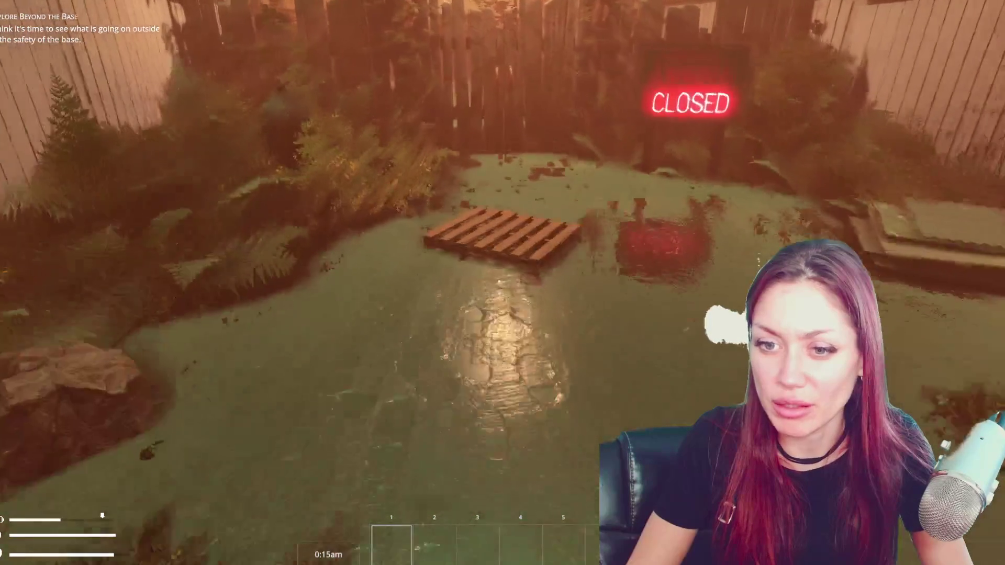
{"action": "key", "text": "w"}
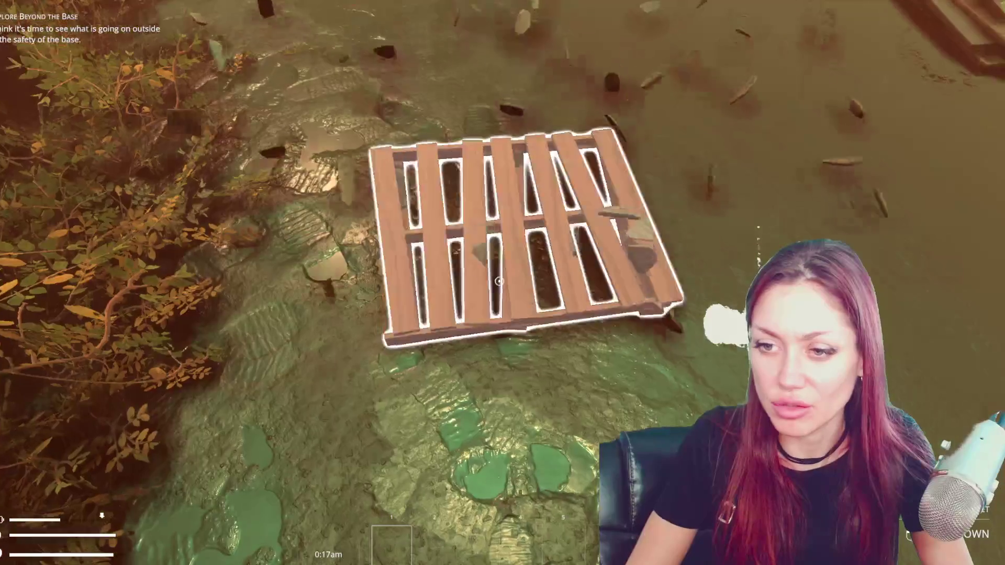
{"action": "key", "text": "w"}
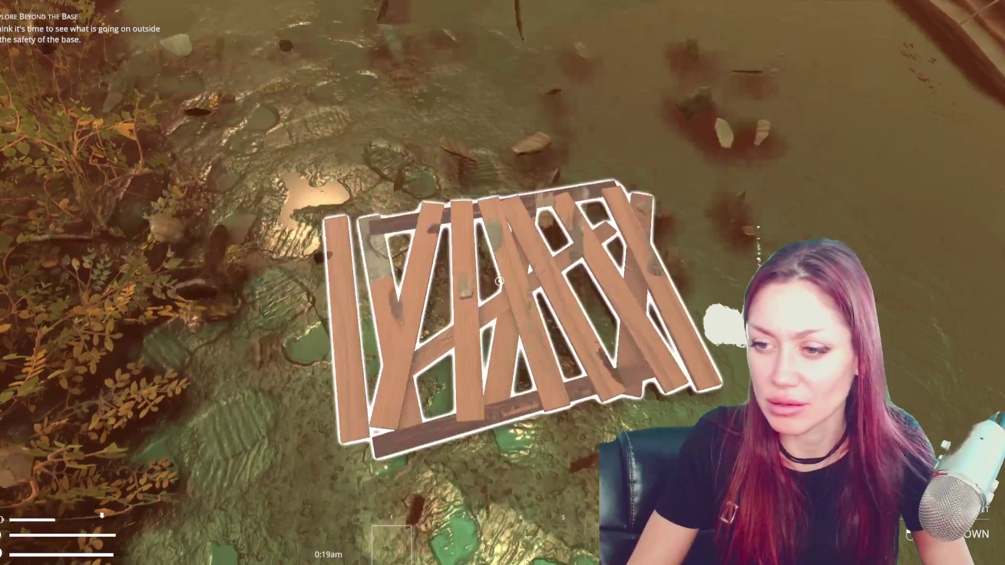
{"action": "key", "text": "e"}
Shuffle Scrap Wood and Scrap Metal between the hand slots and the bag
{"action": "key", "text": "Tab"}
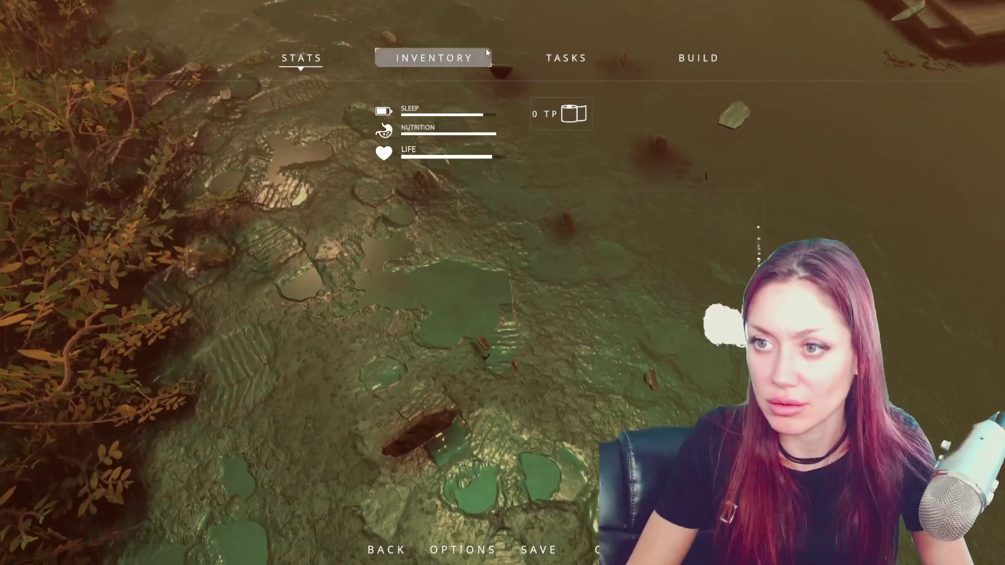
{"action": "left_click", "coordinate": [471, 58]}
{"action": "left_click", "coordinate": [315, 121]}
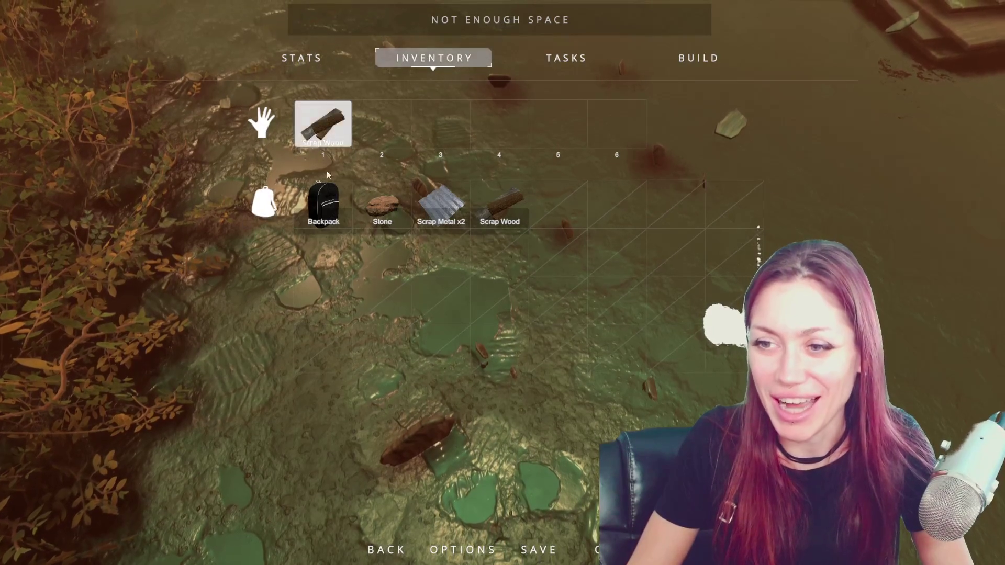
{"action": "mouse_move", "coordinate": [499, 204]}
{"action": "left_mouse_down"}
{"action": "mouse_move", "coordinate": [387, 123]}
{"action": "mouse_move", "coordinate": [333, 124]}
{"action": "left_mouse_up"}
{"action": "left_click_drag", "start_coordinate": [441, 204], "coordinate": [381, 124]}
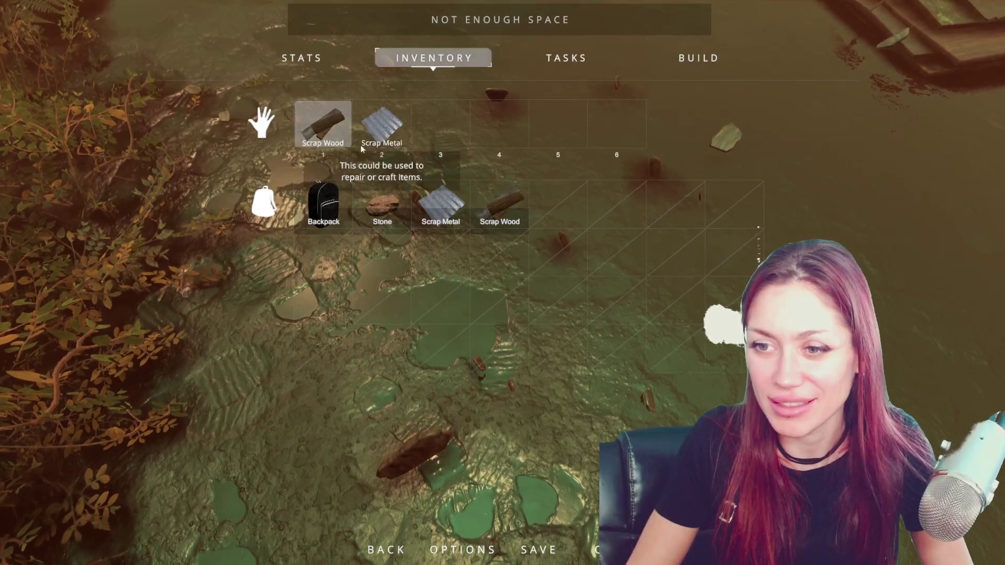
{"action": "left_click", "coordinate": [321, 121]}
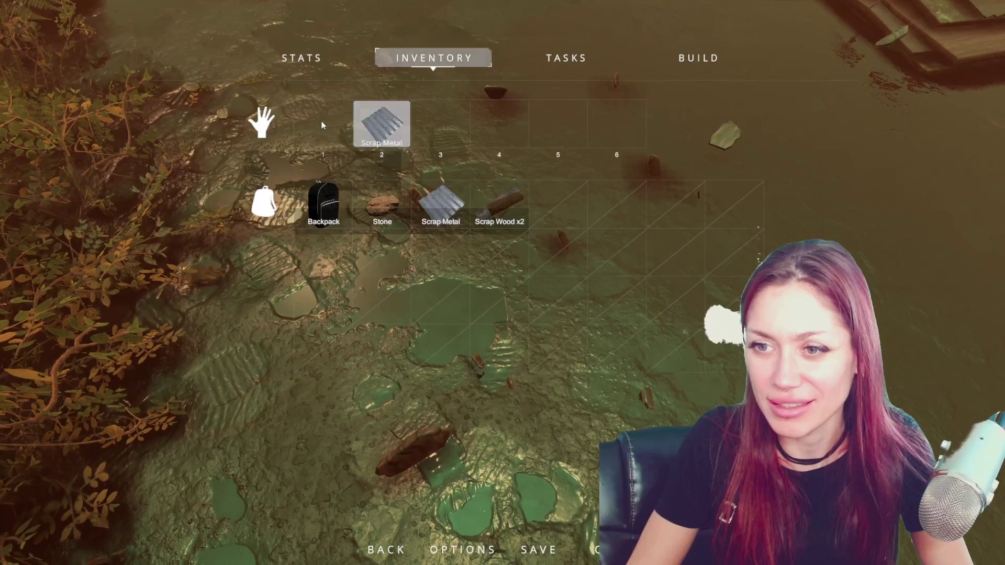
{"action": "left_click", "coordinate": [457, 220]}
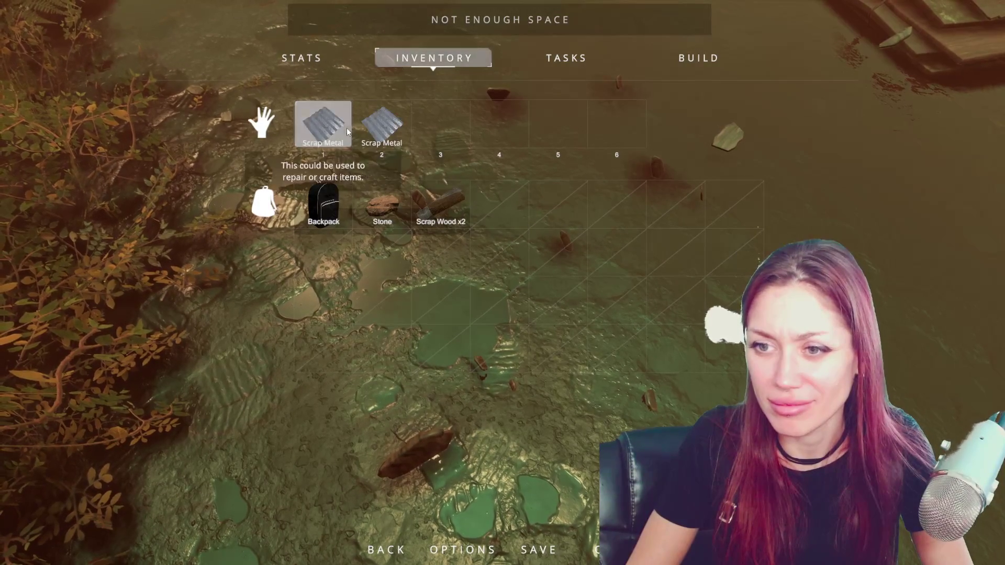
{"action": "left_click", "coordinate": [322, 123]}
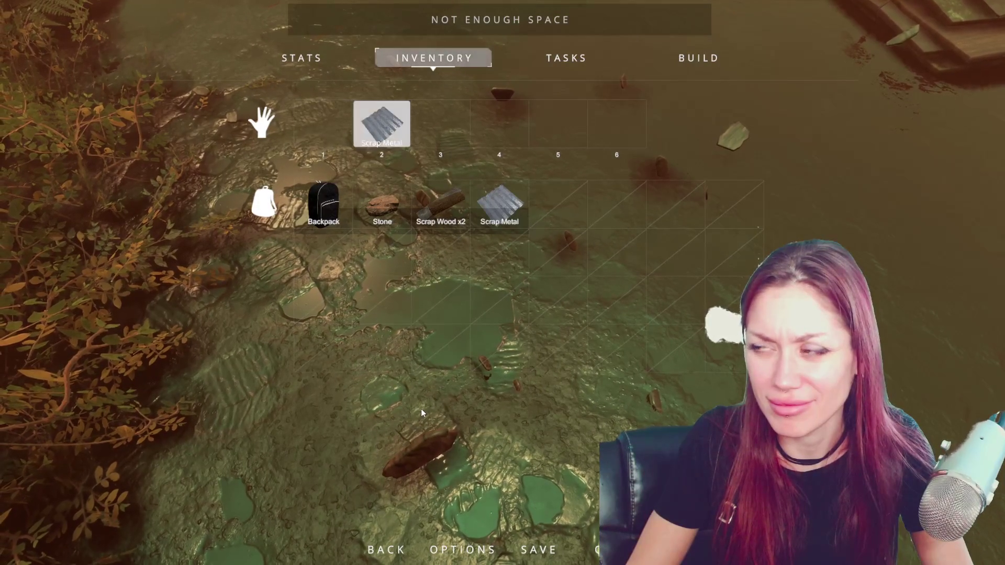
{"action": "key", "text": "Tab"}
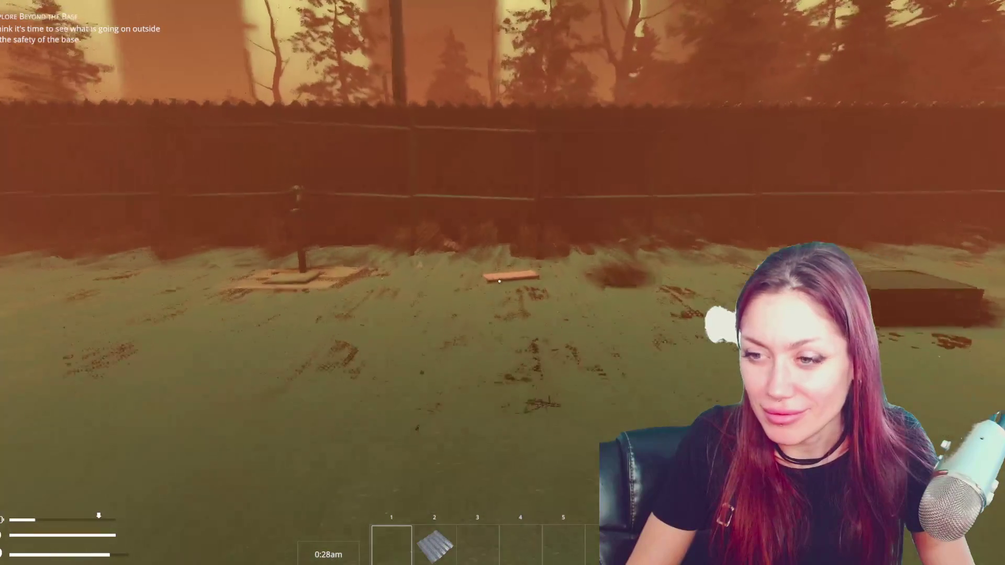
Collect the newspaper and a paper piece from the sack
{"action": "key", "text": "e"}
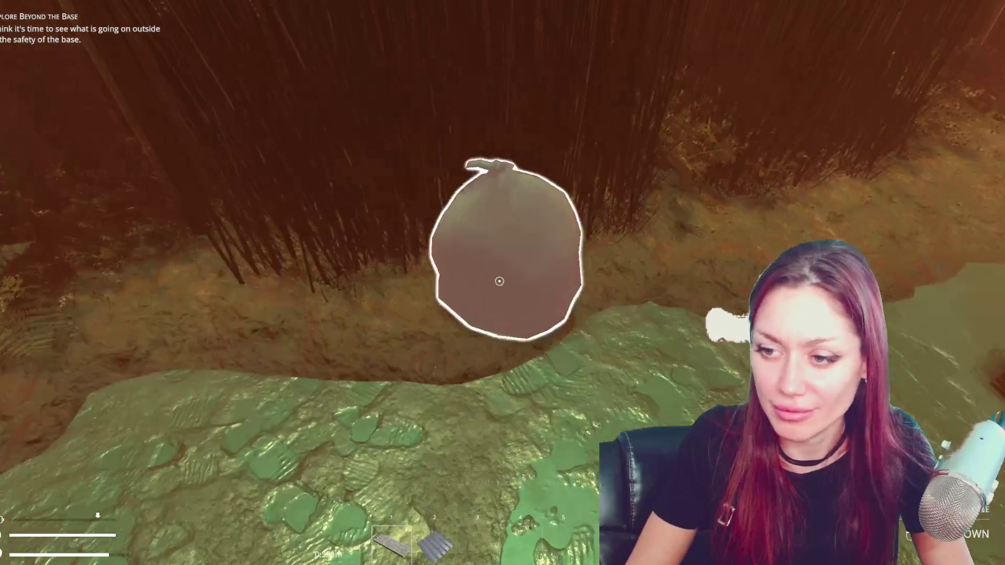
{"action": "left_click", "coordinate": [499, 281]}
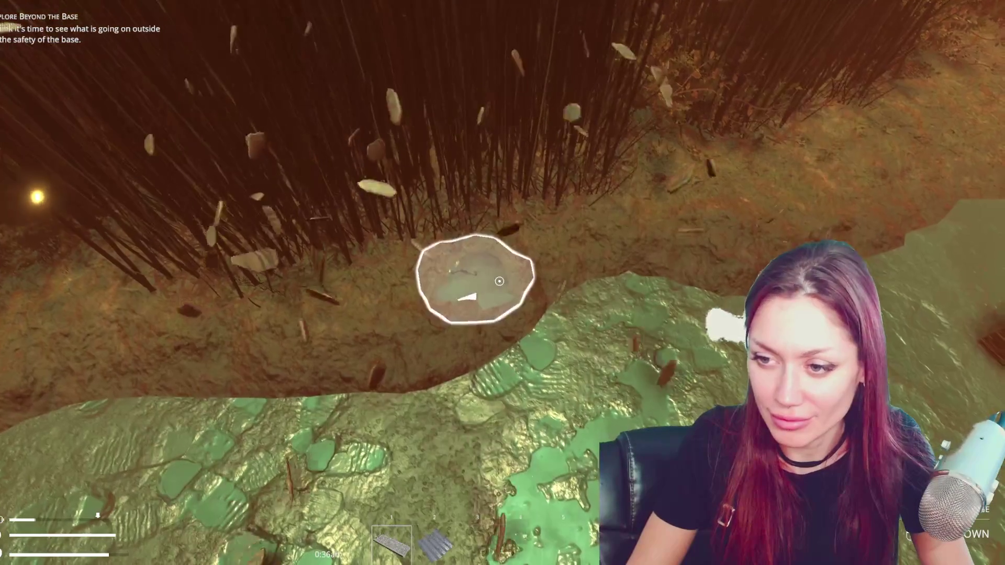
{"action": "key", "text": "e"}
Move Newspaper, Scrap Wood and Scrap Metal into the backpack until 'Not enough space' appears
{"action": "key", "text": "Tab"}
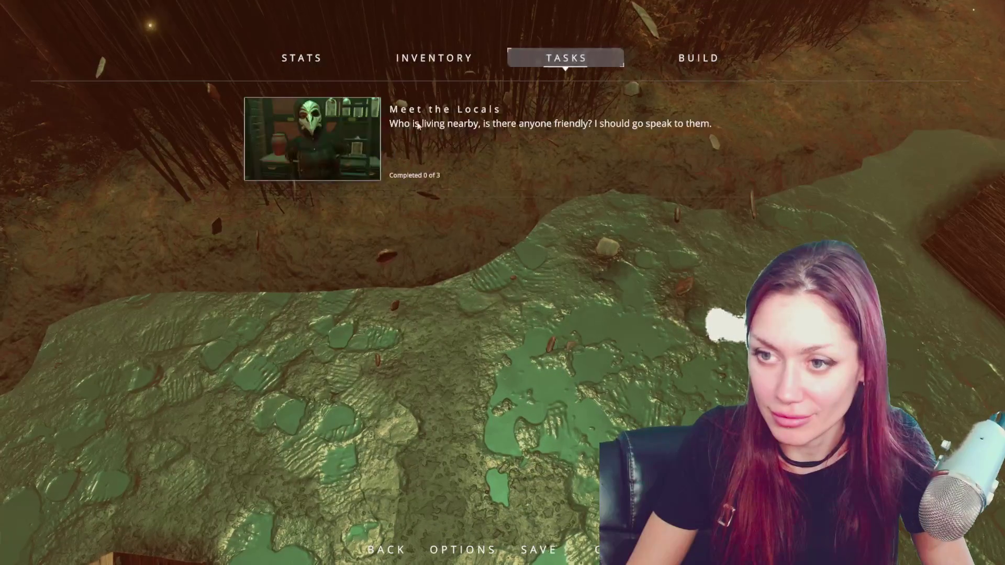
{"action": "left_click", "coordinate": [433, 58]}
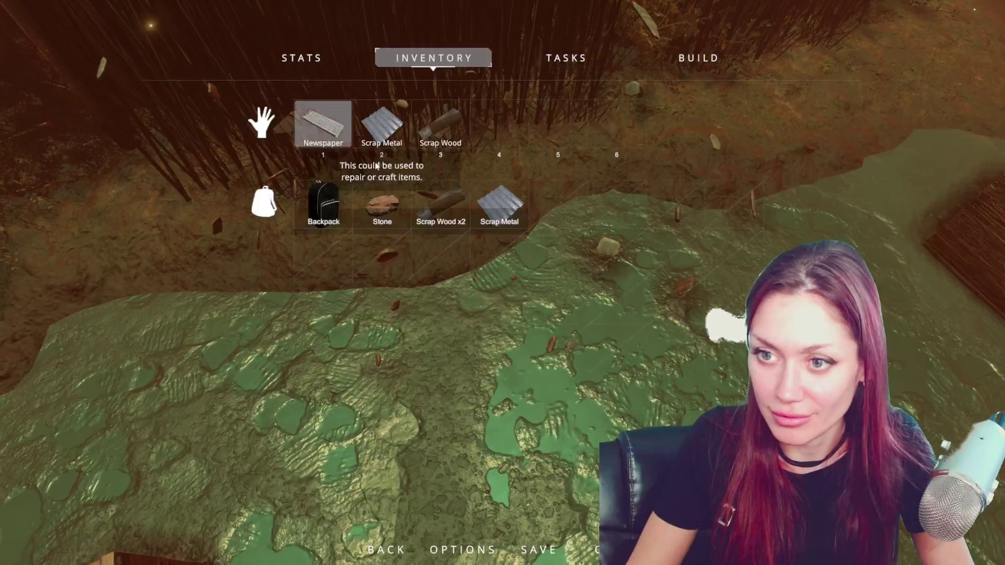
{"action": "left_click", "coordinate": [340, 134]}
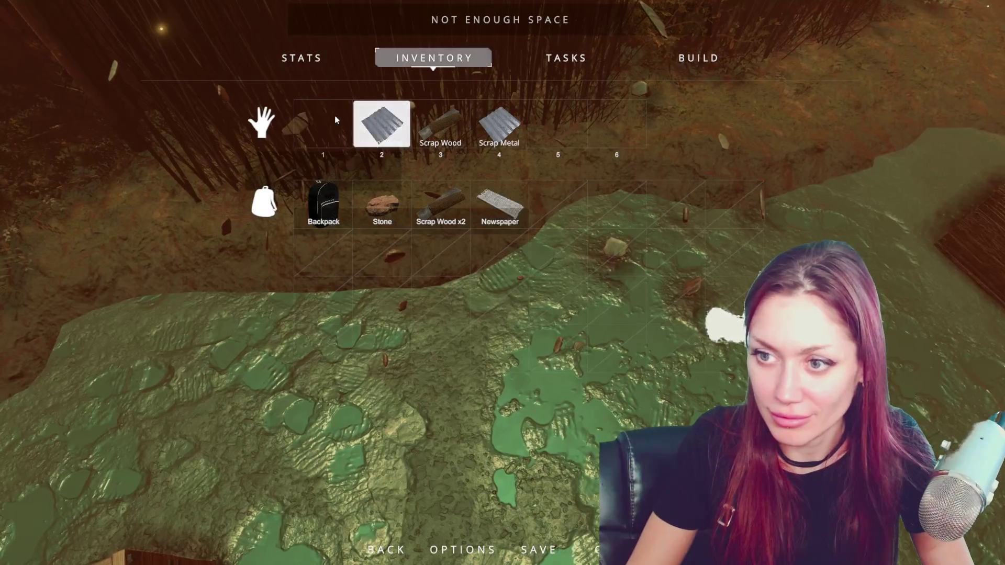
{"action": "left_click", "coordinate": [492, 203]}
{"action": "left_click", "coordinate": [434, 124]}
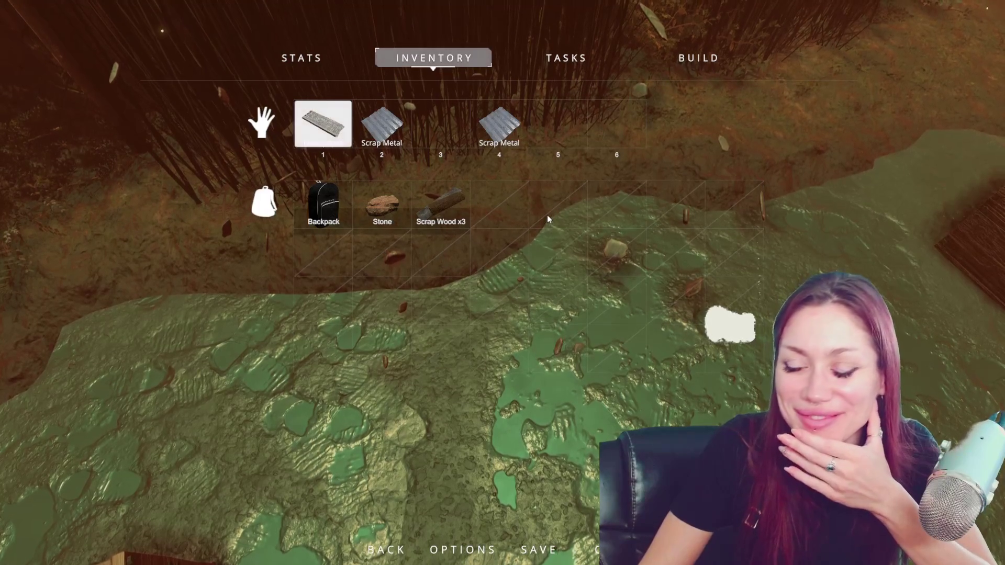
{"action": "left_click", "coordinate": [428, 196]}
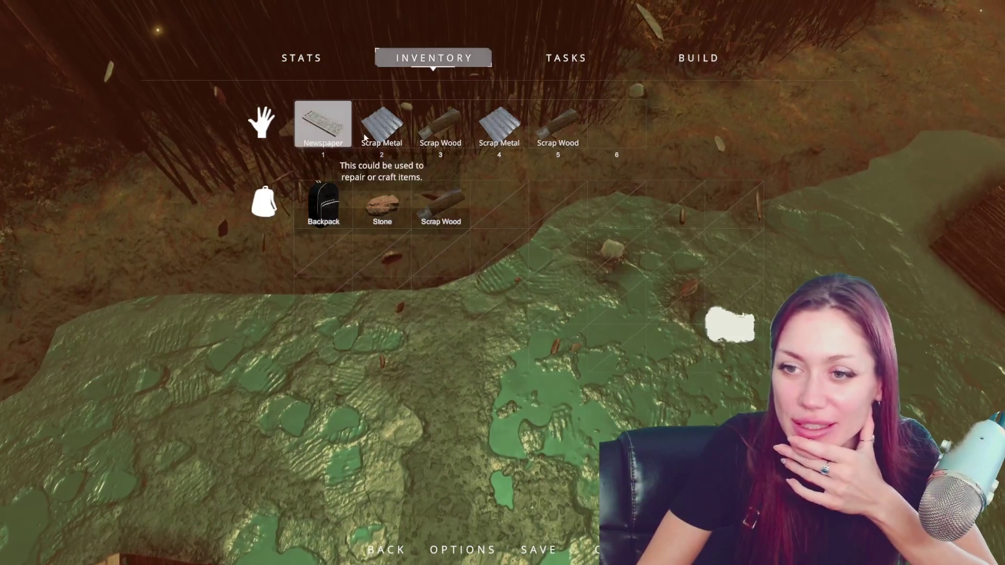
{"action": "left_click", "coordinate": [337, 126]}
{"action": "left_click", "coordinate": [408, 127]}
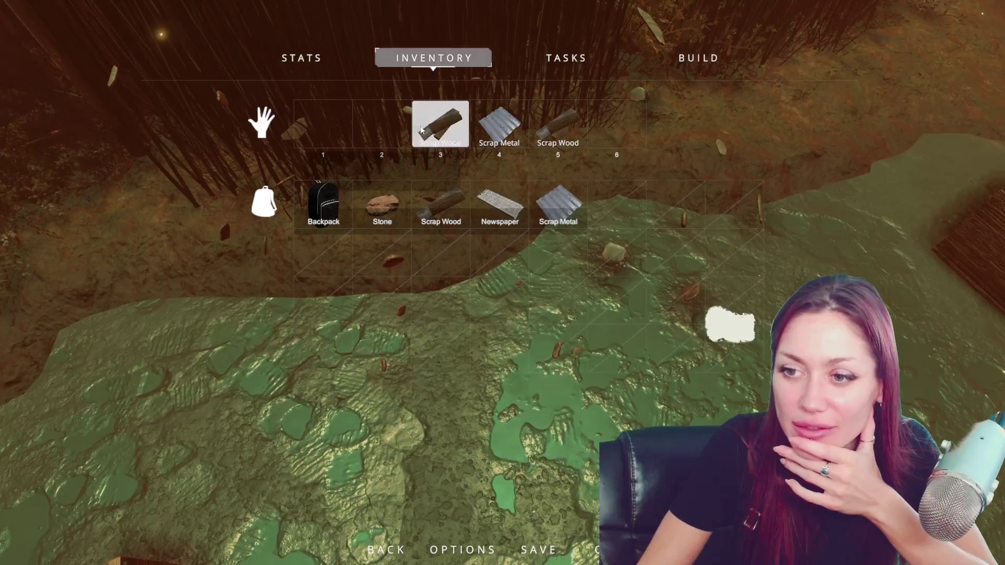
{"action": "left_click", "coordinate": [442, 125]}
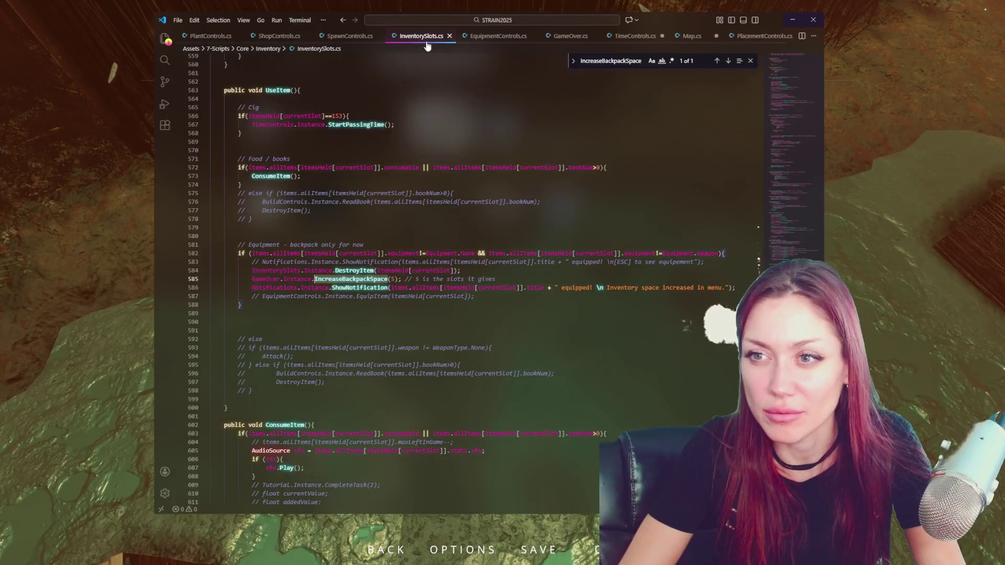
Inspect the empty-slot Instantiate call in GameOver.cs's backpack slot loop, then return to the game
{"action": "left_click", "coordinate": [563, 37]}
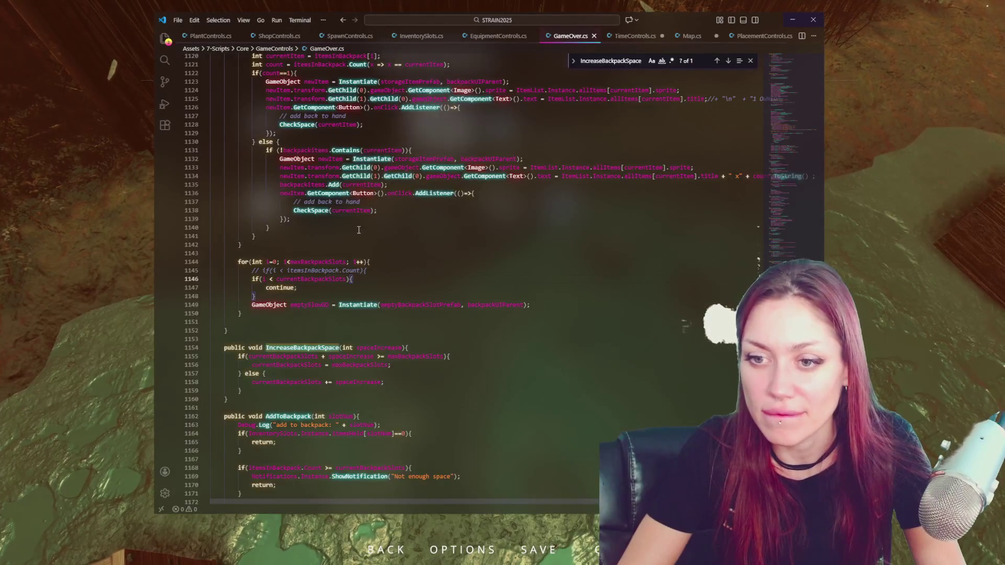
{"action": "scroll", "coordinate": [369, 223], "scroll_direction": "down", "scroll_amount": 4}
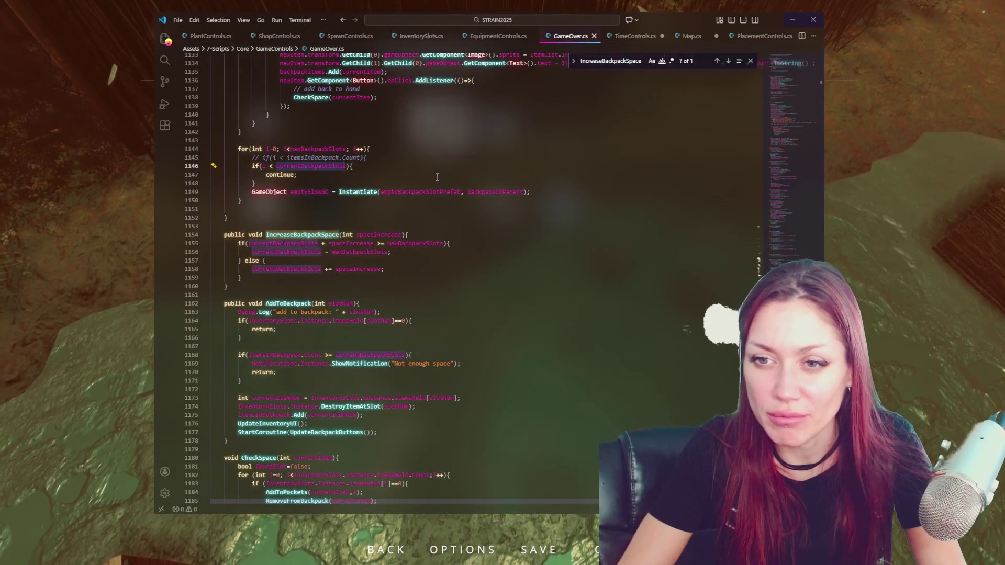
{"action": "left_click", "coordinate": [360, 192]}
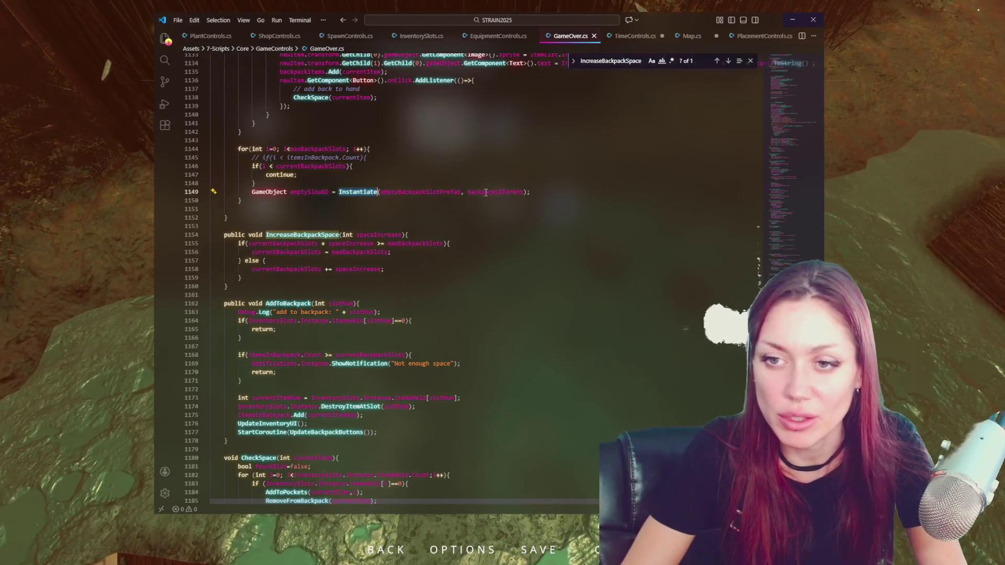
{"action": "left_click", "coordinate": [96, 90]}
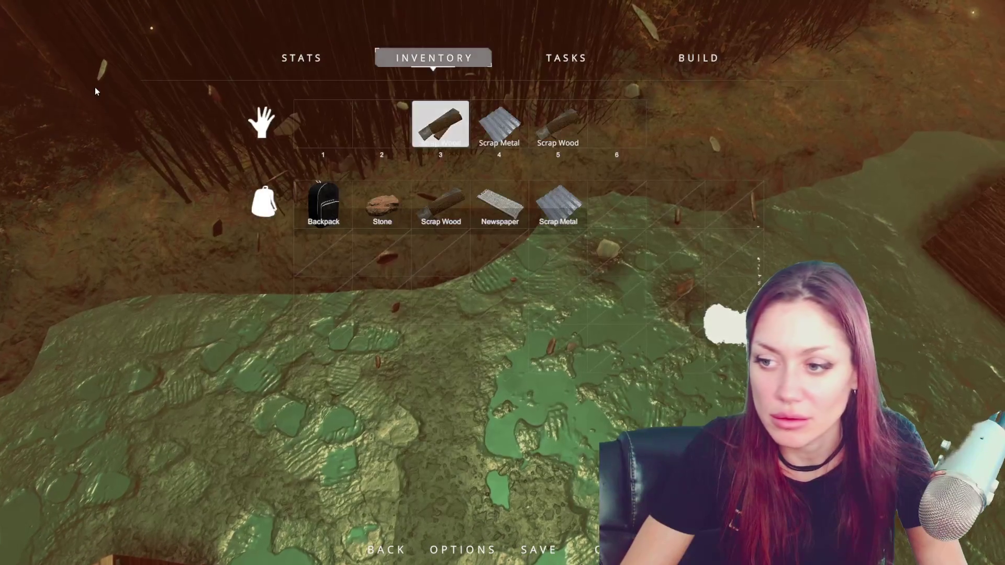
{"action": "key", "text": "alt+Tab"}
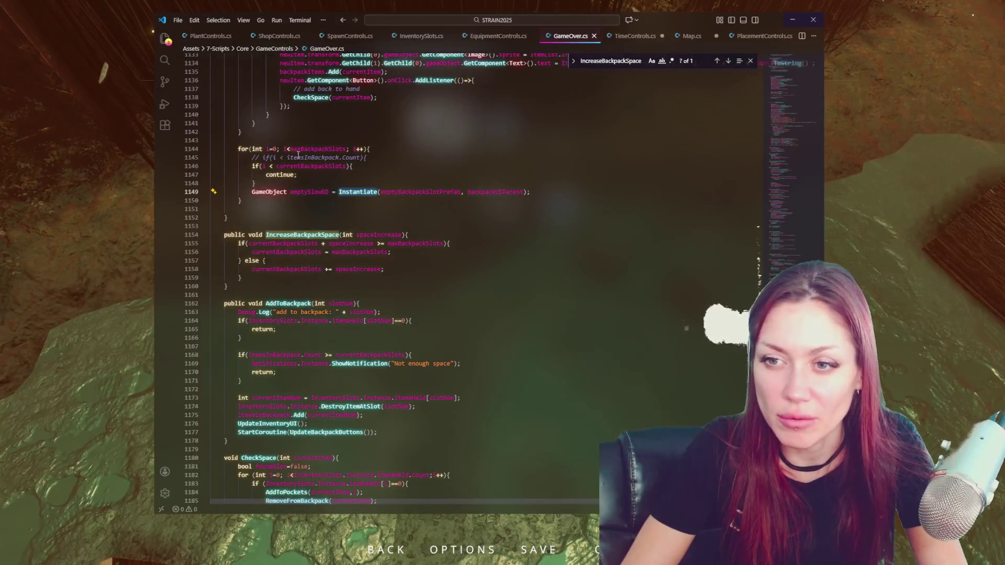
{"action": "left_click", "coordinate": [36, 180]}
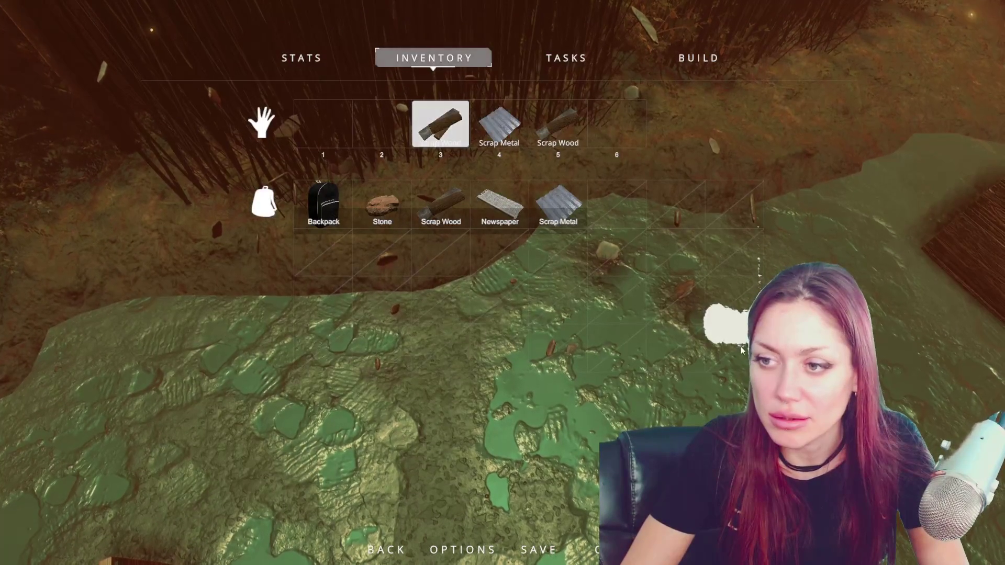
Move the backpack's items out into the hand slots
{"action": "left_click", "coordinate": [500, 204]}
{"action": "left_click", "coordinate": [441, 204]}
{"action": "left_click", "coordinate": [390, 204]}
{"action": "left_click", "coordinate": [382, 205]}
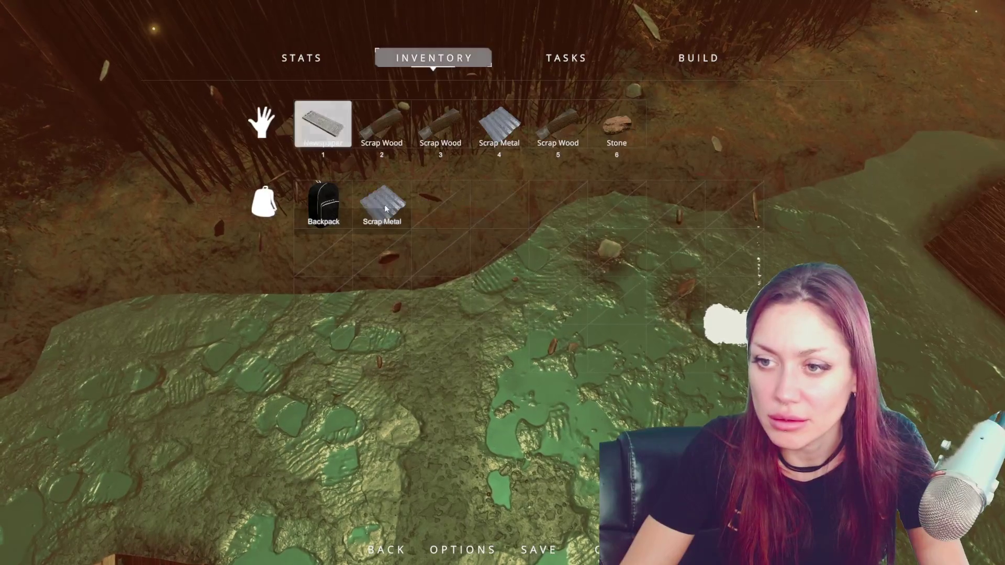
{"action": "left_click", "coordinate": [388, 204]}
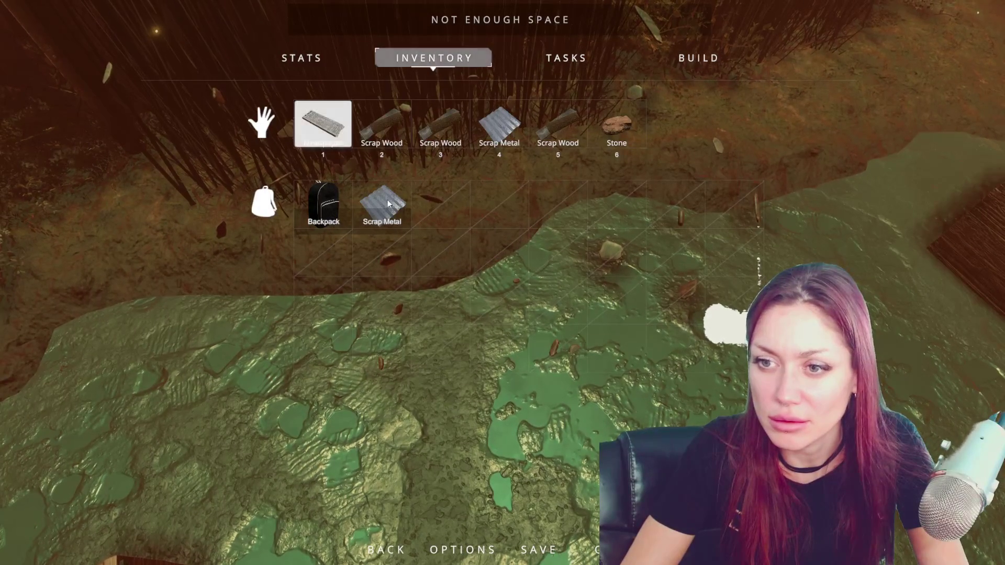
{"action": "key", "text": "Tab"}
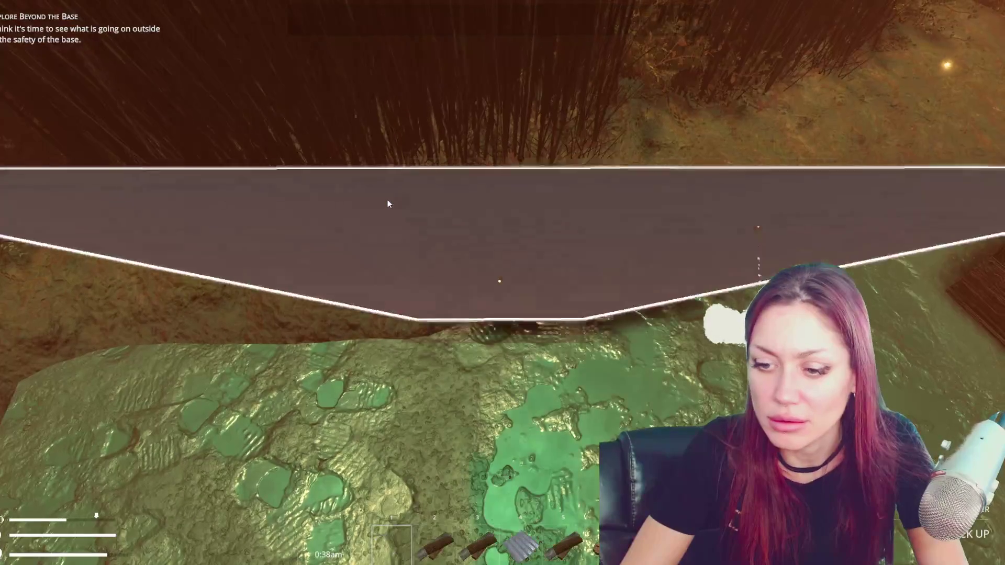
{"action": "scroll", "coordinate": [387, 201], "scroll_direction": "up", "scroll_amount": 2}
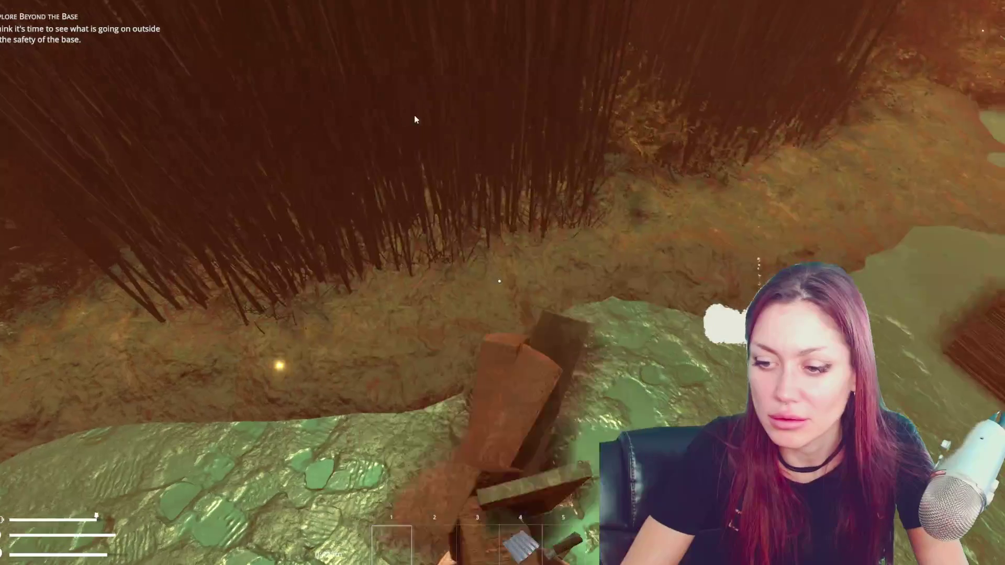
Put Backpack and Scrap Metal in hand slots 1 and 2 and hold the Scrap Metal
{"action": "key", "text": "Tab"}
{"action": "key", "text": "e"}
{"action": "left_click", "coordinate": [330, 203]}
{"action": "left_click", "coordinate": [345, 199]}
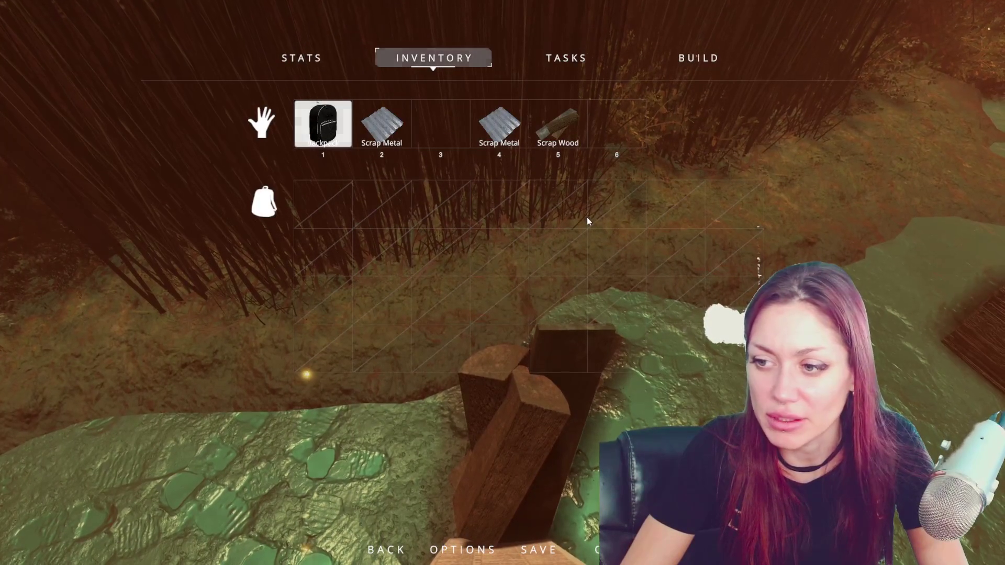
{"action": "key", "text": "2"}
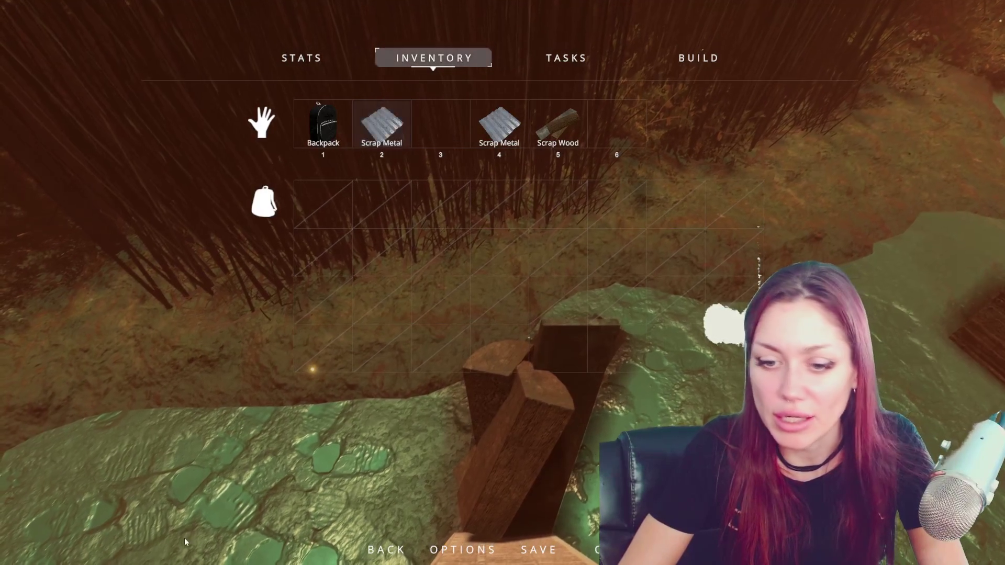
{"action": "key", "text": "alt+Tab"}
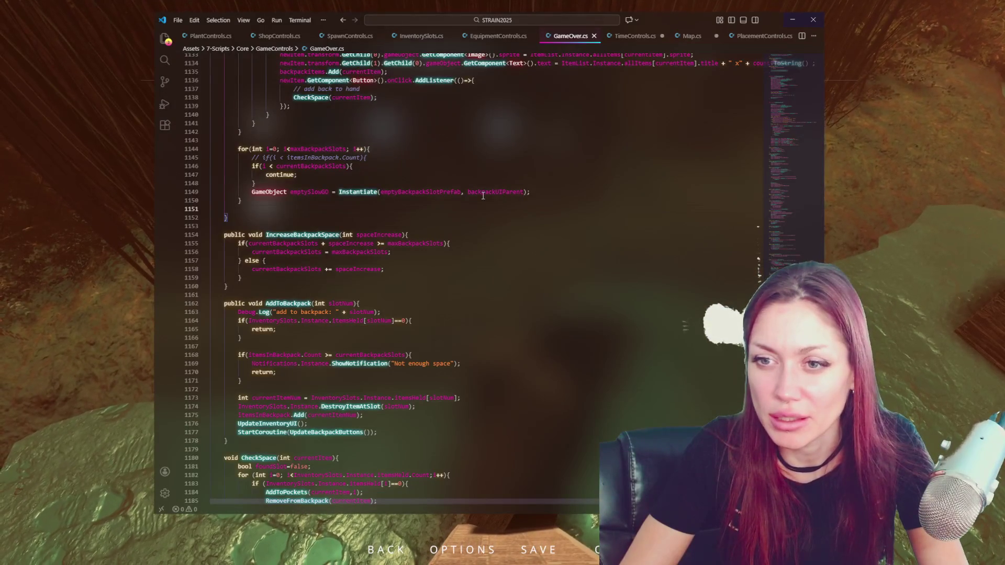
Paste the empty-slot Instantiate line into the unlocked branch and indent it
{"action": "left_click", "coordinate": [541, 191]}
{"action": "left_click", "coordinate": [526, 178]}
{"action": "key", "text": "ctrl+v"}
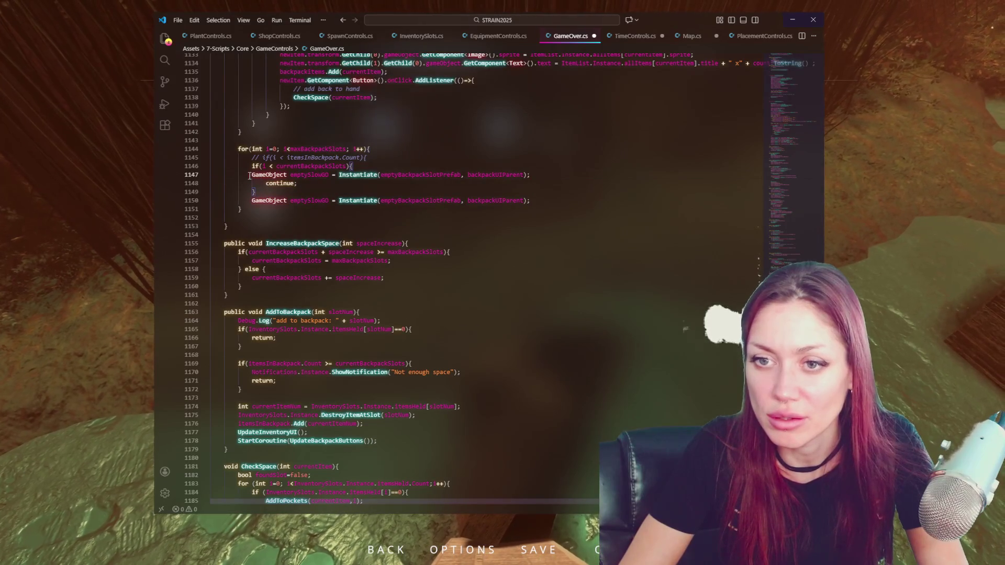
{"action": "left_click", "coordinate": [252, 175]}
{"action": "key", "text": "Tab"}
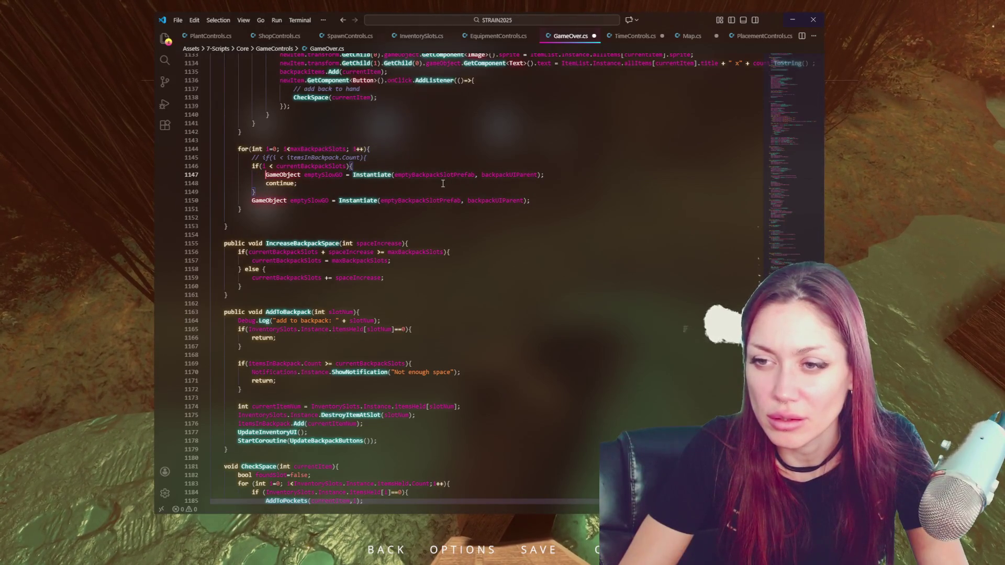
{"action": "left_click", "coordinate": [538, 175]}
{"action": "left_click", "coordinate": [443, 174]}
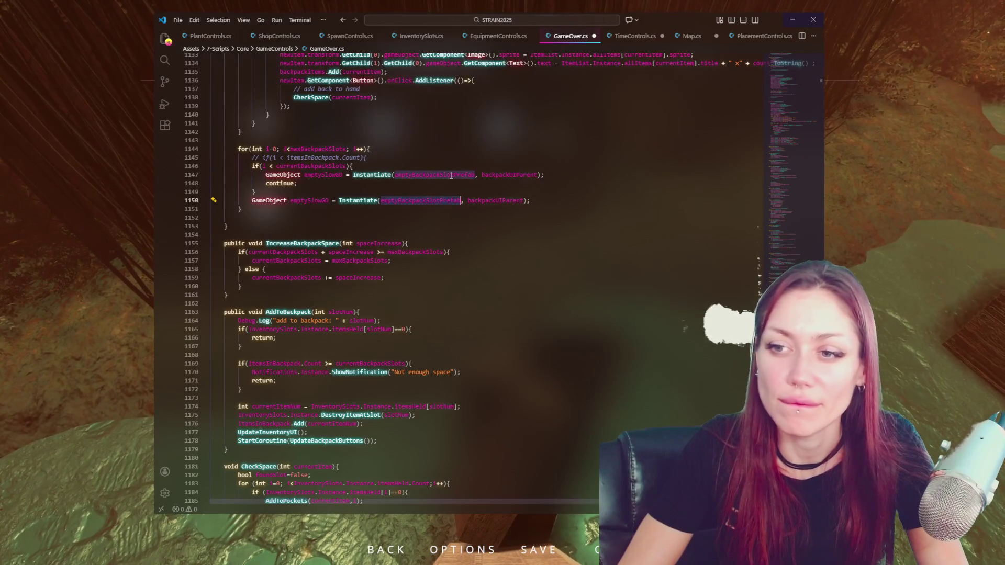
Add unavailableBackpackSlotPrefab to the prefab SerializeField declaration and save
{"action": "key", "text": "ctrl+f"}
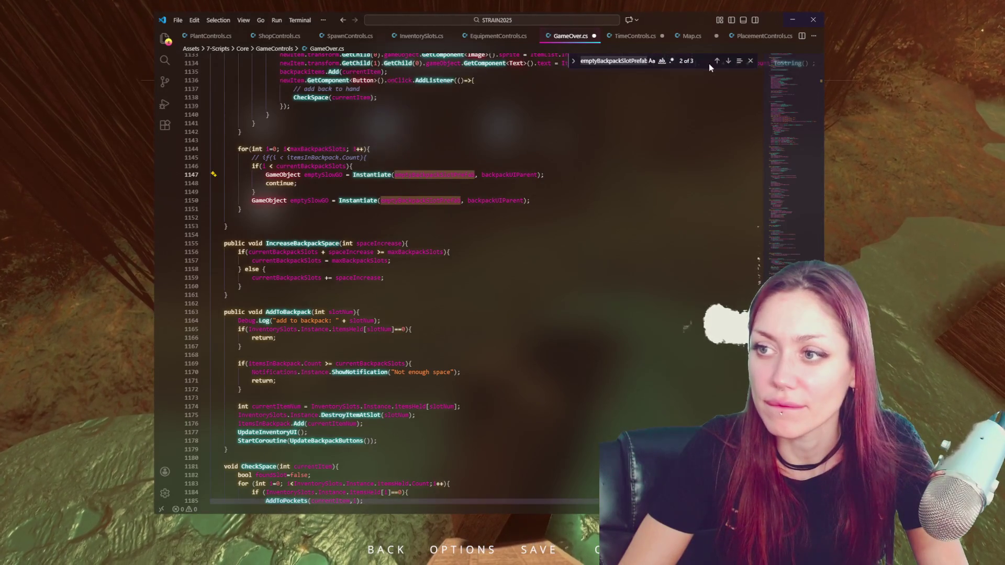
{"action": "left_click", "coordinate": [717, 61]}
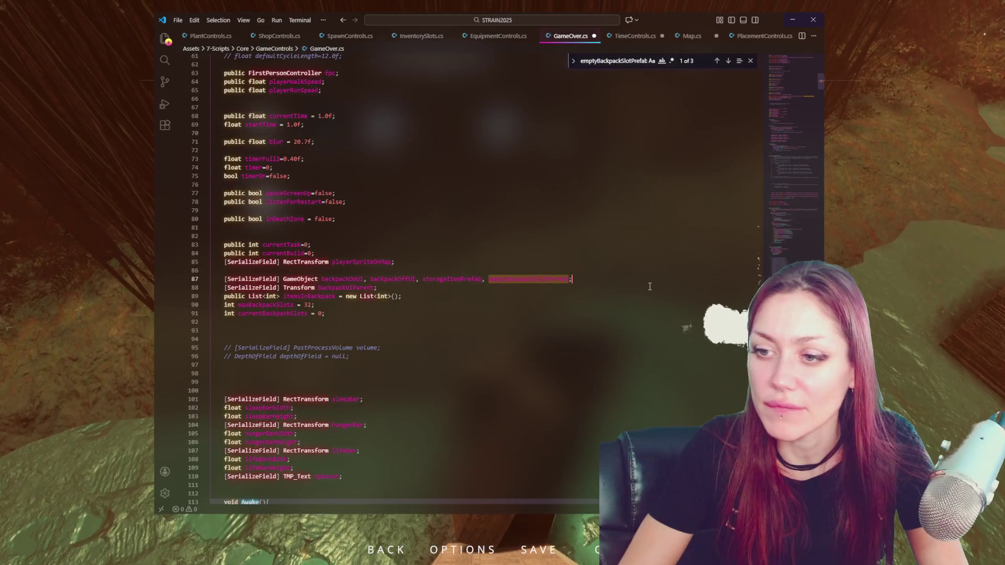
{"action": "left_click", "coordinate": [578, 280]}
{"action": "key", "text": "Left"}
{"action": "type", "text": ", unavaila"}
{"action": "type", "text": "bleBackpackSlot"}
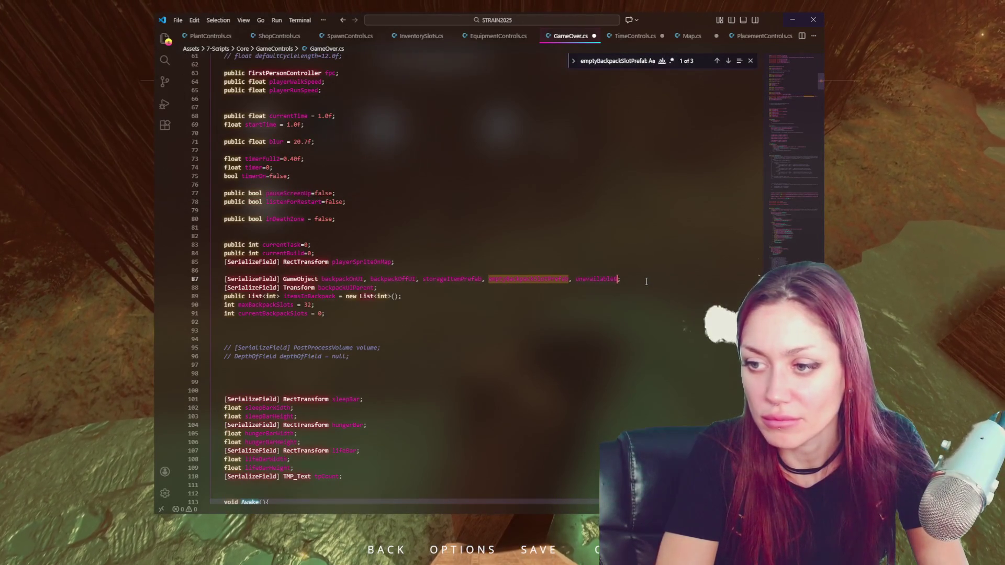
{"action": "type", "text": "Prefab"}
{"action": "key", "text": "ctrl+s"}
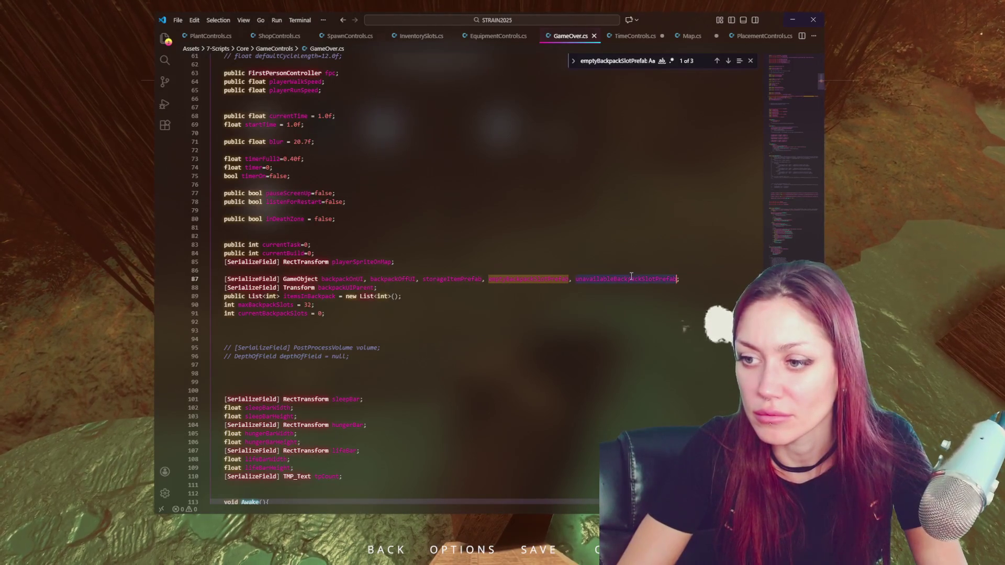
Replace emptyBackpackSlotPrefab with unavailableBackpackSlotPrefab on line 1150
{"action": "left_click", "coordinate": [728, 61]}
{"action": "double_click", "coordinate": [420, 305]}
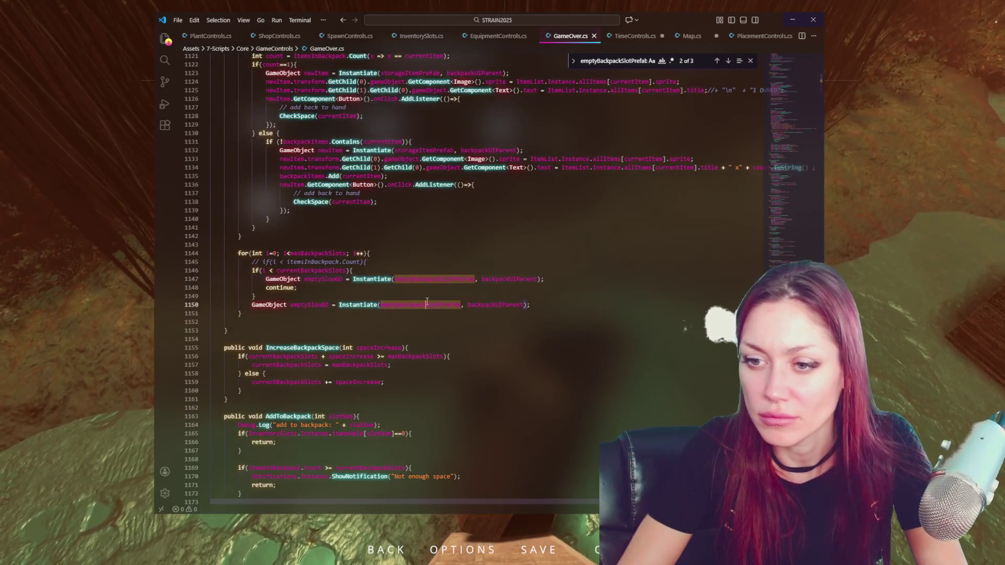
{"action": "type", "text": "unavailableBackpackSlotPrefab"}
{"action": "key", "text": "alt+Tab"}
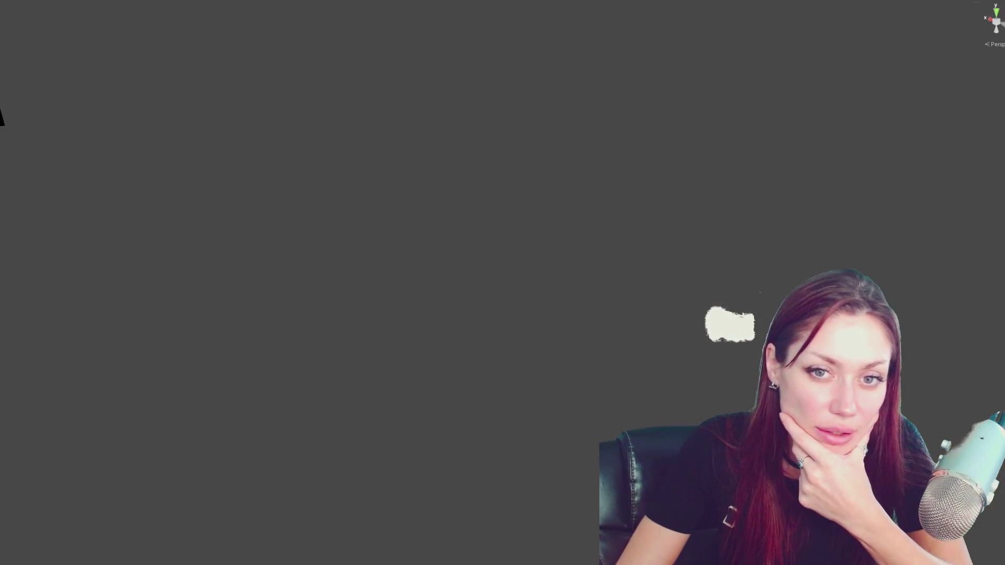
Search the Project window assets for 'back' to list the backpack prefabs
{"action": "left_click", "coordinate": [29, 270]}
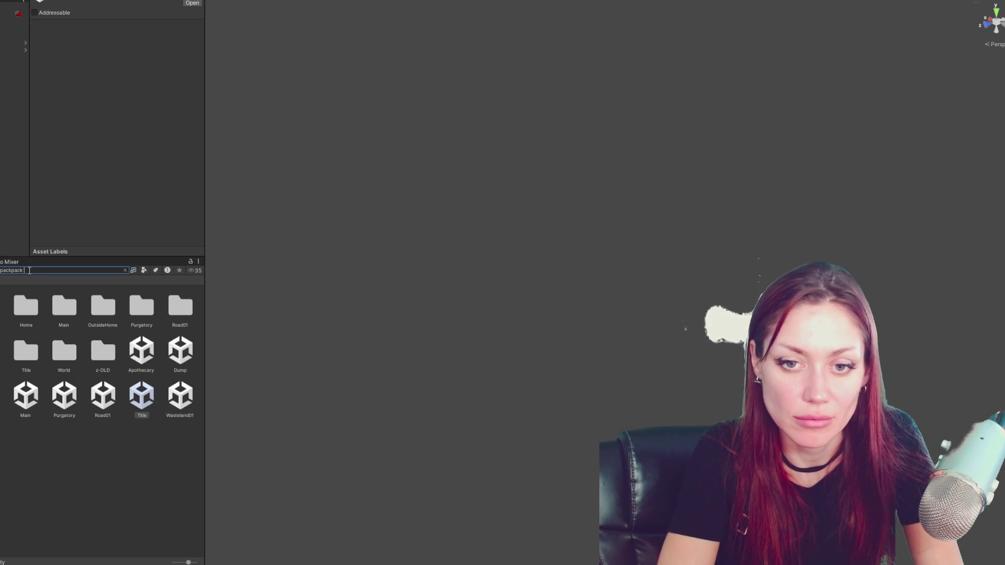
{"action": "type", "text": "prefab"}
{"action": "key", "text": "ctrl+a"}
{"action": "key", "text": "BackSpace"}
{"action": "type", "text": "back"}
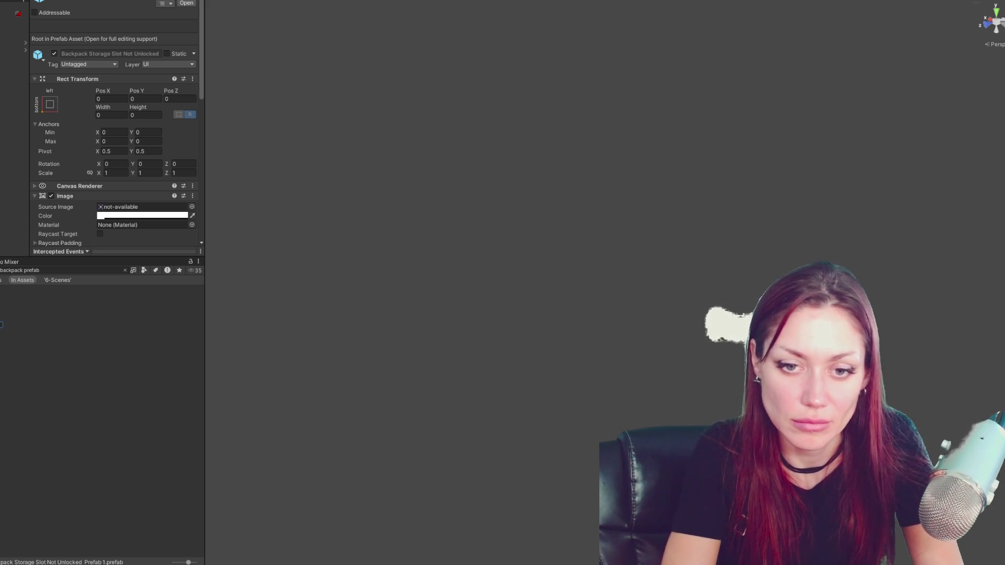
Check the Backpack Slot Blank prefab's Image colour, then reselect the Main scene
{"action": "left_click", "coordinate": [175, 206]}
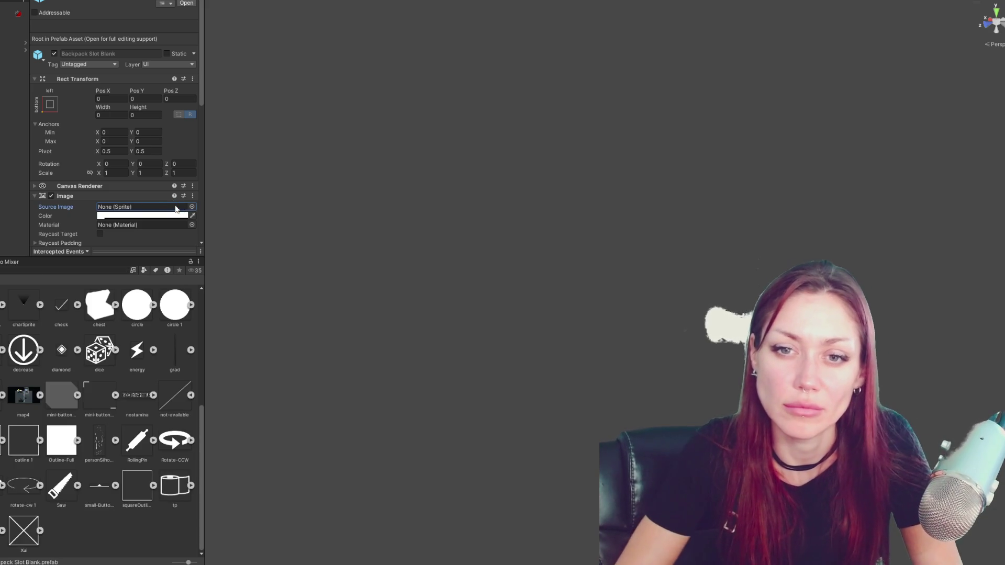
{"action": "left_click", "coordinate": [137, 215]}
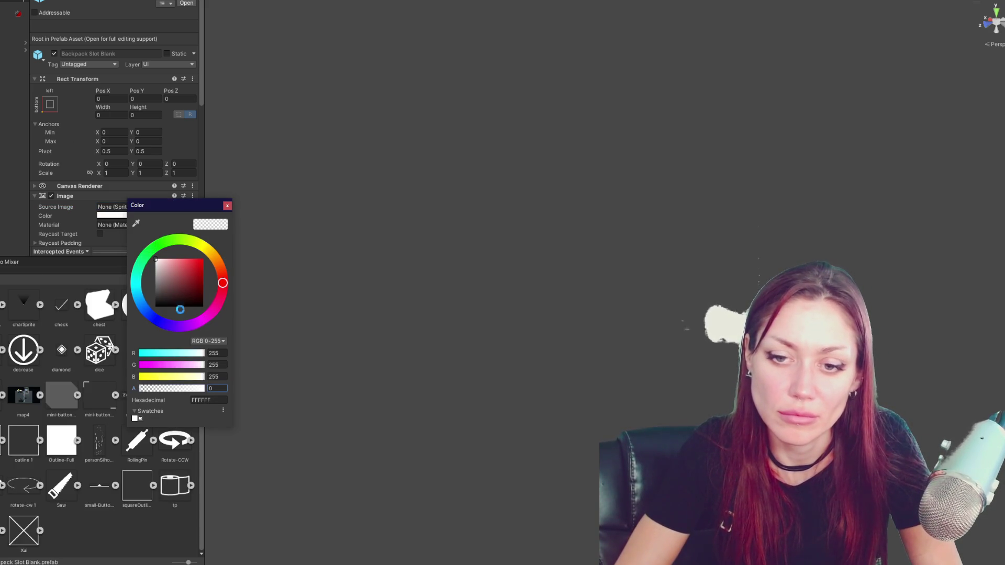
{"action": "left_click", "coordinate": [227, 206]}
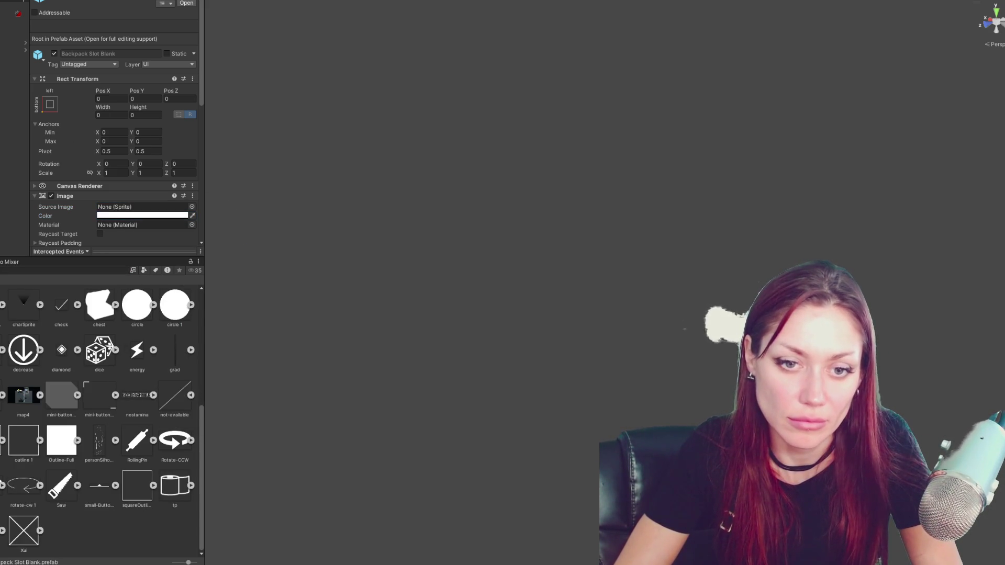
{"action": "left_click", "coordinate": [2, 325]}
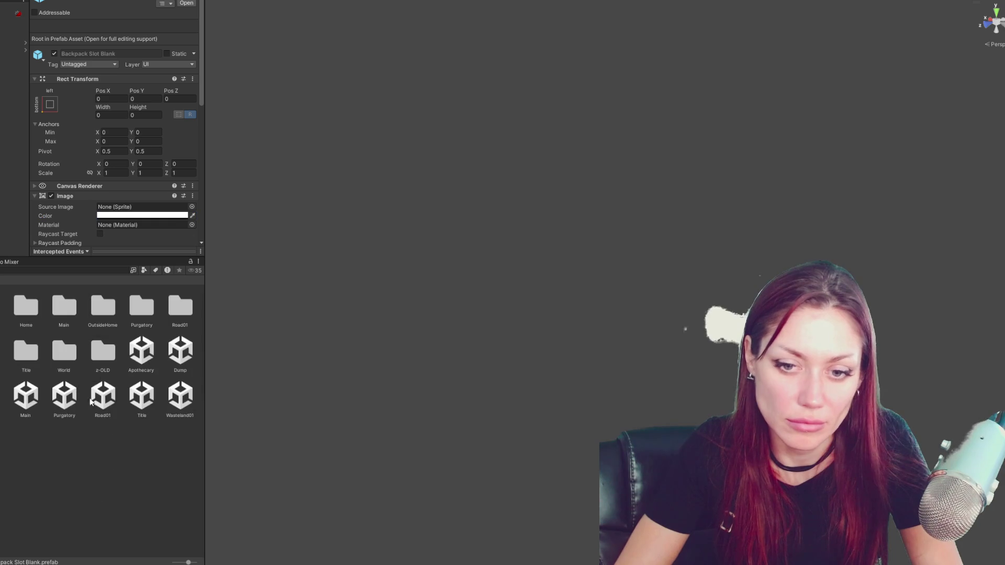
{"action": "left_click", "coordinate": [30, 402]}
{"action": "key", "text": "alt+Tab"}
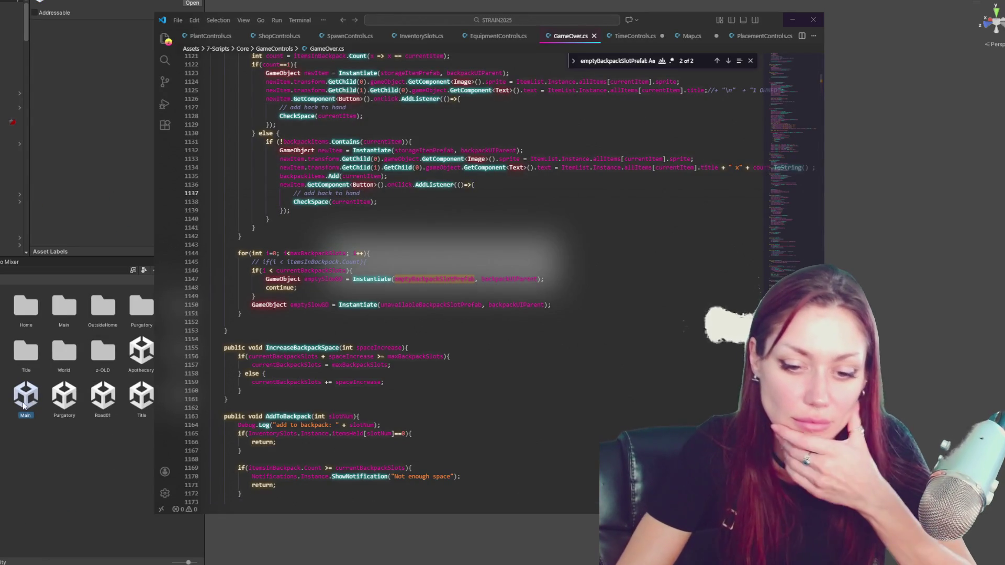
Rename emptySlotGO on line 1150 to unavailableSlotGO, then return to Unity
{"action": "key", "text": "alt+Tab"}
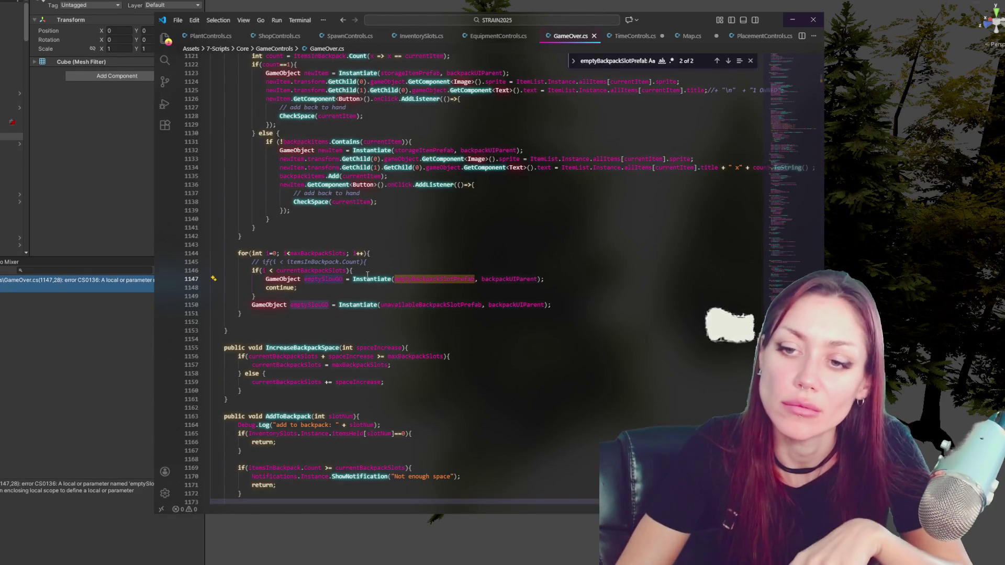
{"action": "double_click", "coordinate": [301, 307]}
{"action": "type", "text": "unavailableSlotGO"}
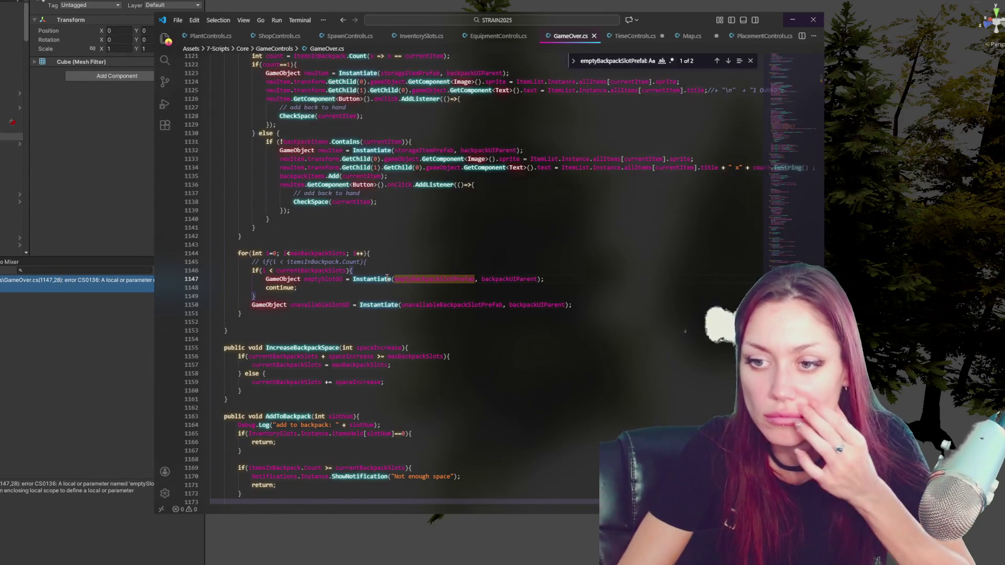
{"action": "left_click", "coordinate": [112, 195]}
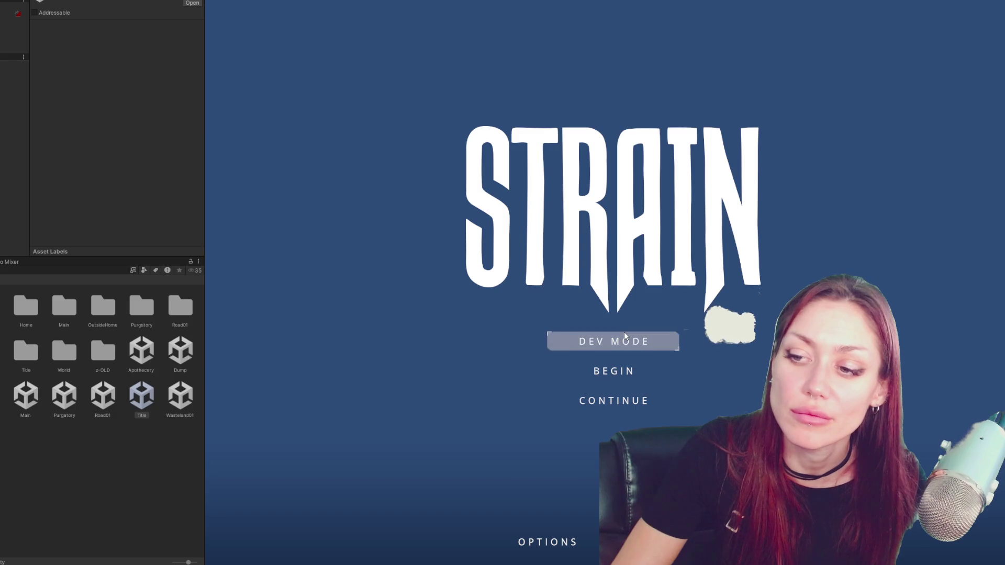
Start the game in dev mode from the STRAIN title menu
{"action": "left_click", "coordinate": [624, 337]}
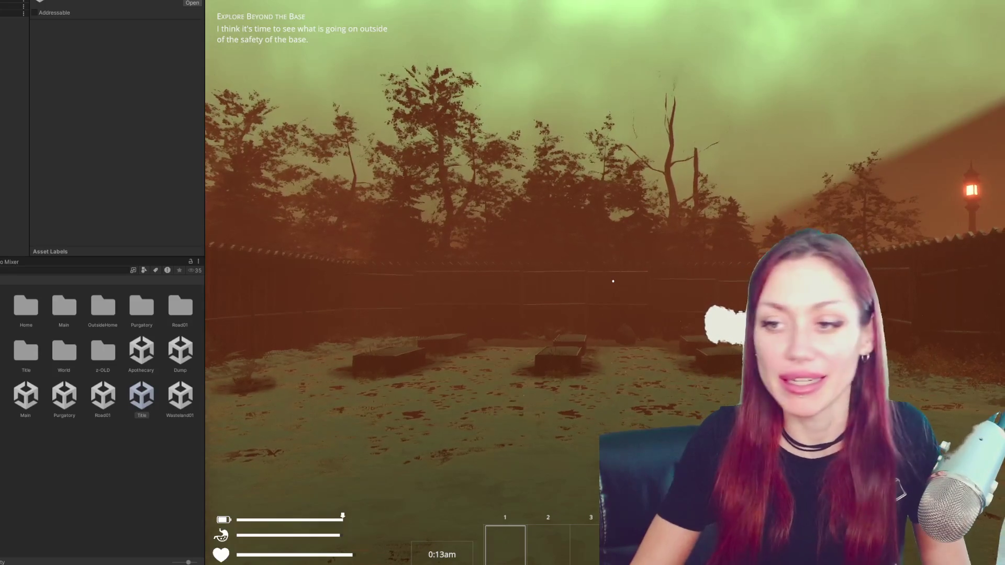
Browse the pause menu's tasks, build and inventory pages to see the locked slots
{"action": "key", "text": "Tab"}
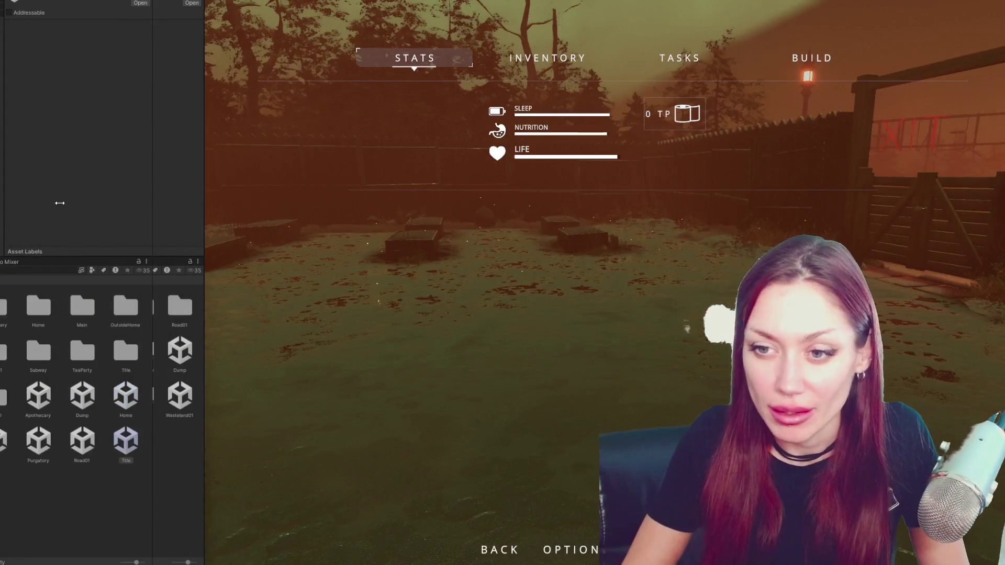
{"action": "key", "text": "Tab"}
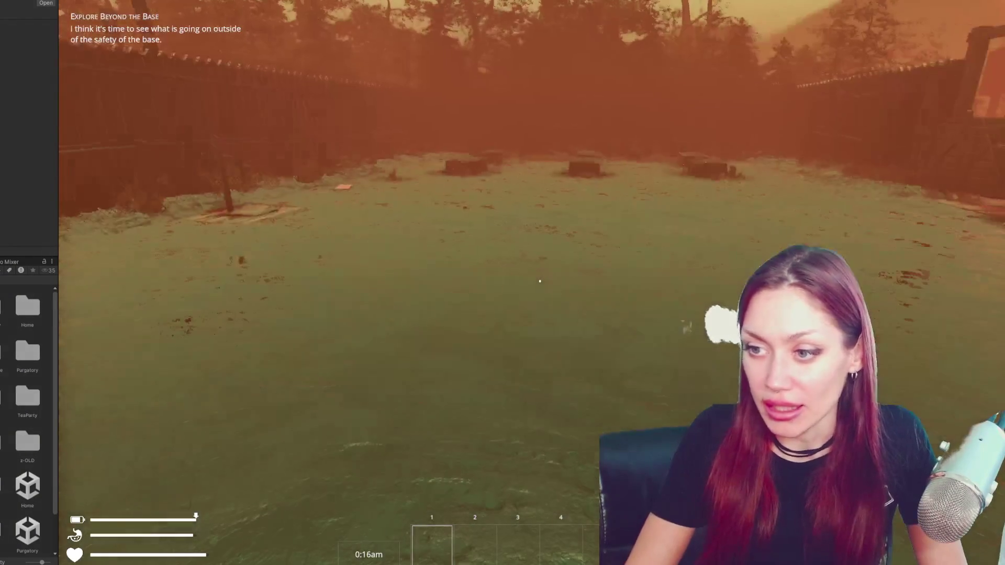
{"action": "key", "text": "Tab"}
{"action": "left_click", "coordinate": [600, 59]}
{"action": "left_click", "coordinate": [743, 58]}
{"action": "left_click", "coordinate": [474, 58]}
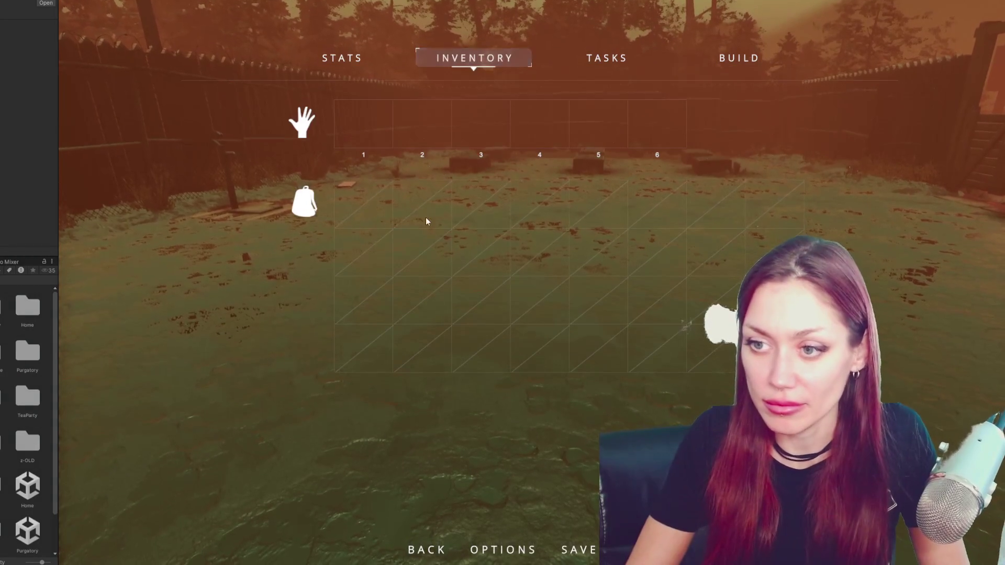
{"action": "key", "text": "Tab"}
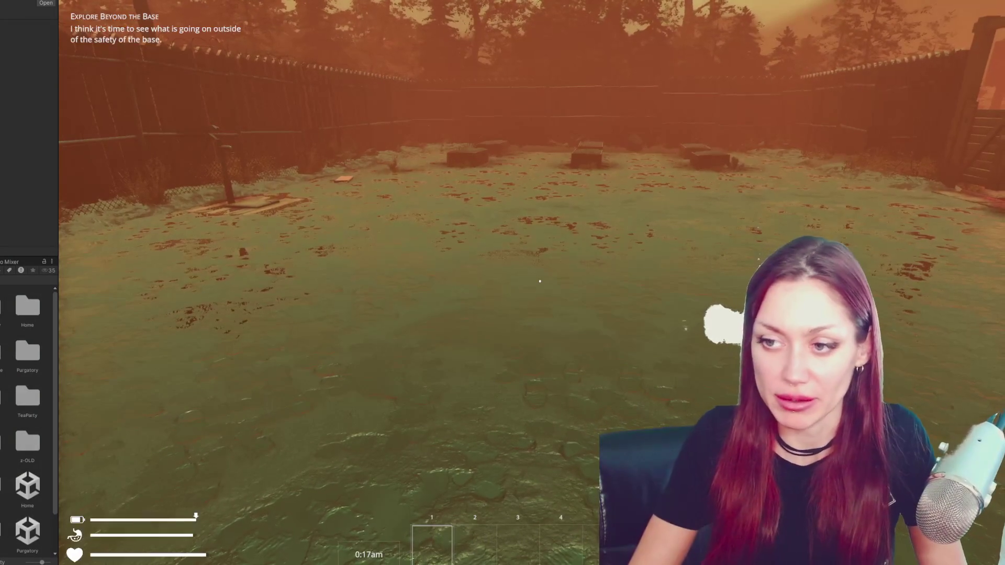
{"action": "key", "text": "Tab"}
{"action": "key", "text": "Tab"}
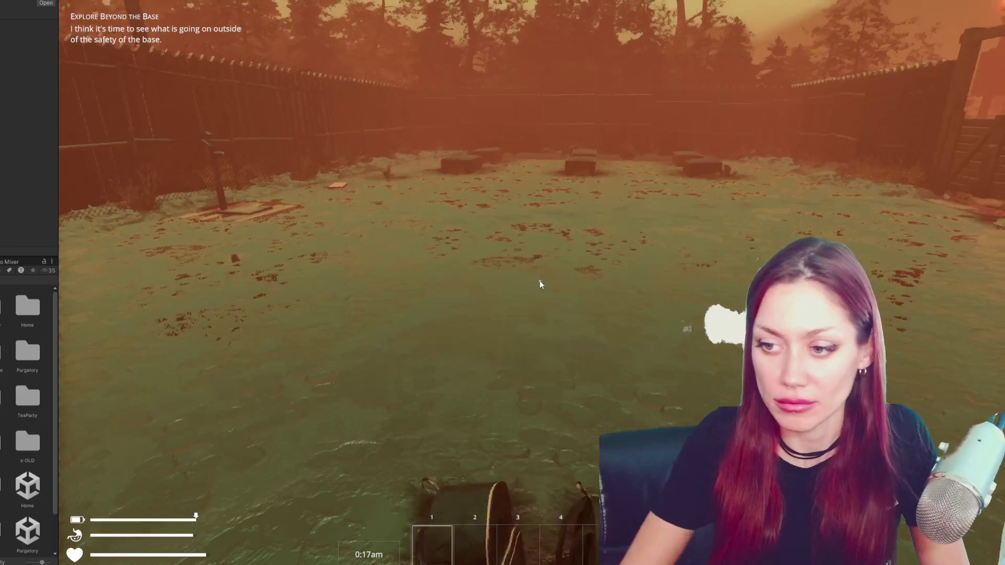
Equip the backpack and check the expanded inventory
{"action": "key", "text": "e"}
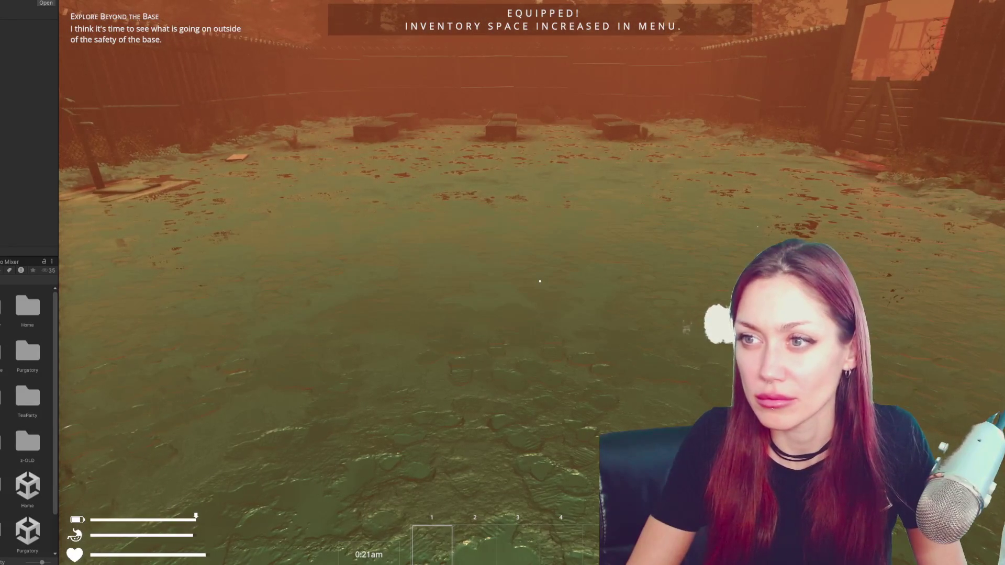
{"action": "key", "text": "Tab"}
{"action": "left_click", "coordinate": [481, 62]}
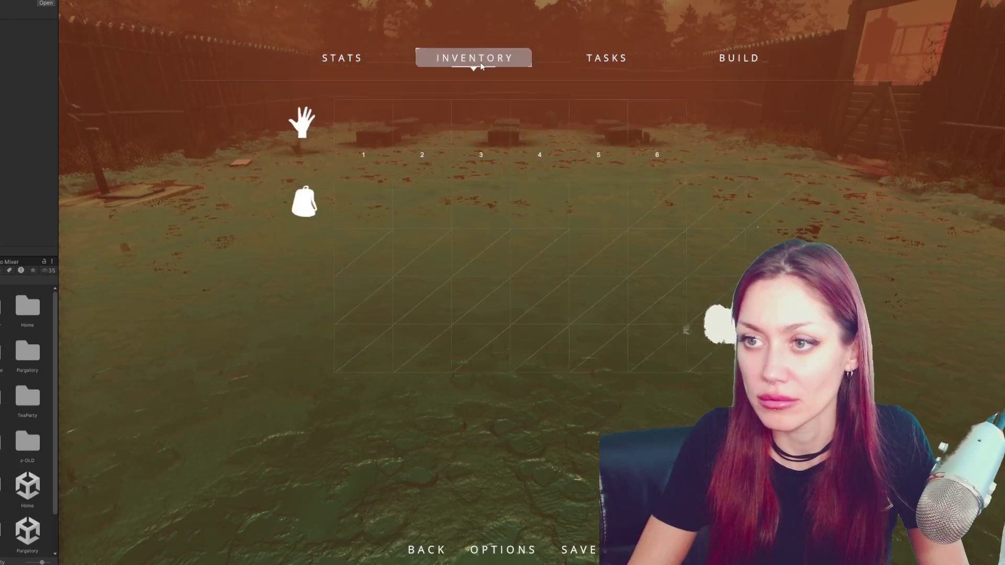
{"action": "key", "text": "Tab"}
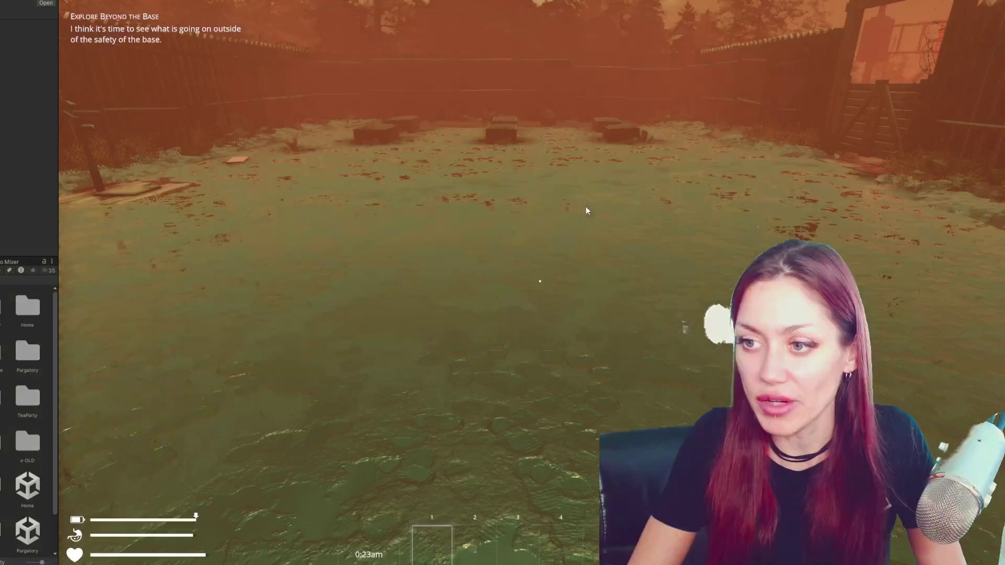
Walk the base yard collecting the Empty Jar, Newspaper and Wildberries
{"action": "key", "text": "w"}
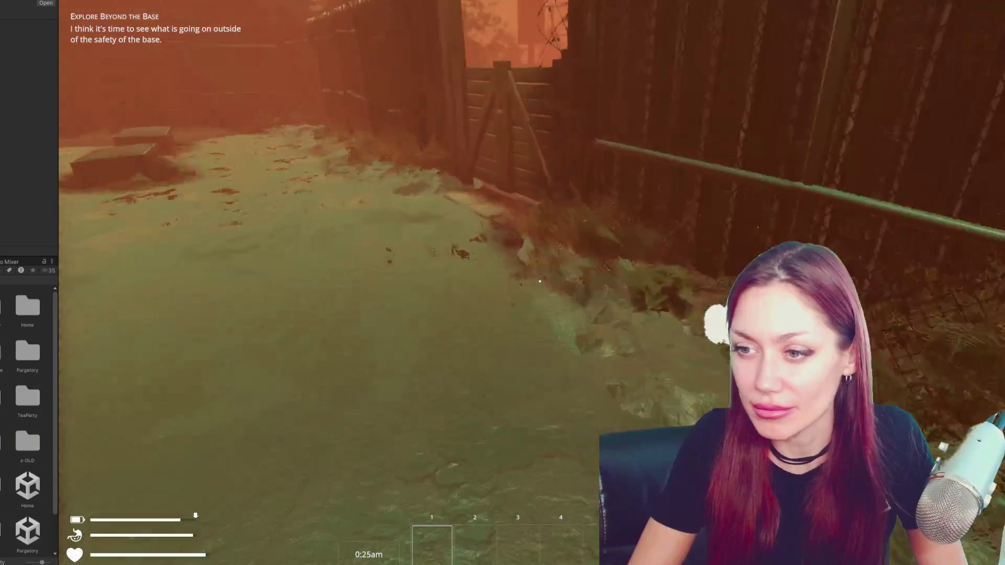
{"action": "key", "text": "w"}
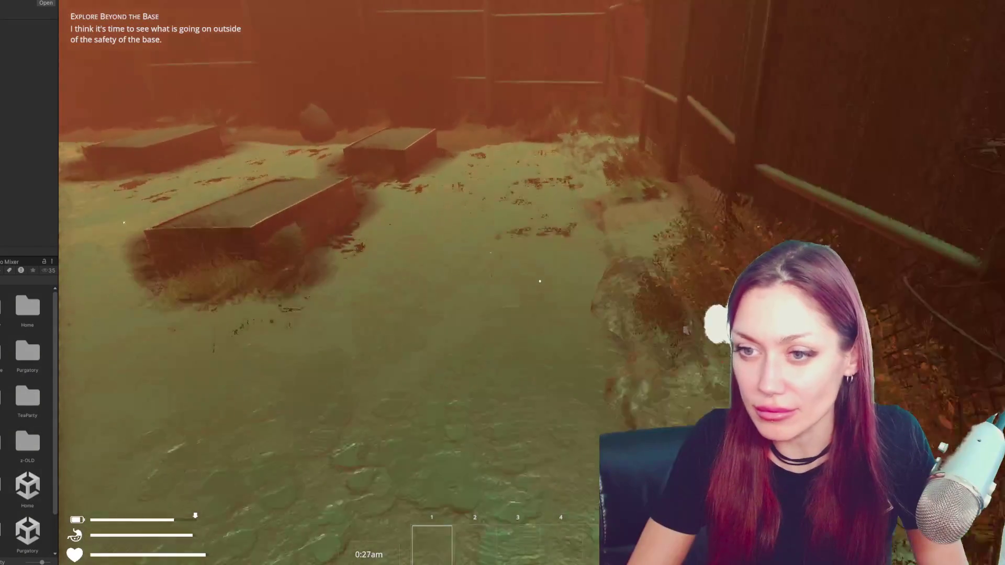
{"action": "key", "text": "w"}
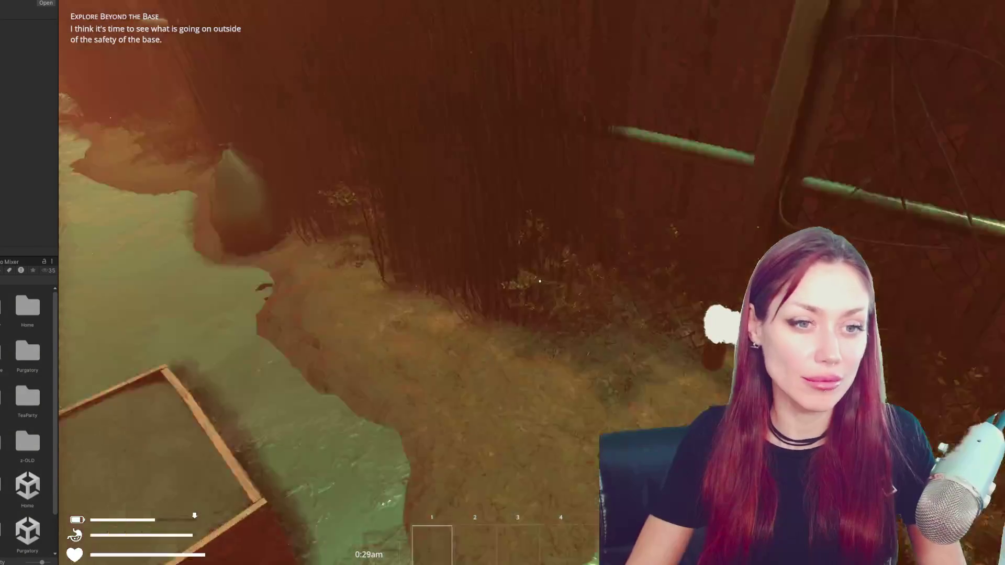
{"action": "key", "text": "w"}
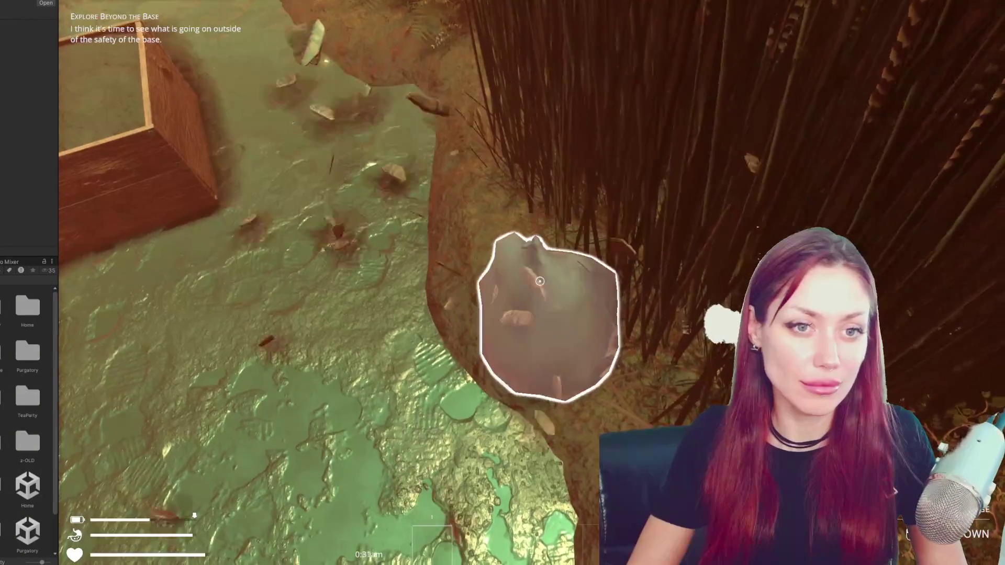
{"action": "key", "text": "w"}
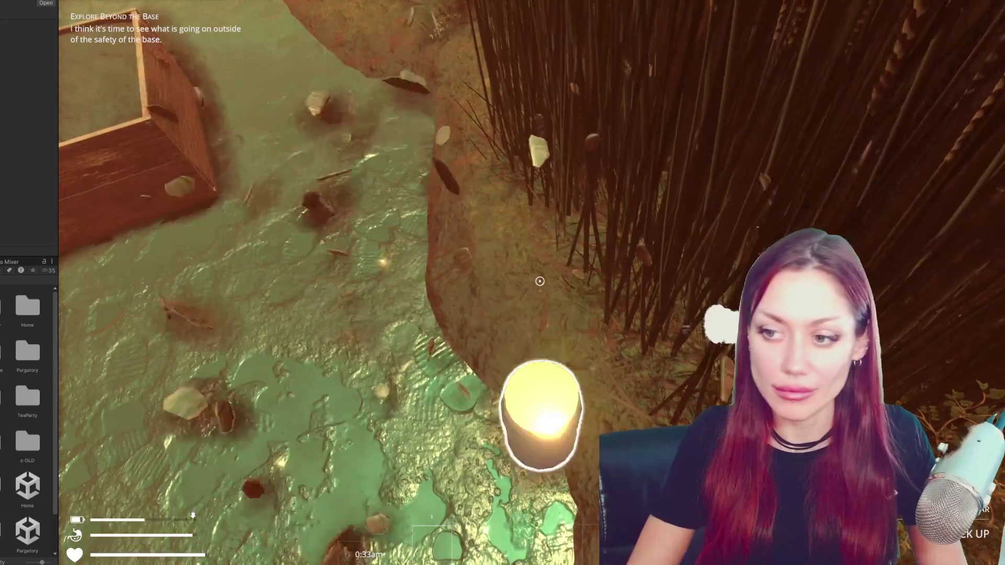
{"action": "key", "text": "e"}
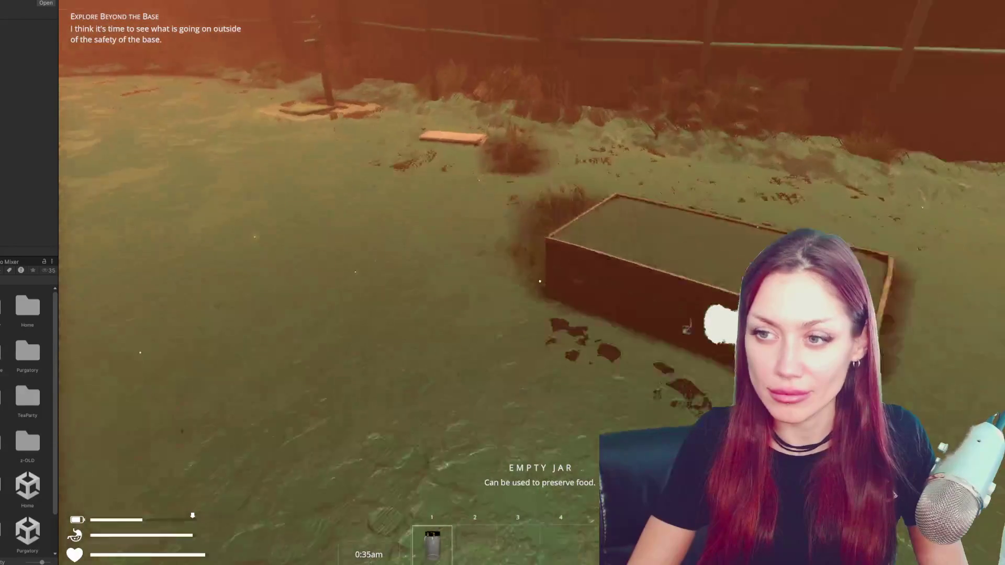
{"action": "key", "text": "w"}
{"action": "key", "text": "e"}
{"action": "key", "text": "w"}
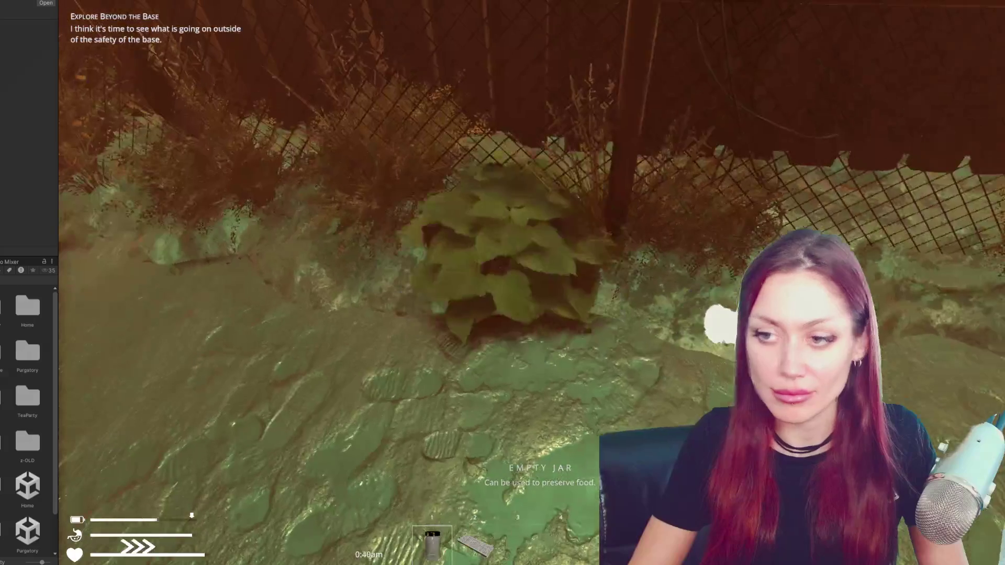
{"action": "key", "text": "e"}
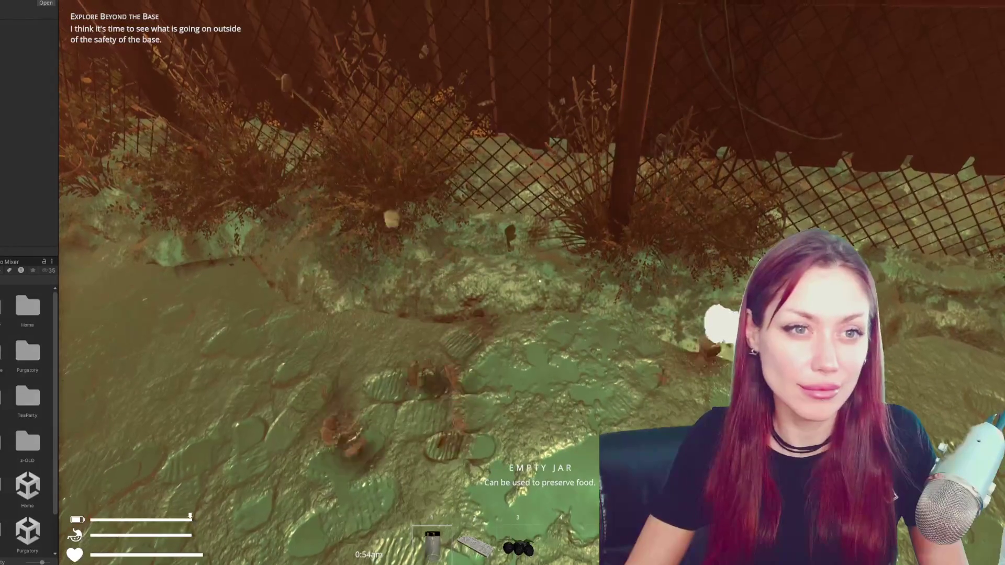
Move the Empty Jar, Newspaper and berries into the bag and back to the hotbar
{"action": "key", "text": "Escape"}
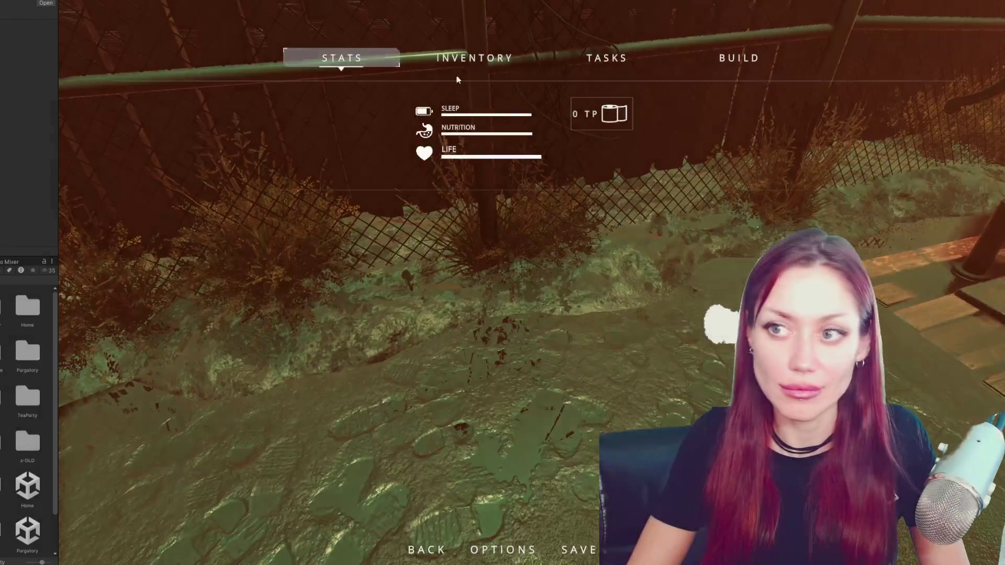
{"action": "left_click", "coordinate": [491, 63]}
{"action": "left_click", "coordinate": [364, 124]}
{"action": "left_click", "coordinate": [413, 129]}
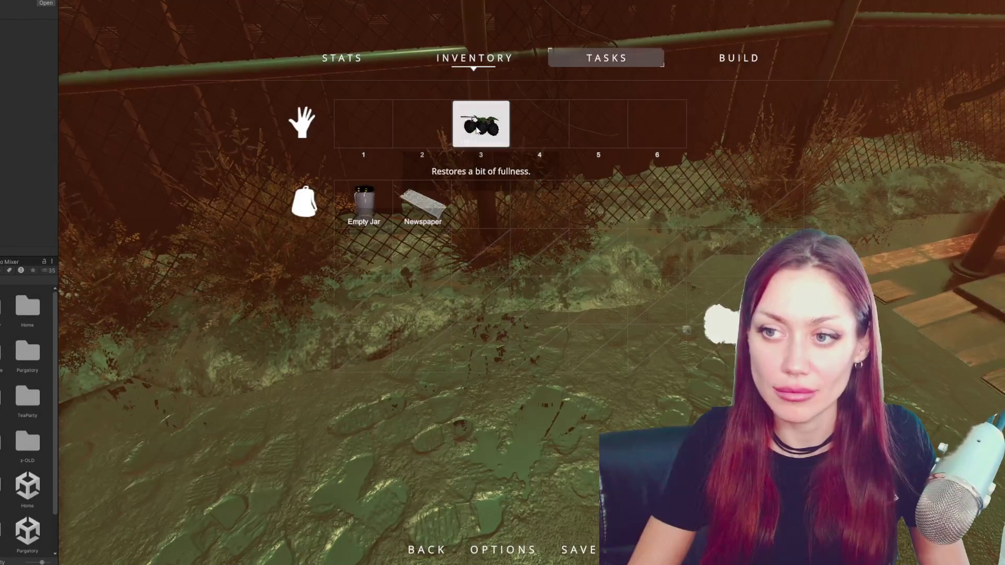
{"action": "left_click", "coordinate": [481, 124]}
{"action": "left_click", "coordinate": [480, 204]}
{"action": "left_click", "coordinate": [423, 204]}
{"action": "left_click", "coordinate": [367, 206]}
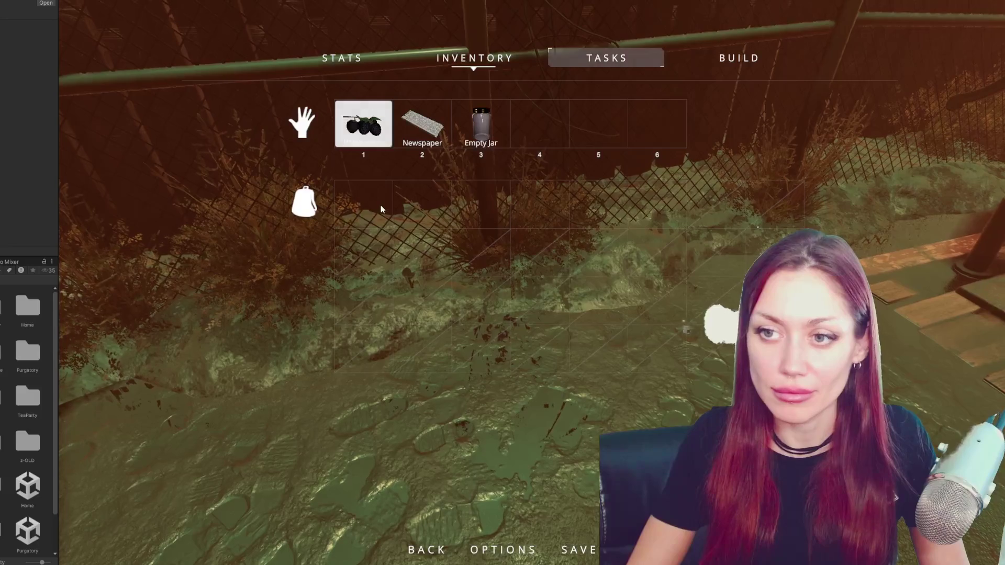
{"action": "key", "text": "Escape"}
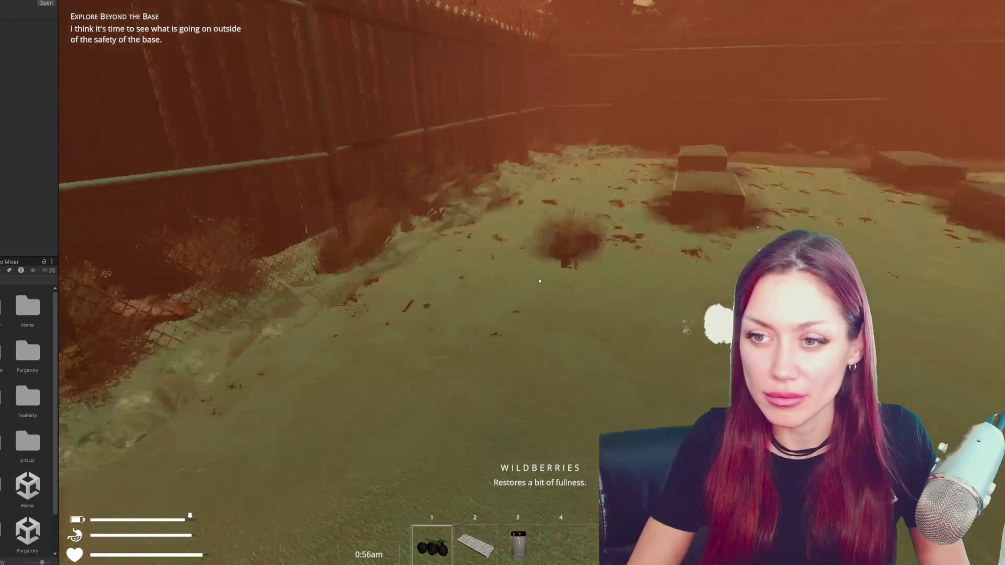
Walk toward the garden beds and briefly pause the game
{"action": "key", "text": "w"}
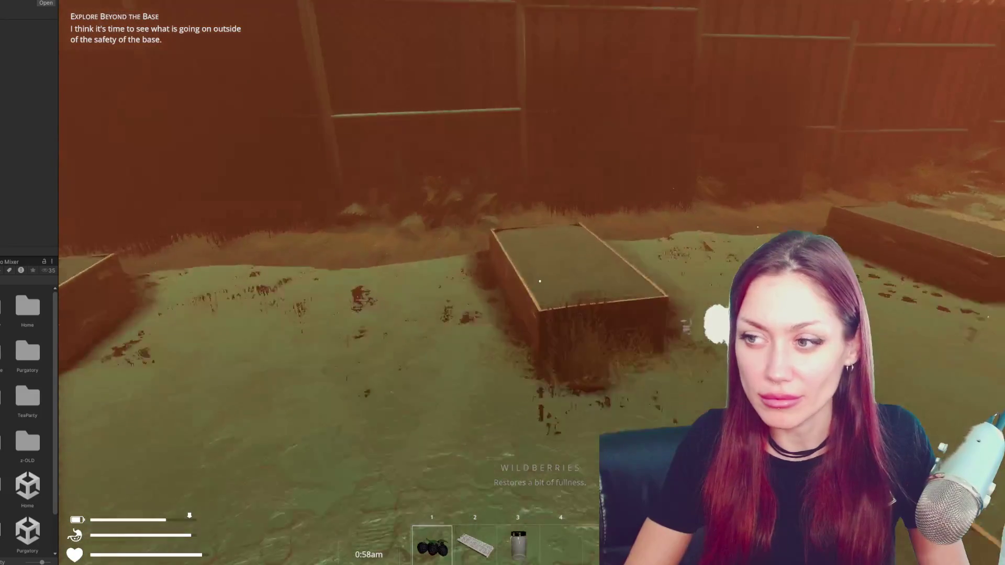
{"action": "key", "text": "w"}
{"action": "key", "text": "Escape"}
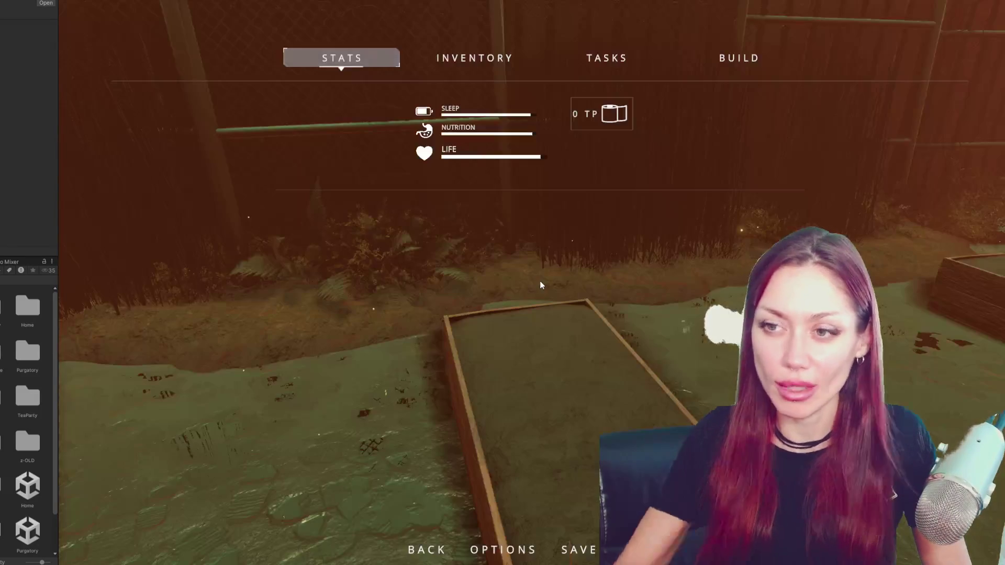
{"action": "key", "text": "Escape"}
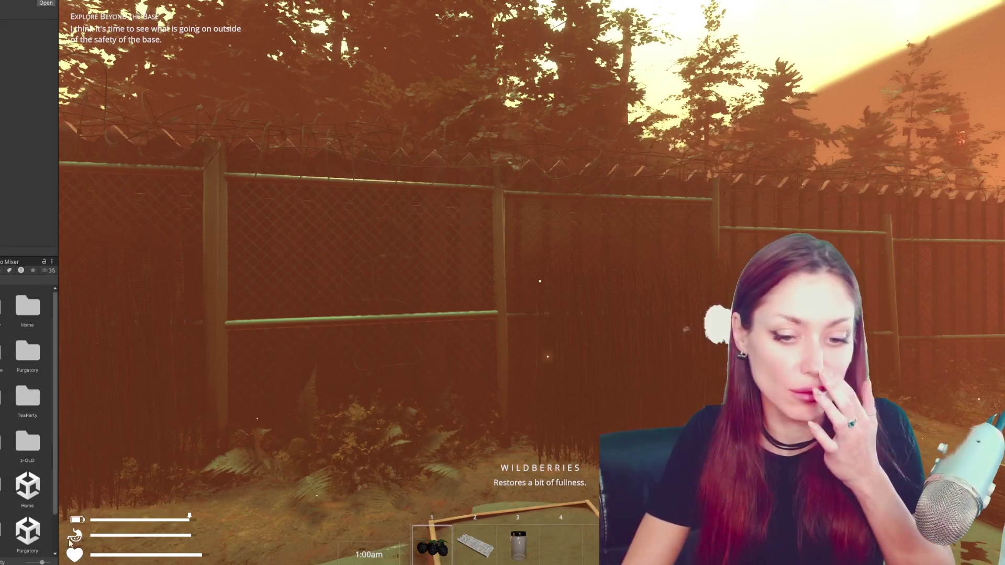
{"action": "key", "text": "alt+Tab"}
Search GameOver.cs for UpdateInventoryUI and jump to its first use at line 1085 in ShowBackpack
{"action": "scroll", "coordinate": [362, 313], "scroll_direction": "down", "scroll_amount": 4}
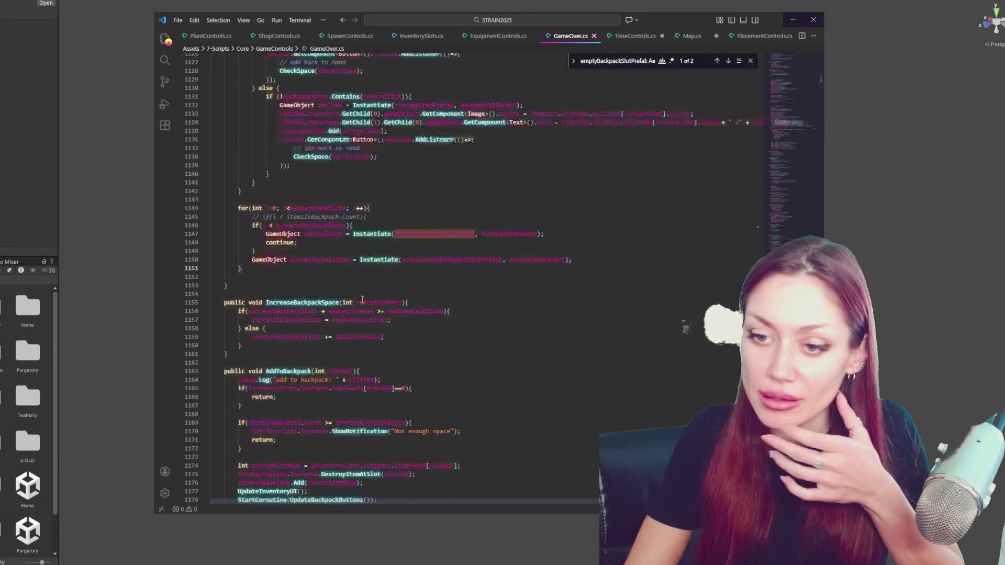
{"action": "scroll", "coordinate": [352, 276], "scroll_direction": "down", "scroll_amount": 5}
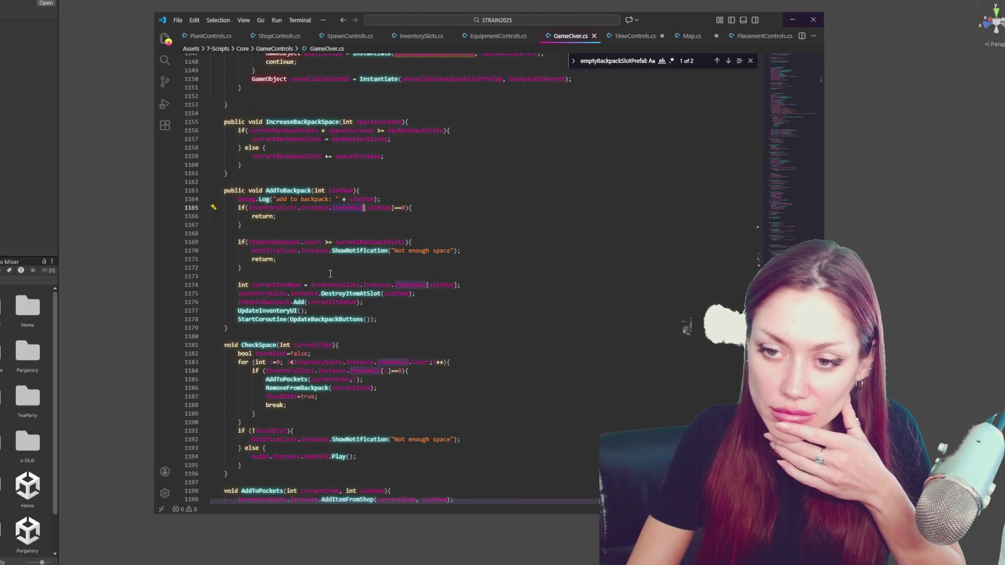
{"action": "scroll", "coordinate": [331, 275], "scroll_direction": "down", "scroll_amount": 3}
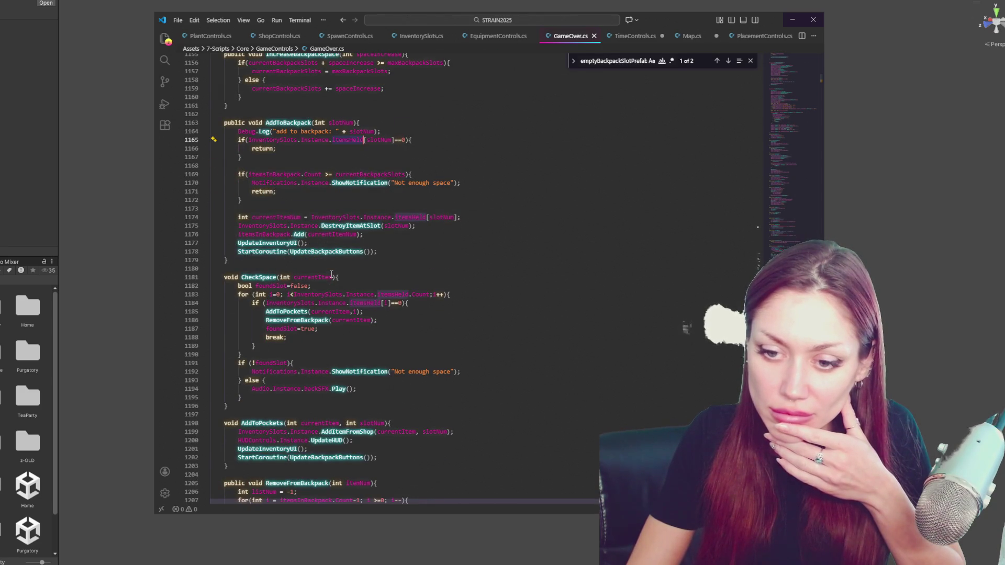
{"action": "scroll", "coordinate": [335, 276], "scroll_direction": "down", "scroll_amount": 7}
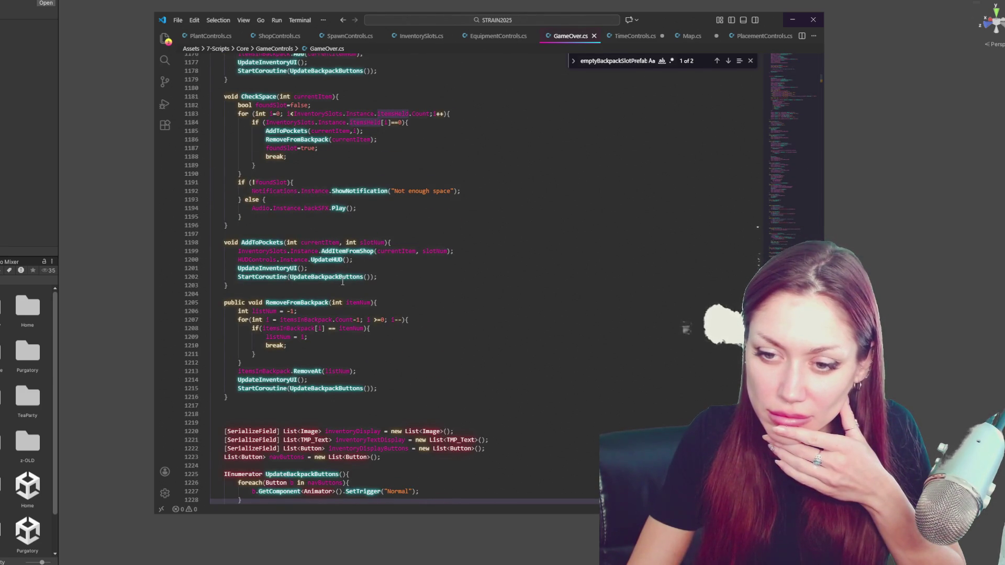
{"action": "double_click", "coordinate": [266, 379]}
{"action": "key", "text": "ctrl+f"}
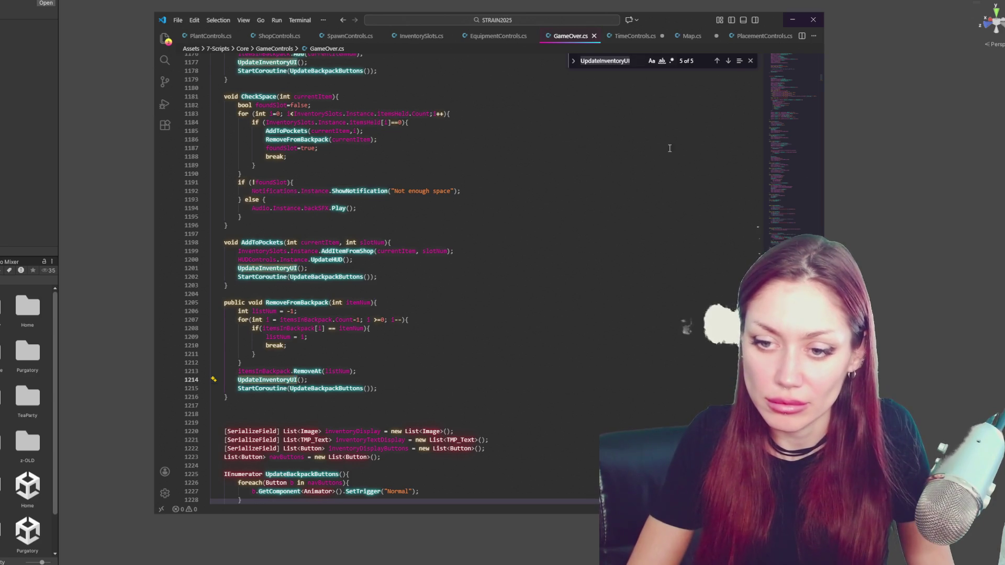
{"action": "left_click", "coordinate": [727, 62]}
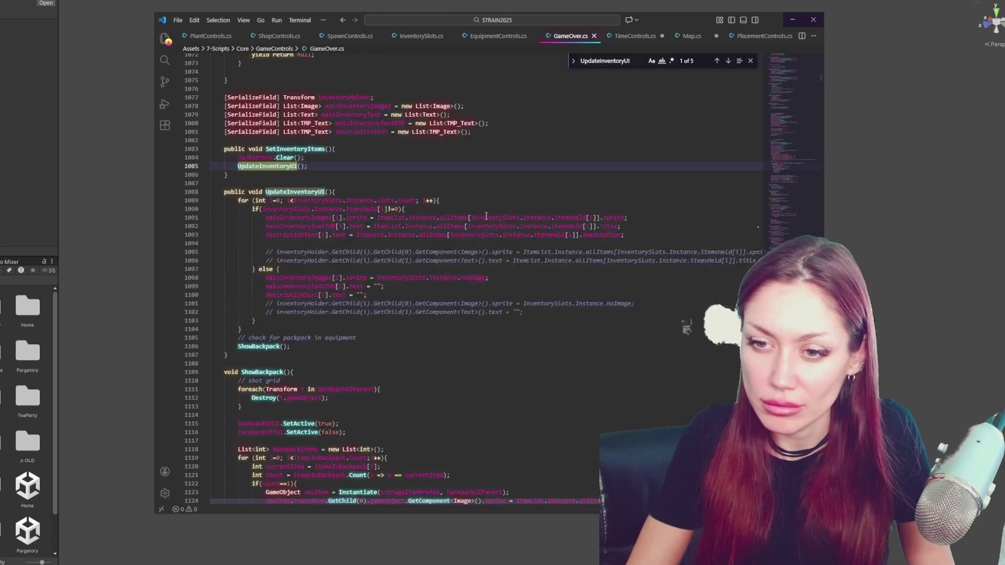
{"action": "scroll", "coordinate": [465, 230], "scroll_direction": "down", "scroll_amount": 4}
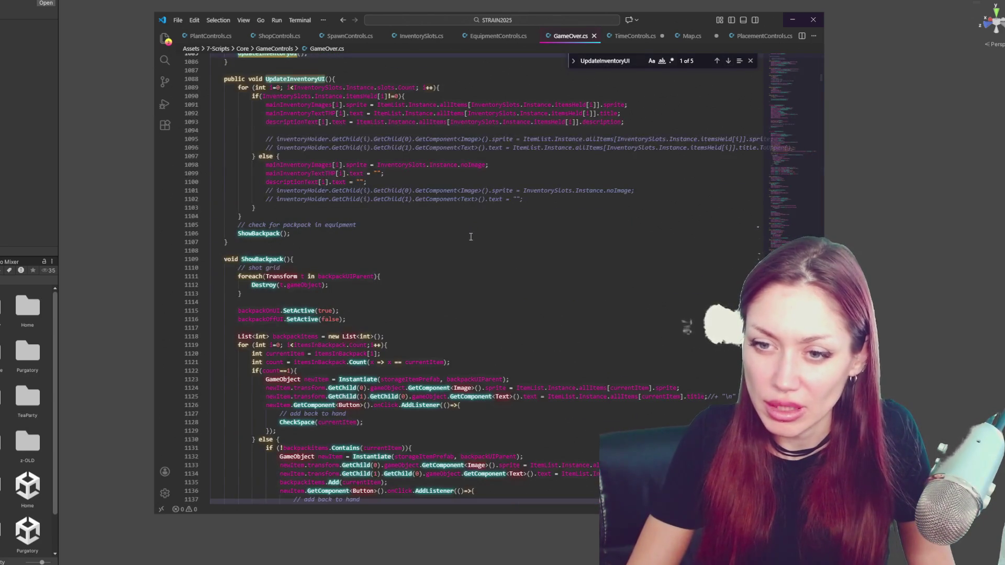
{"action": "scroll", "coordinate": [463, 235], "scroll_direction": "down", "scroll_amount": 5}
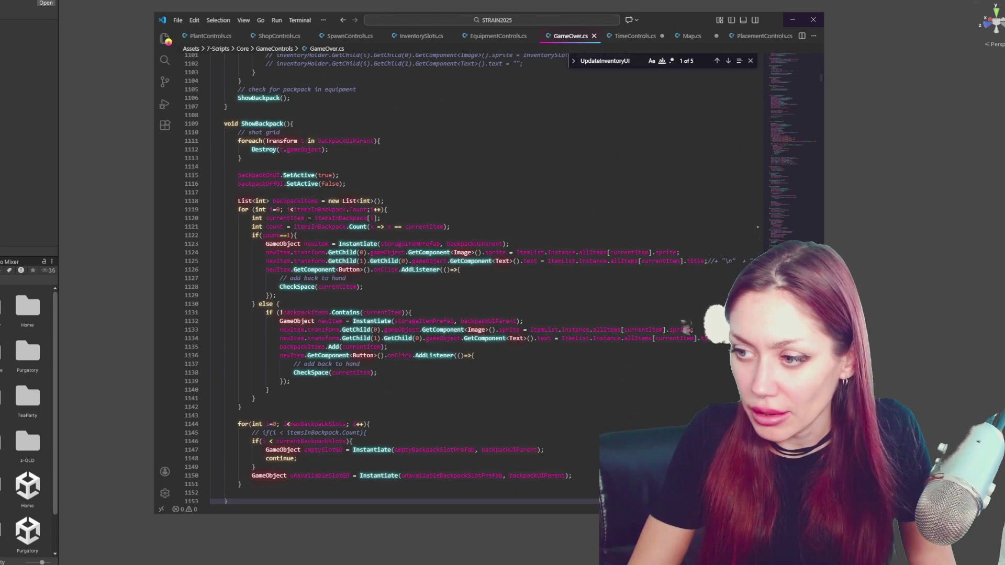
{"action": "key", "text": "alt+Tab"}
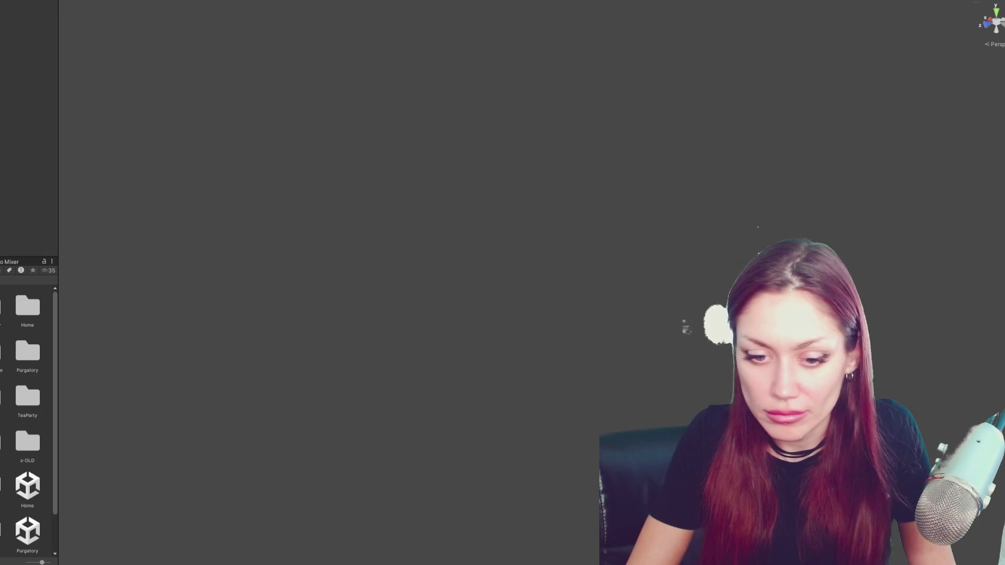
{"action": "key", "text": "alt+Tab"}
{"action": "scroll", "coordinate": [463, 277], "scroll_direction": "up", "scroll_amount": 20}
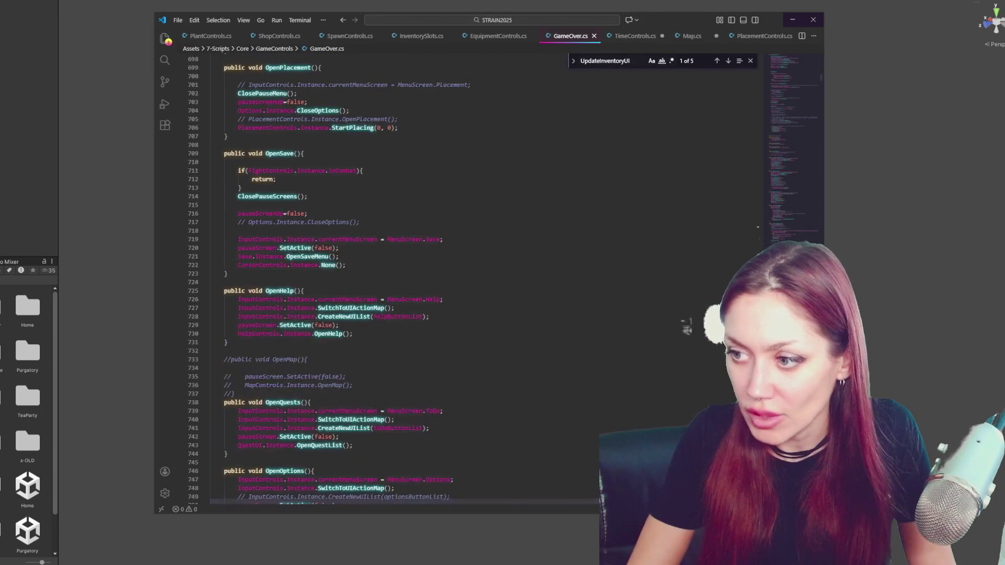
{"action": "key", "text": "alt+Tab"}
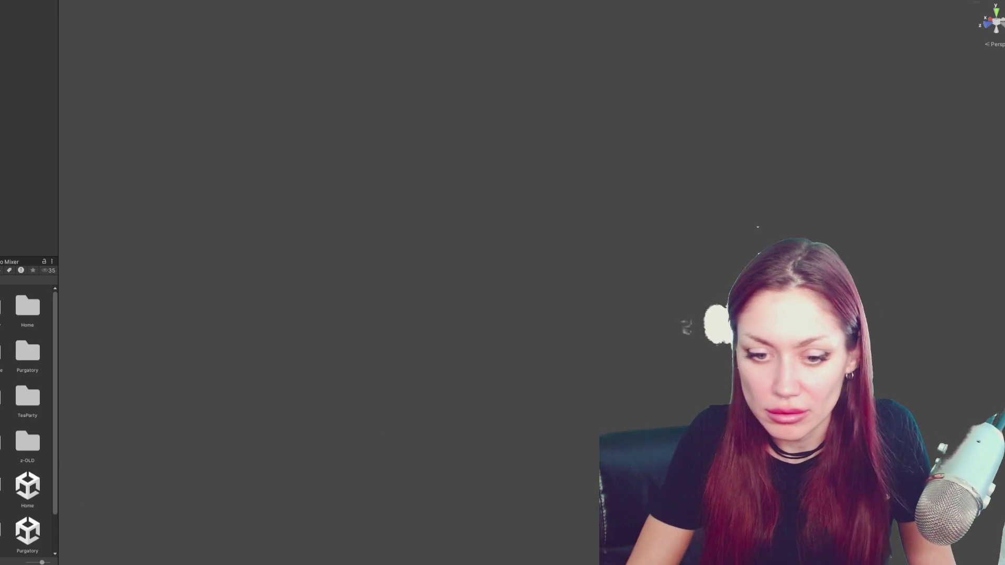
{"action": "key", "text": "alt+Tab"}
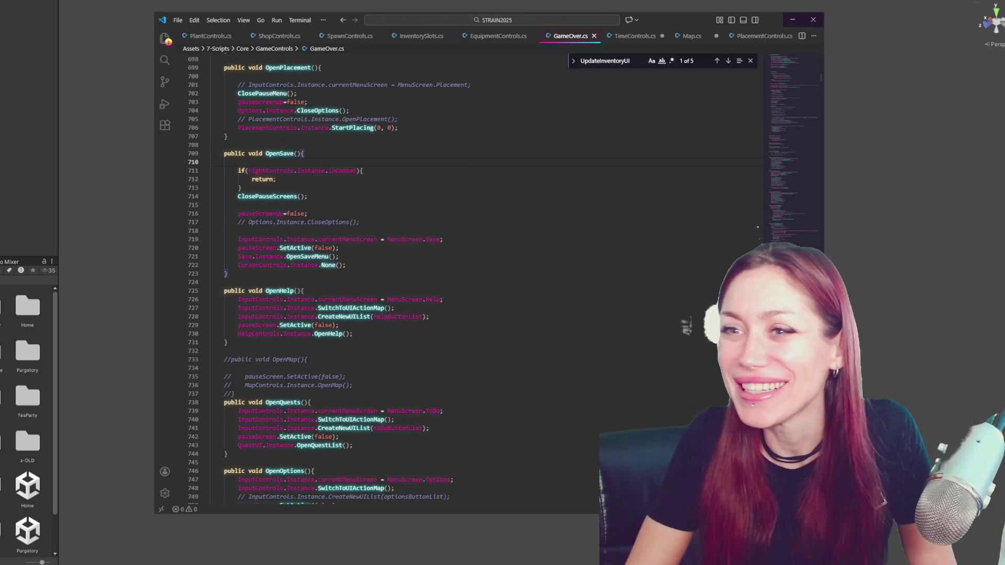
{"action": "mouse_move", "coordinate": [677, 18]}
{"action": "left_mouse_down"}
{"action": "mouse_move", "coordinate": [679, 3]}
{"action": "mouse_move", "coordinate": [678, 15]}
{"action": "left_mouse_up"}
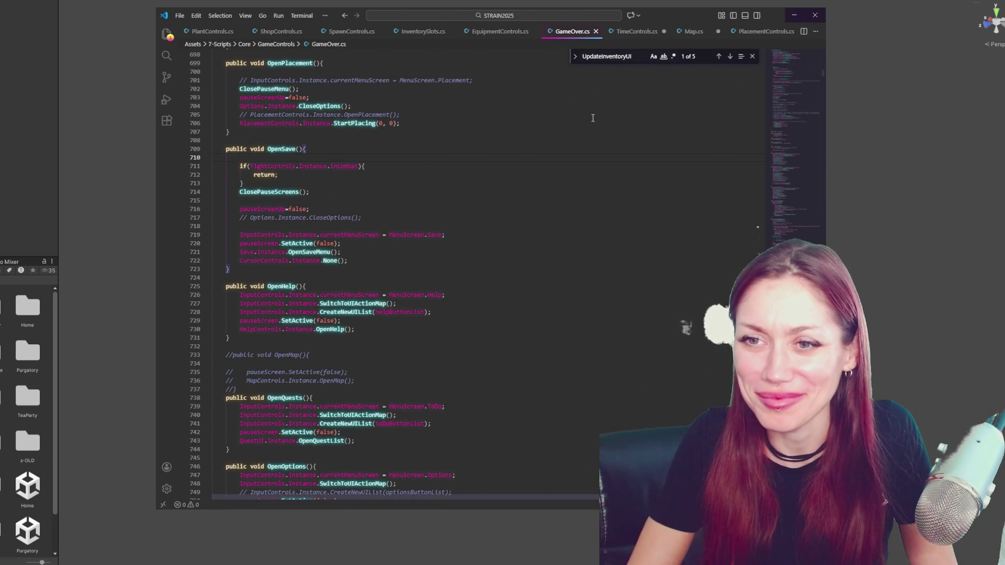
{"action": "scroll", "coordinate": [610, 184], "scroll_direction": "down", "scroll_amount": 20}
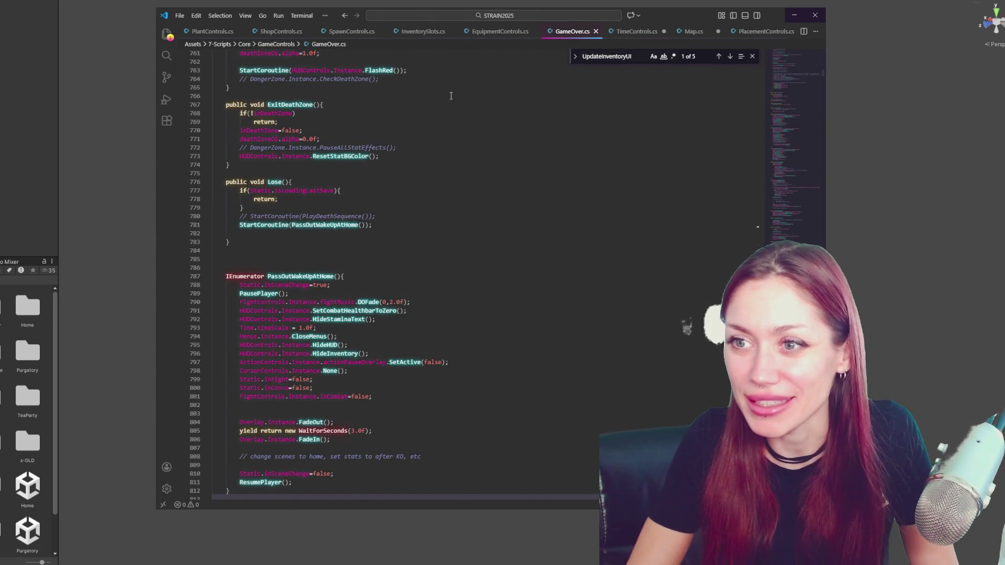
{"action": "left_click", "coordinate": [497, 32]}
{"action": "left_click", "coordinate": [352, 32]}
{"action": "left_click", "coordinate": [422, 31]}
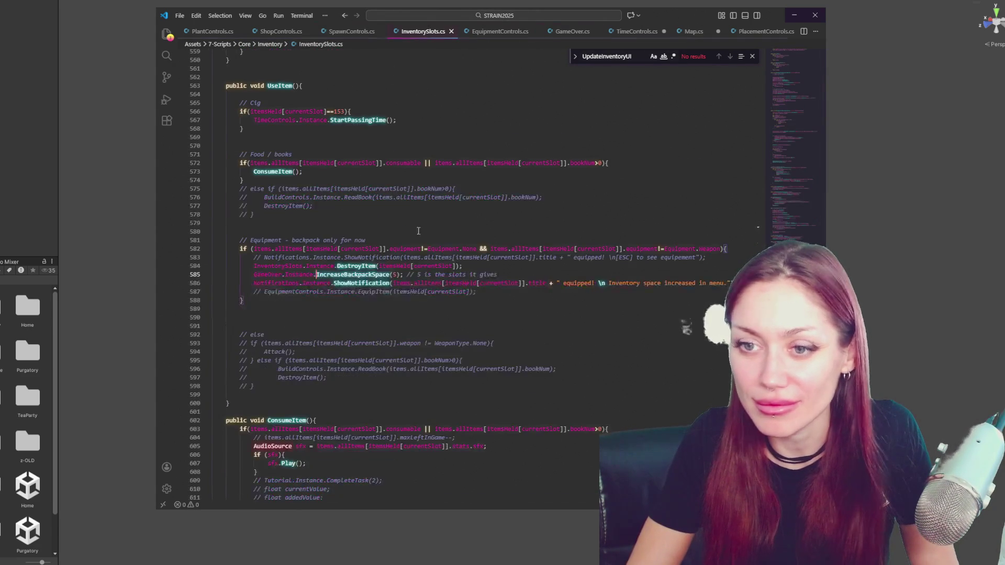
{"action": "scroll", "coordinate": [452, 261], "scroll_direction": "up", "scroll_amount": 4}
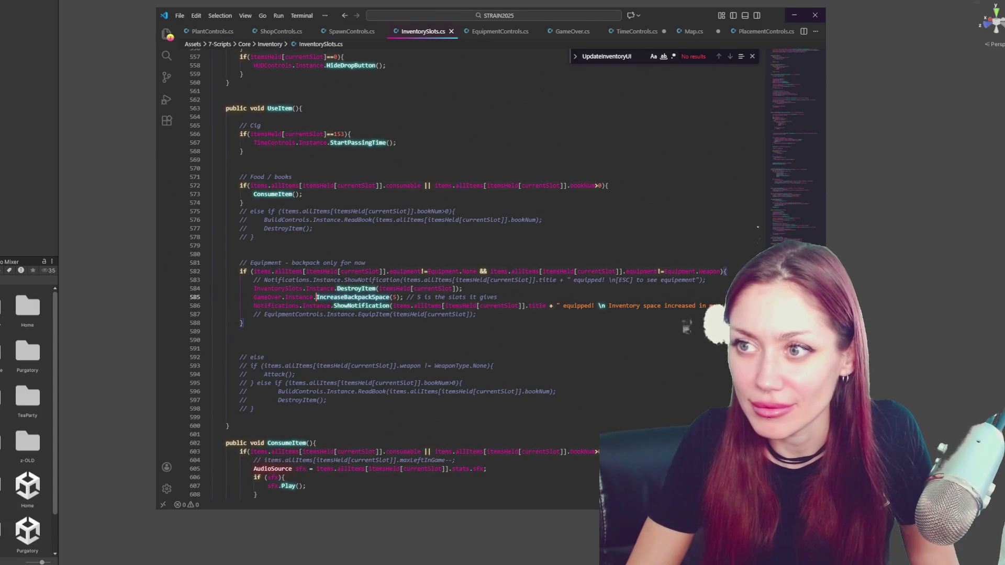
{"action": "left_click", "coordinate": [572, 31]}
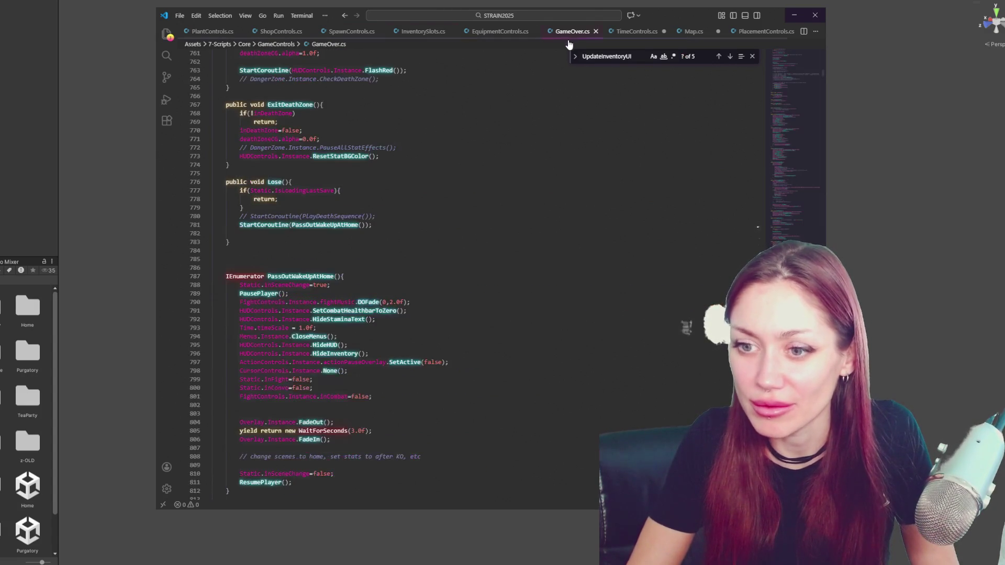
{"action": "scroll", "coordinate": [539, 204], "scroll_direction": "up", "scroll_amount": 1}
{"action": "scroll", "coordinate": [549, 198], "scroll_direction": "down", "scroll_amount": 11}
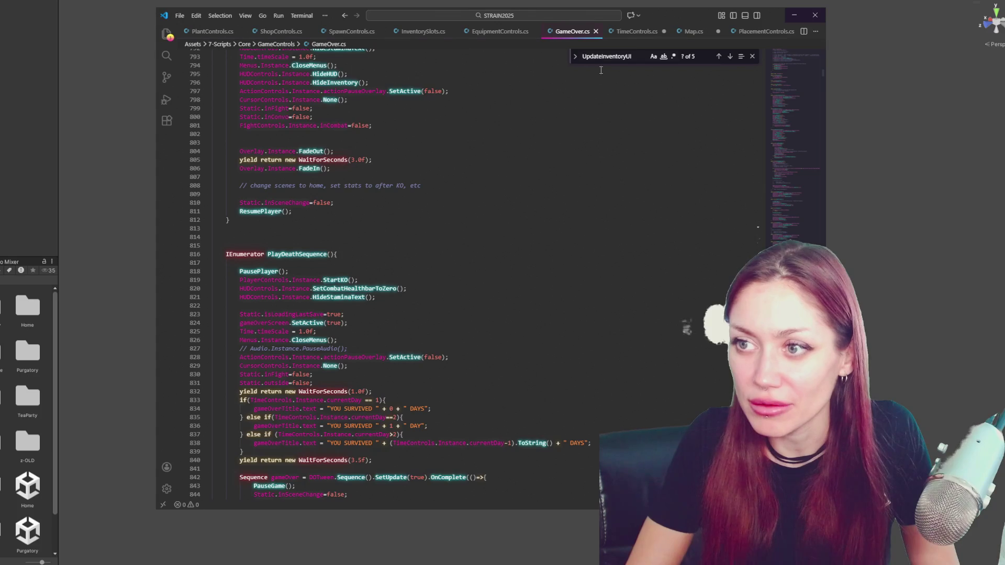
{"action": "left_click", "coordinate": [730, 56]}
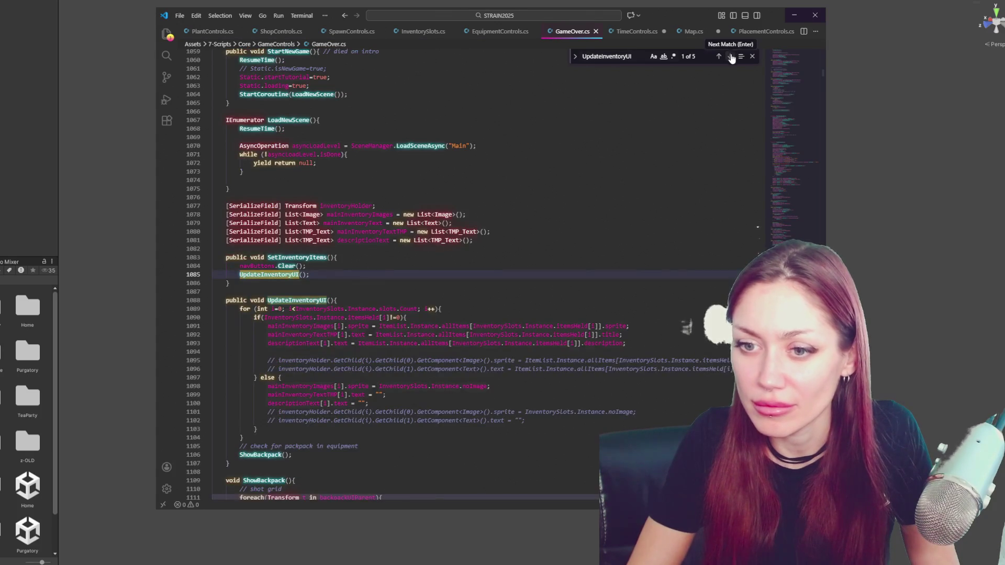
{"action": "scroll", "coordinate": [657, 161], "scroll_direction": "down", "scroll_amount": 6}
{"action": "left_click", "coordinate": [587, 177]}
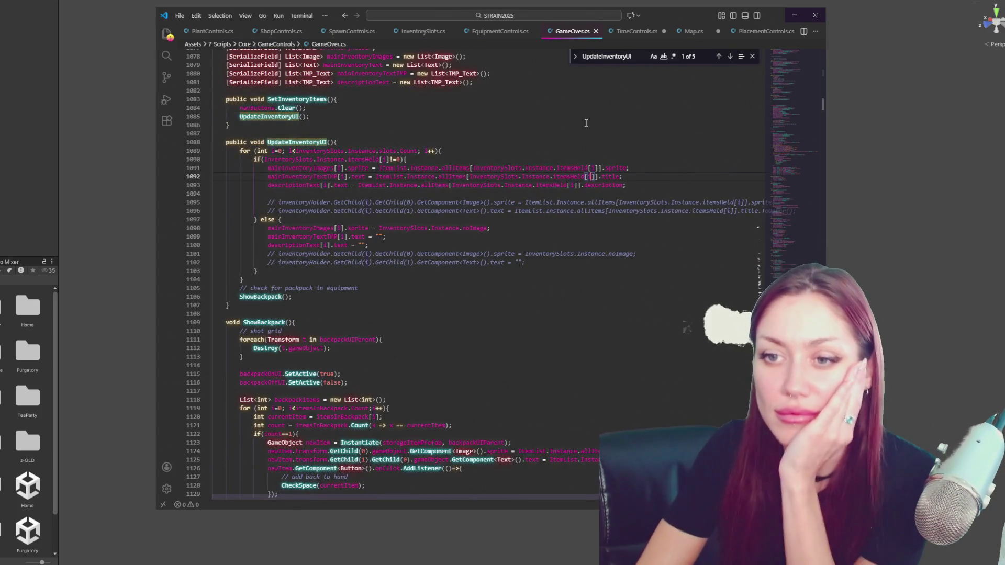
{"action": "scroll", "coordinate": [516, 142], "scroll_direction": "down", "scroll_amount": 5}
{"action": "scroll", "coordinate": [516, 142], "scroll_direction": "down", "scroll_amount": 4}
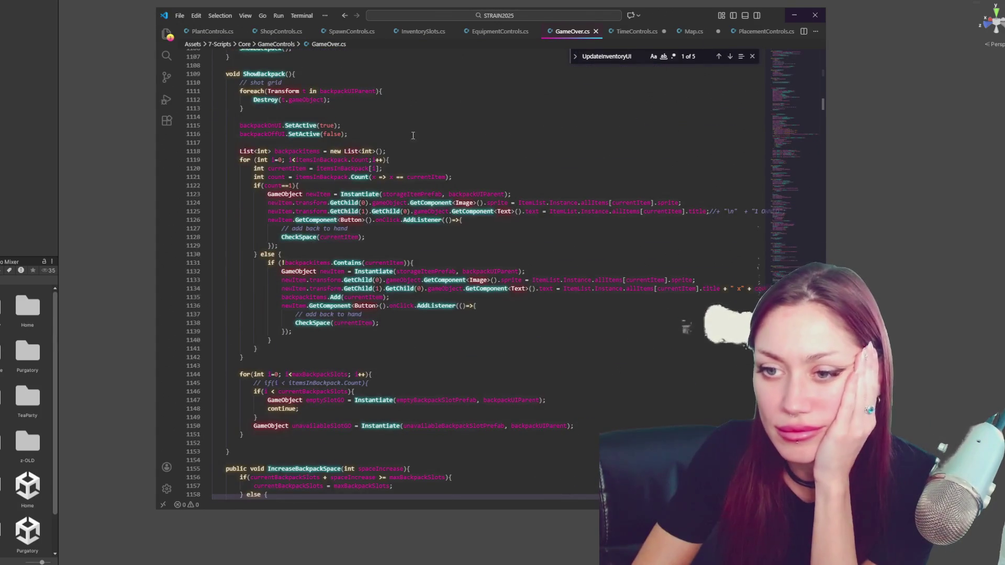
{"action": "left_click", "coordinate": [393, 263]}
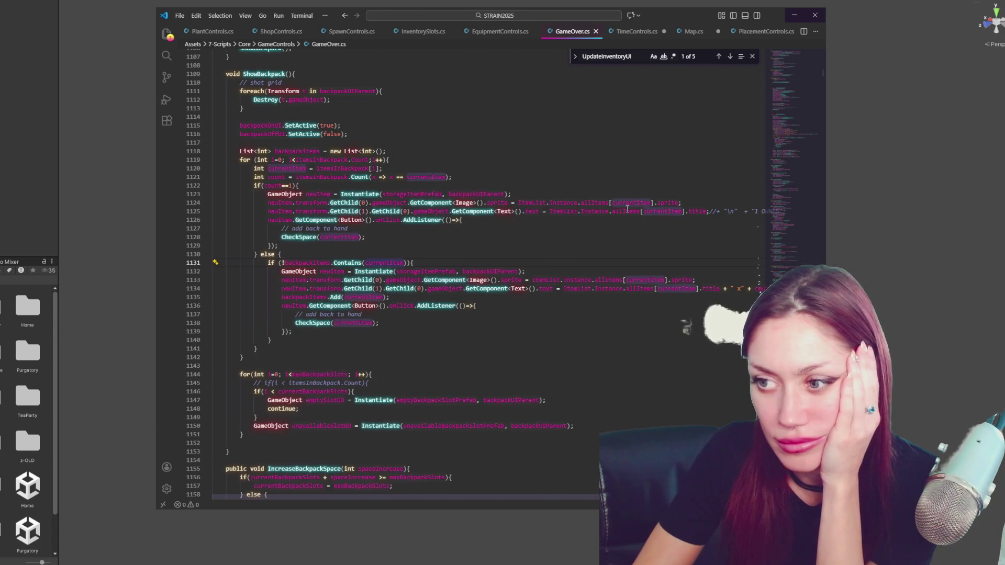
{"action": "scroll", "coordinate": [626, 209], "scroll_direction": "down", "scroll_amount": 1}
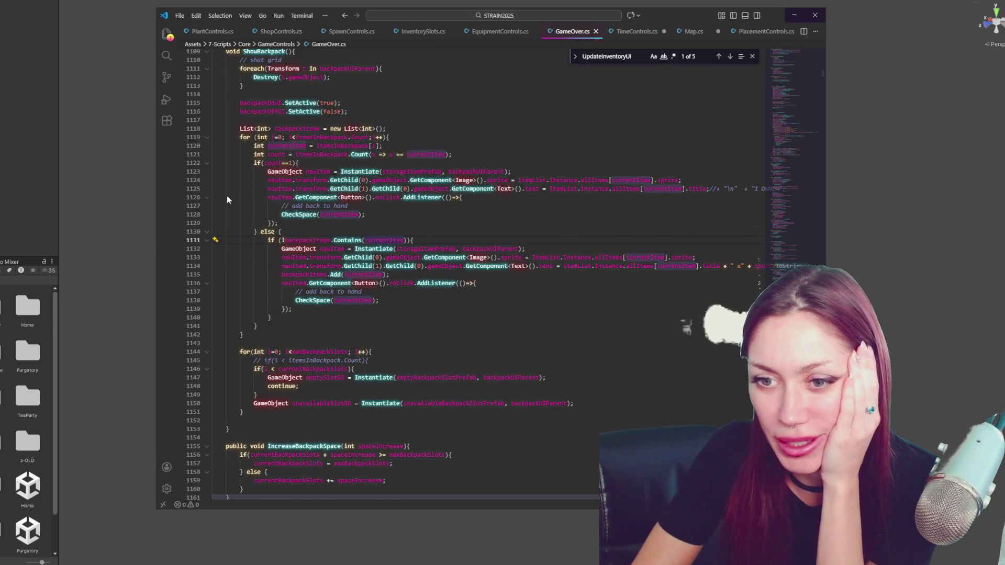
{"action": "scroll", "coordinate": [550, 183], "scroll_direction": "up", "scroll_amount": 1}
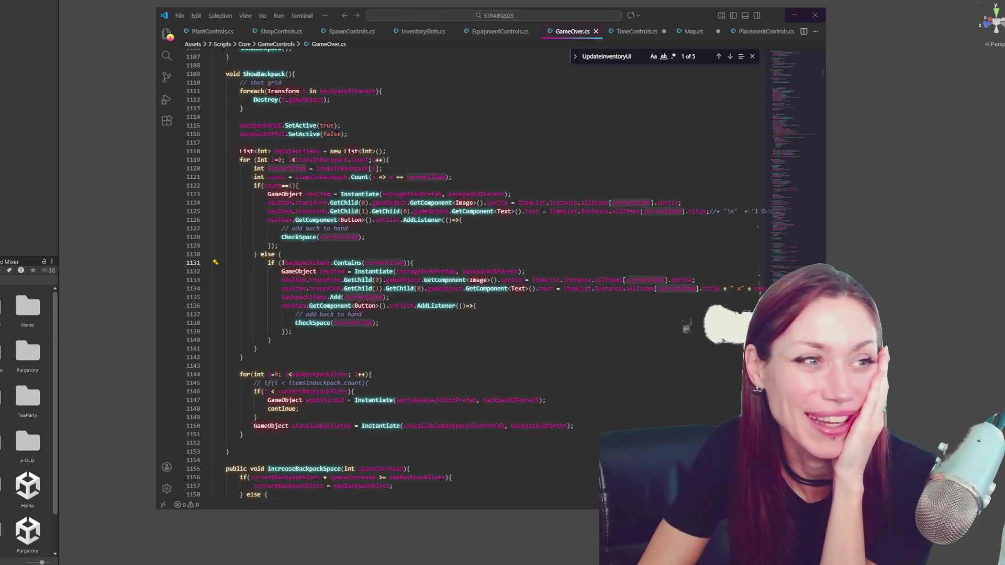
{"action": "scroll", "coordinate": [355, 270], "scroll_direction": "down", "scroll_amount": 3}
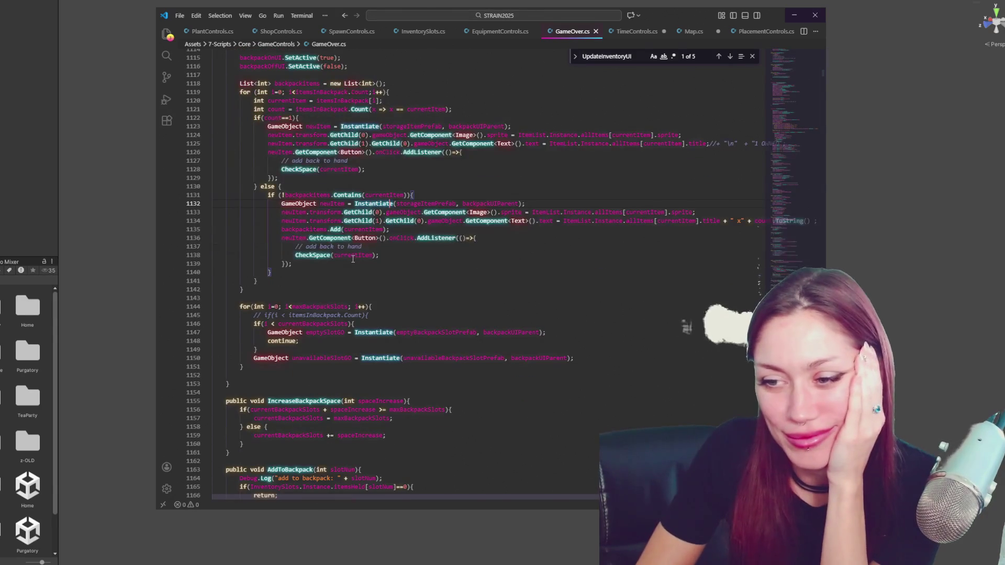
{"action": "scroll", "coordinate": [352, 259], "scroll_direction": "down", "scroll_amount": 2}
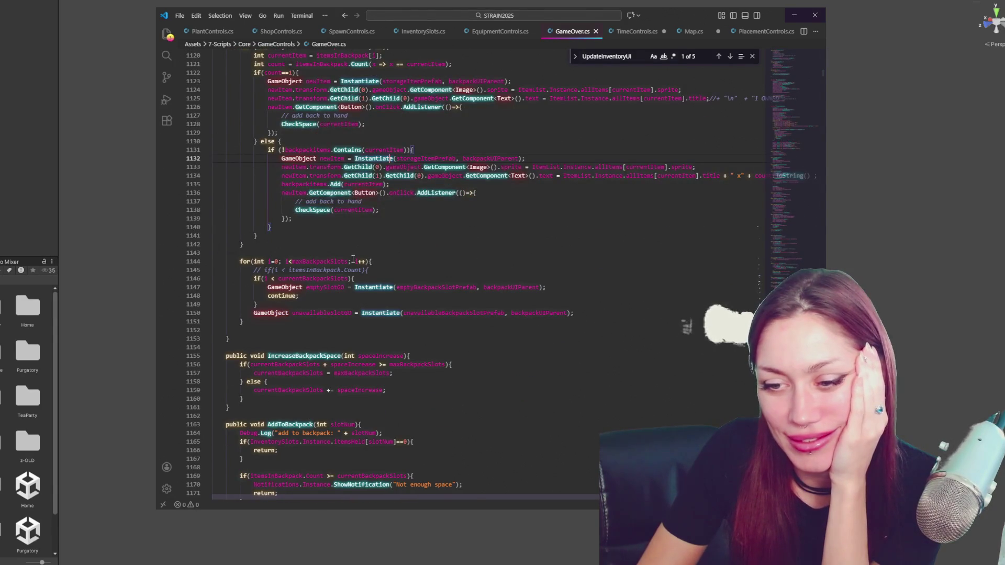
{"action": "scroll", "coordinate": [353, 259], "scroll_direction": "down", "scroll_amount": 1}
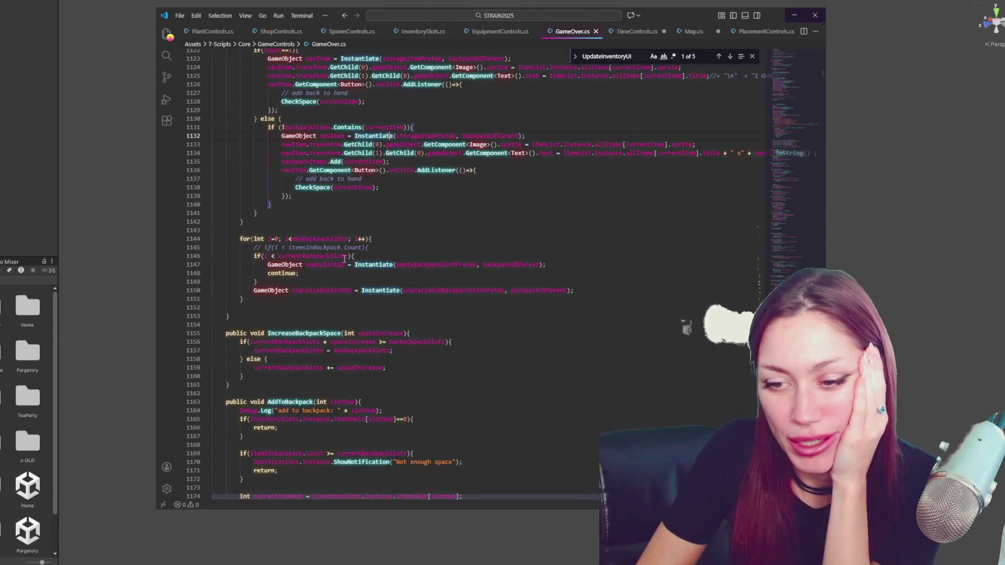
{"action": "scroll", "coordinate": [345, 260], "scroll_direction": "down", "scroll_amount": 3}
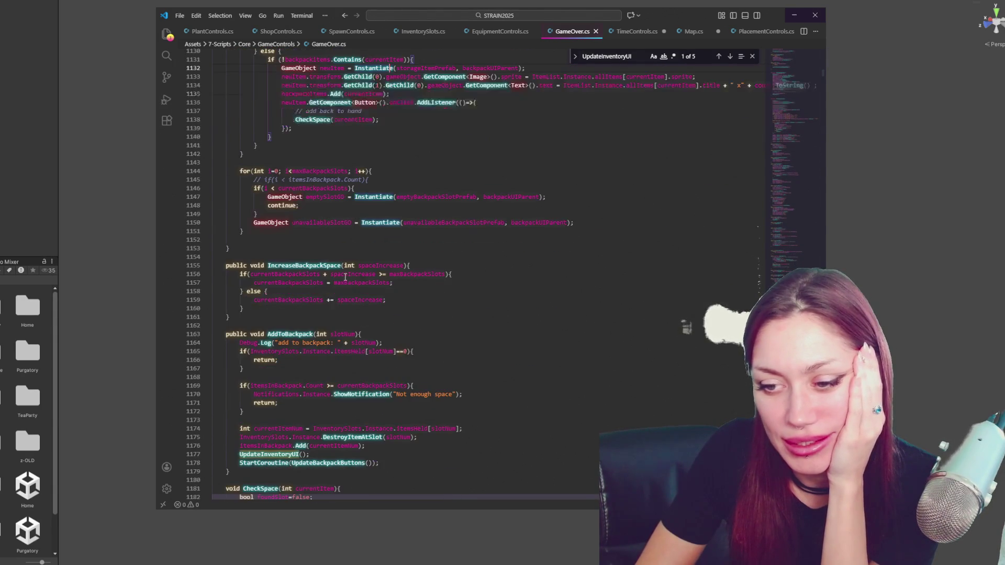
{"action": "left_click", "coordinate": [406, 343]}
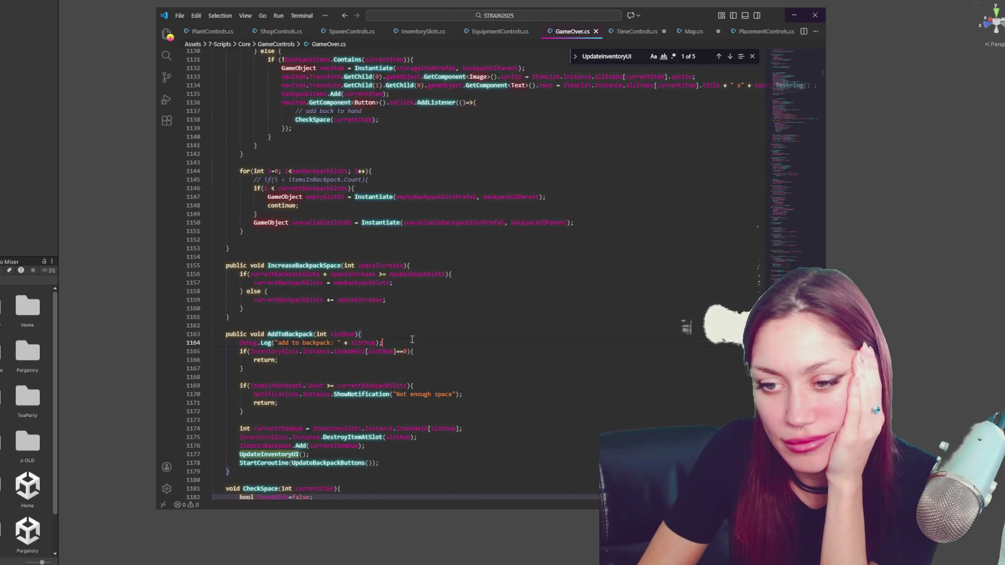
Delete the 'add to backpack' Debug.Log line and search the file for UpdateBackpackButtons
{"action": "key", "text": "shift+Up"}
{"action": "key", "text": "BackSpace"}
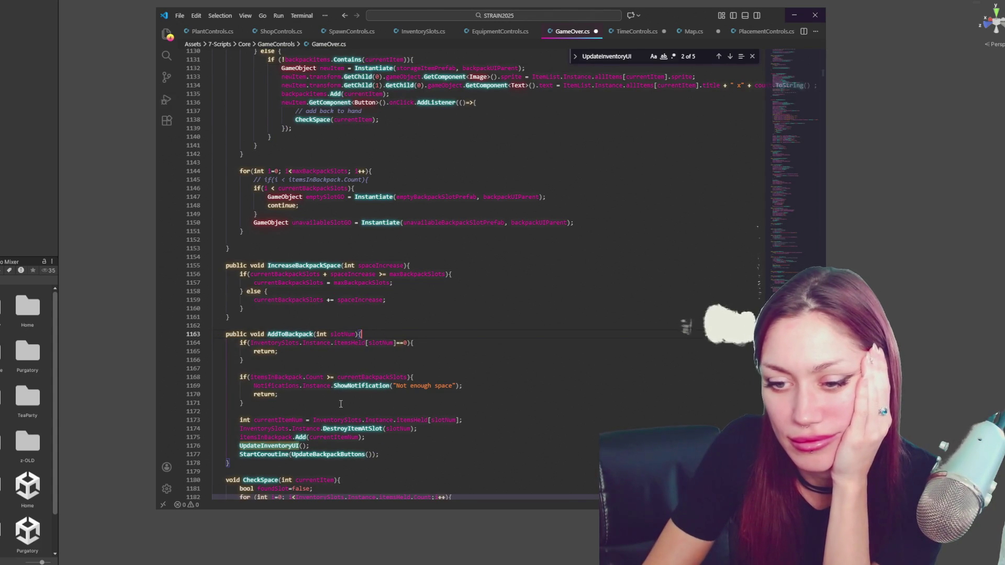
{"action": "double_click", "coordinate": [350, 455]}
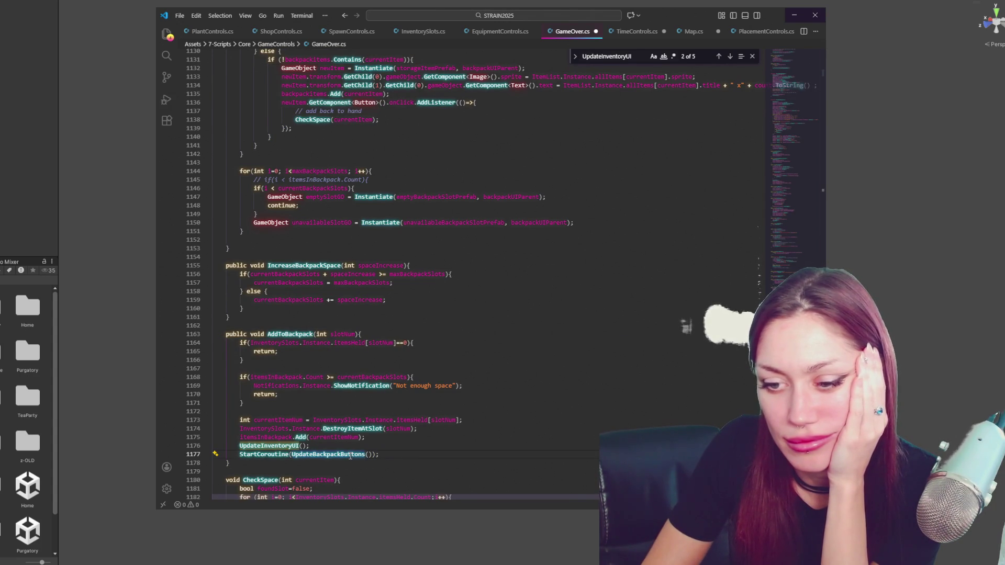
{"action": "scroll", "coordinate": [411, 429], "scroll_direction": "down", "scroll_amount": 3}
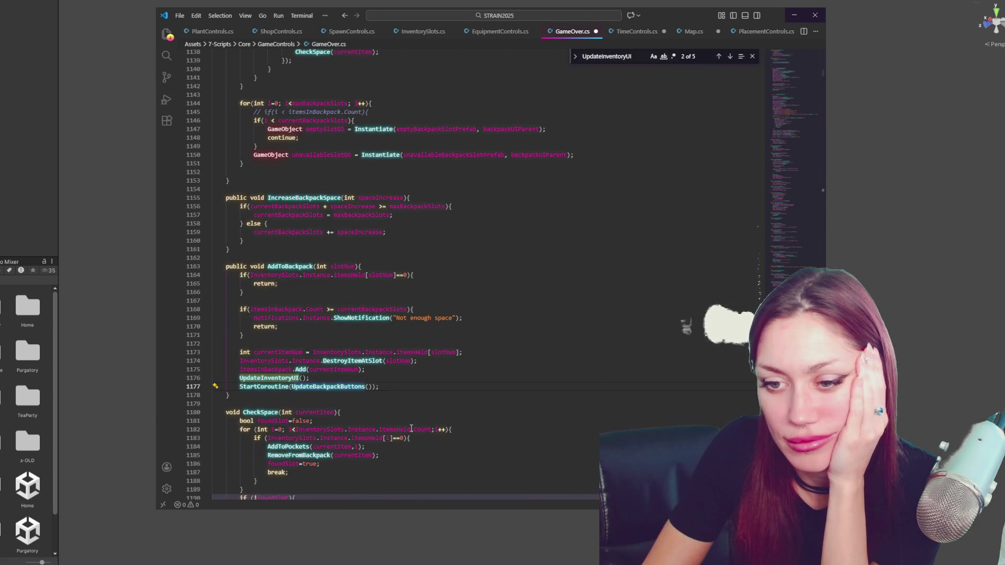
{"action": "key", "text": "ctrl+f"}
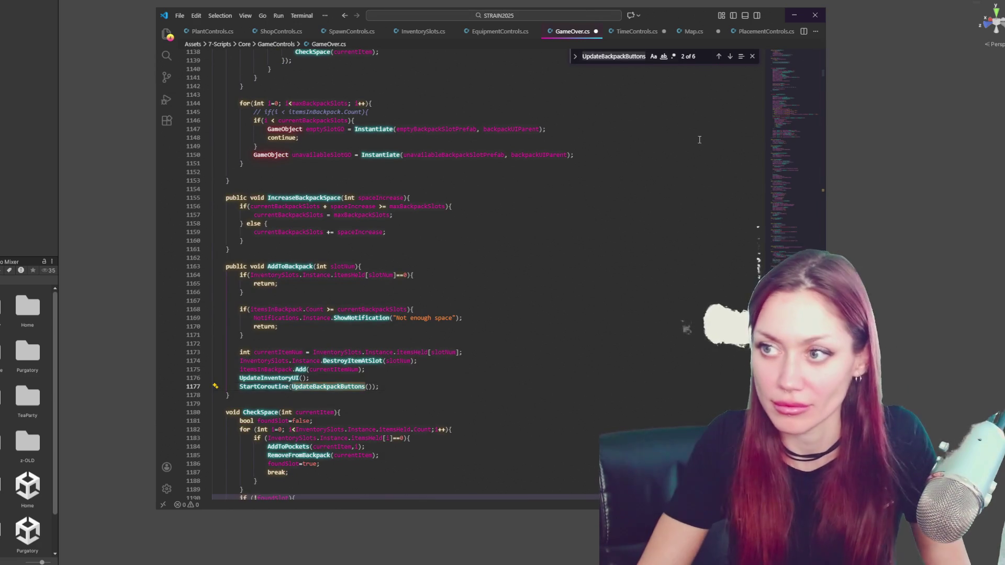
Step through the UpdateBackpackButtons matches to the coroutine definition near line 1224
{"action": "left_click", "coordinate": [729, 56]}
{"action": "left_click", "coordinate": [731, 55]}
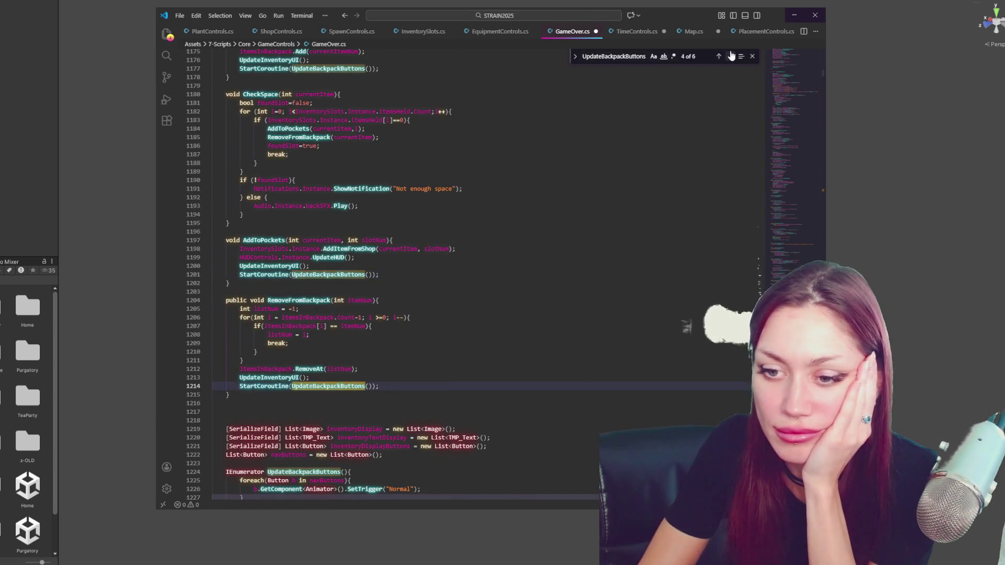
{"action": "left_click", "coordinate": [730, 56]}
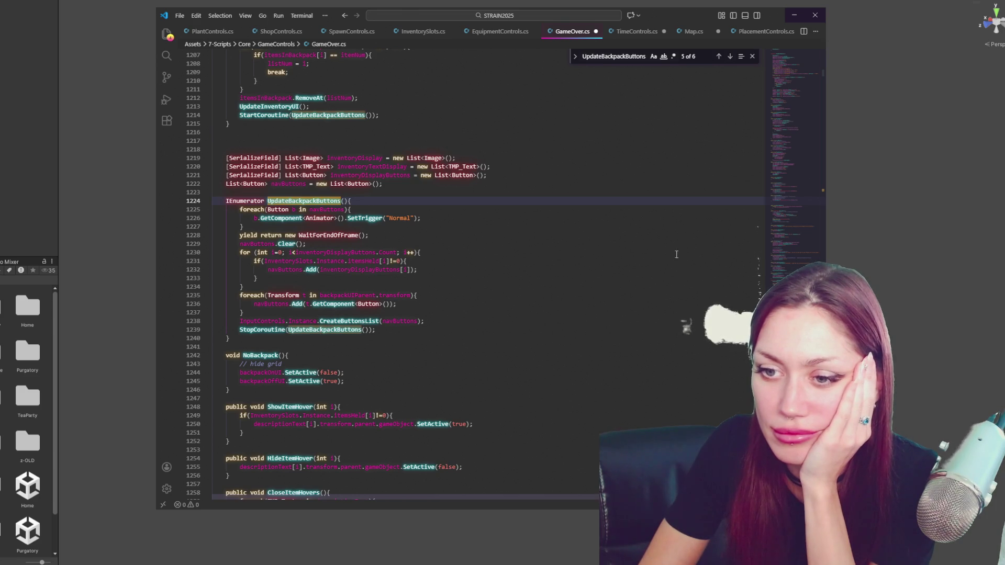
{"action": "left_click", "coordinate": [729, 60]}
{"action": "left_click", "coordinate": [729, 60]}
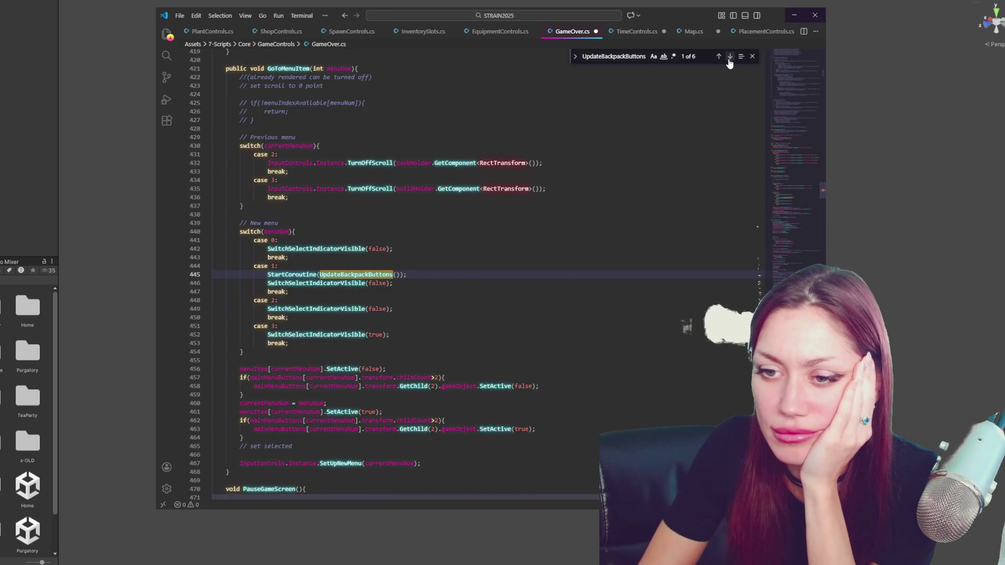
{"action": "left_click", "coordinate": [728, 60]}
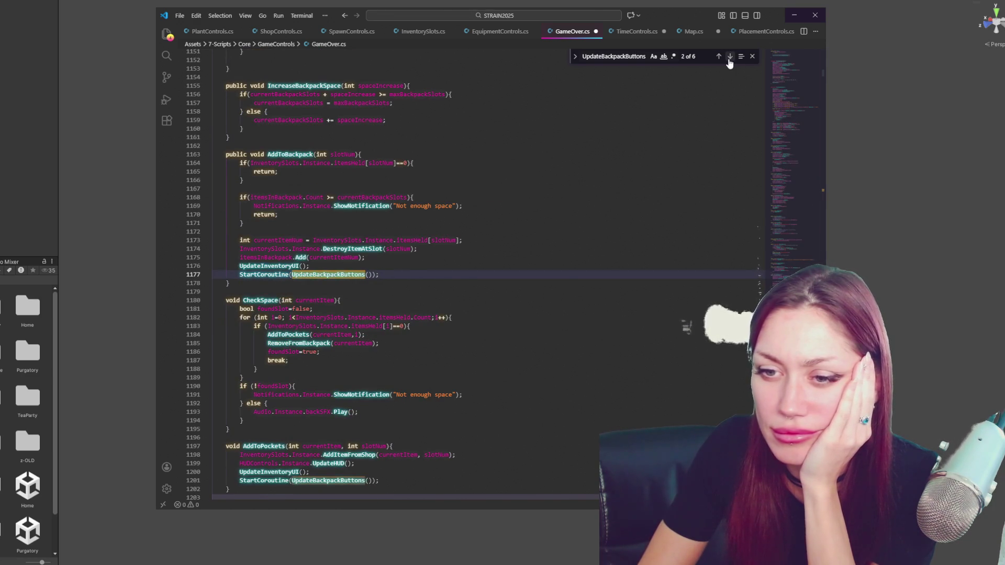
{"action": "left_click", "coordinate": [729, 60]}
{"action": "left_click", "coordinate": [729, 60]}
{"action": "left_click", "coordinate": [729, 60]}
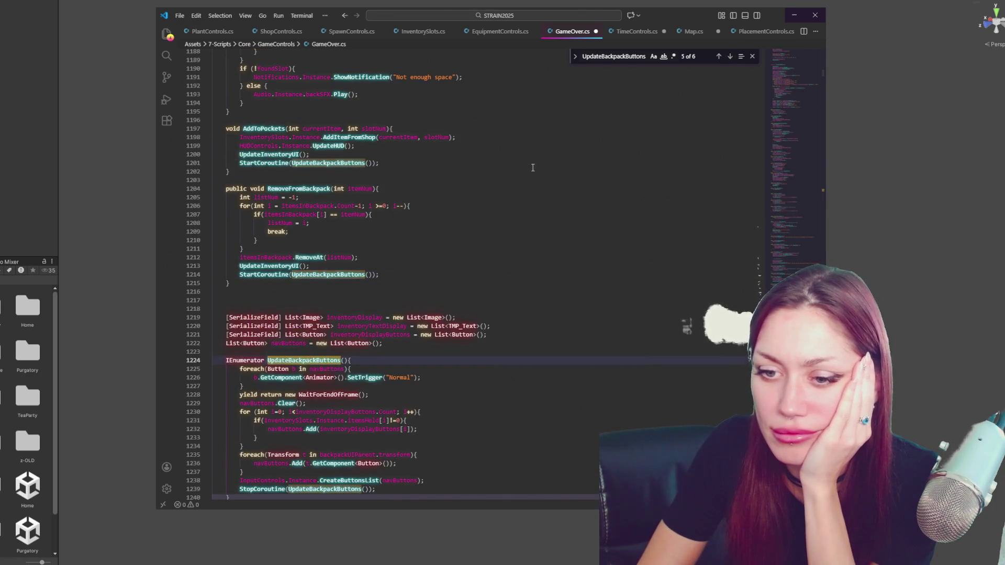
Inspect the CreateButtonsList call inside the UpdateBackpackButtons coroutine
{"action": "scroll", "coordinate": [266, 159], "scroll_direction": "down", "scroll_amount": 5}
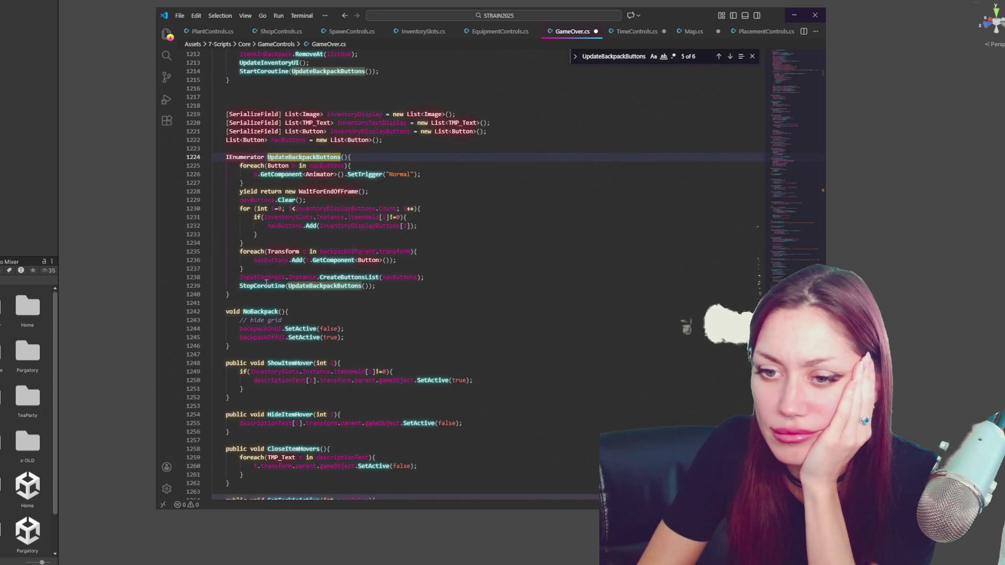
{"action": "left_click", "coordinate": [407, 279]}
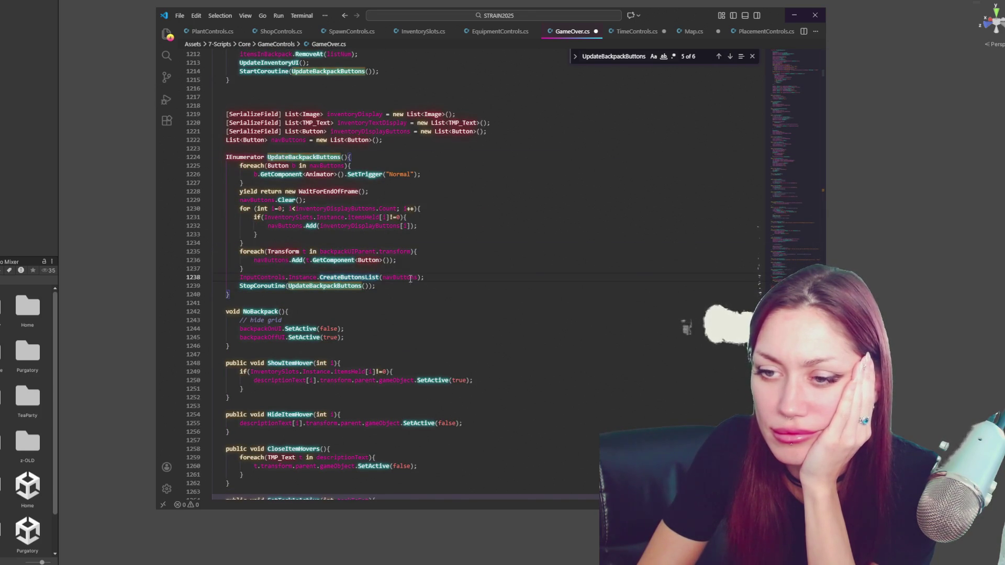
{"action": "left_click", "coordinate": [380, 277]}
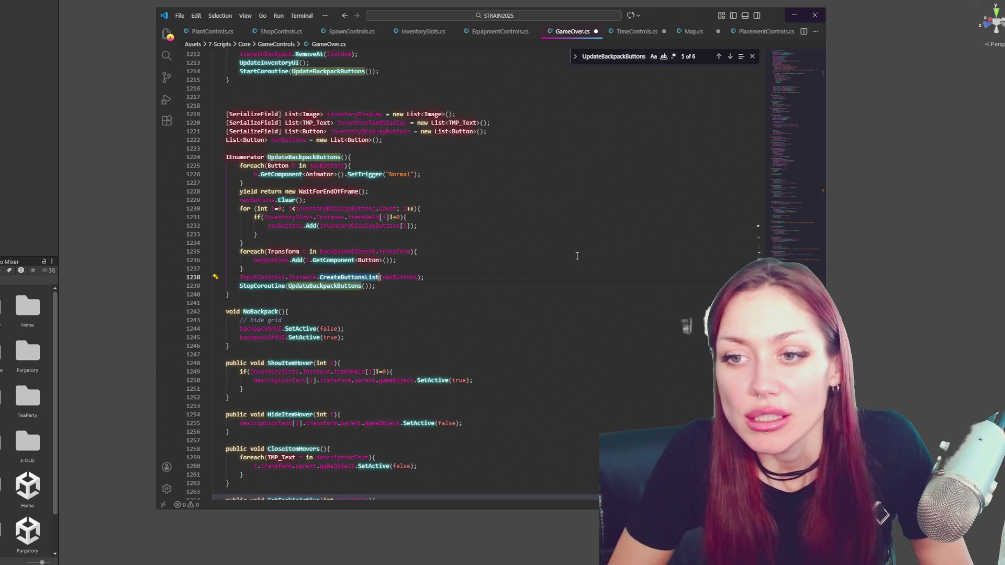
Read through the coroutine and highlight the uses of inventoryDisplayButtons
{"action": "scroll", "coordinate": [474, 246], "scroll_direction": "down", "scroll_amount": 3}
{"action": "scroll", "coordinate": [474, 246], "scroll_direction": "down", "scroll_amount": 4}
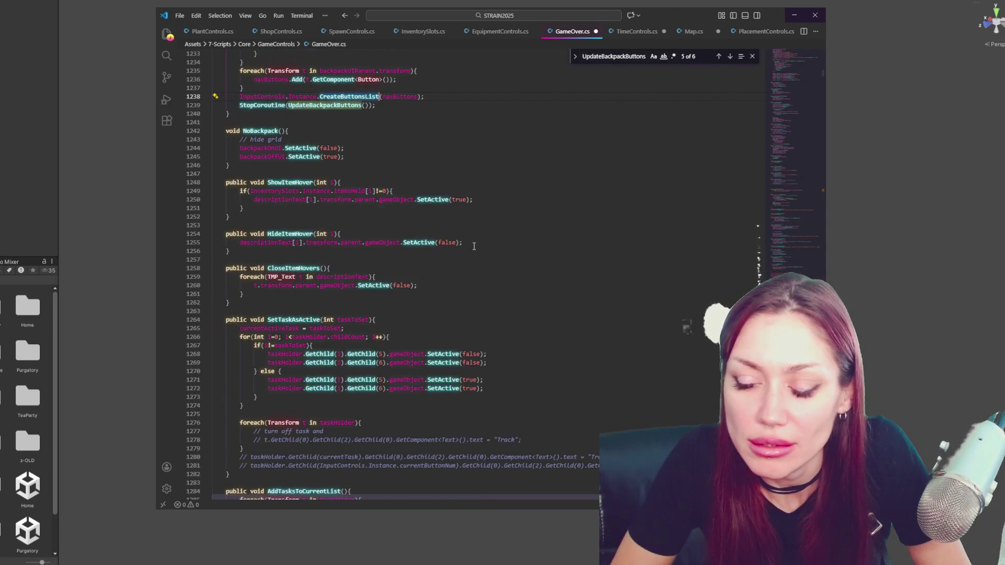
{"action": "scroll", "coordinate": [473, 246], "scroll_direction": "up", "scroll_amount": 6}
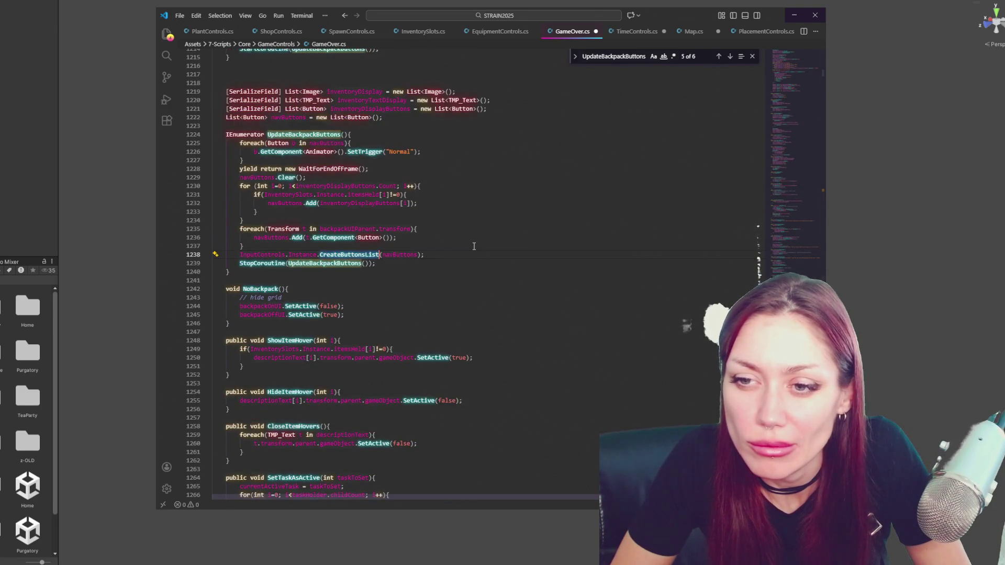
{"action": "scroll", "coordinate": [474, 246], "scroll_direction": "up", "scroll_amount": 3}
{"action": "double_click", "coordinate": [322, 256]}
{"action": "left_click", "coordinate": [427, 237]}
{"action": "left_click", "coordinate": [429, 230]}
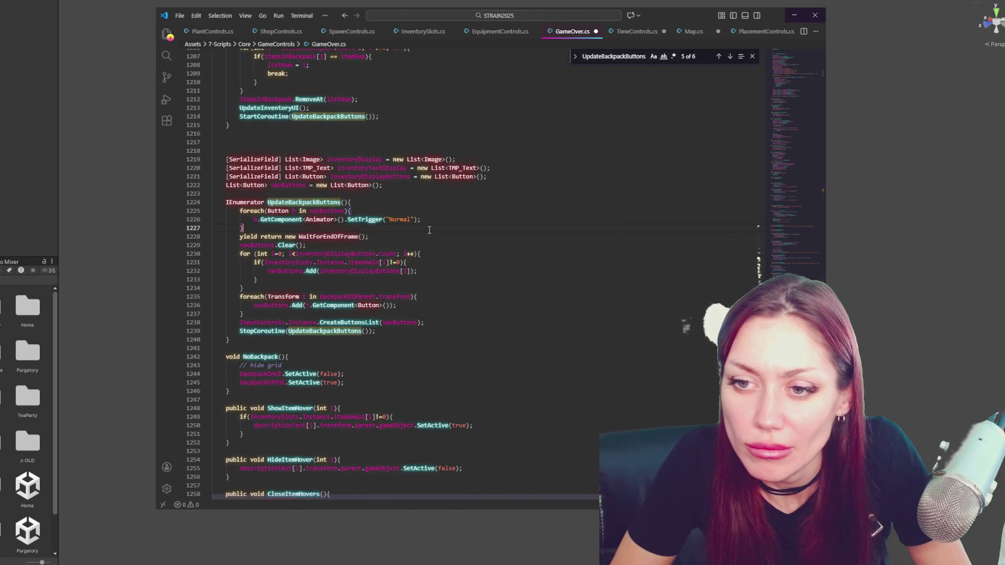
{"action": "scroll", "coordinate": [429, 230], "scroll_direction": "up", "scroll_amount": 3}
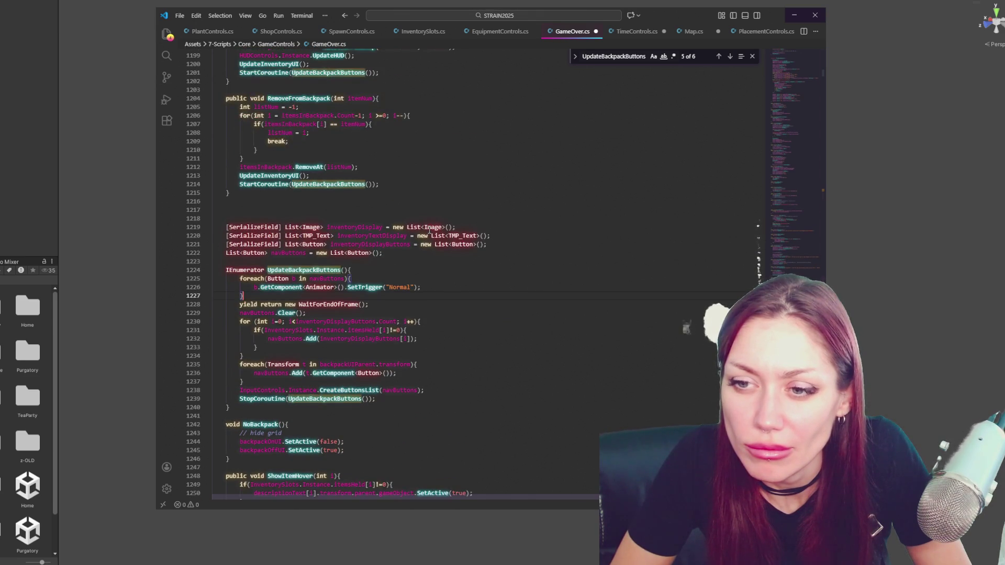
{"action": "scroll", "coordinate": [429, 230], "scroll_direction": "down", "scroll_amount": 3}
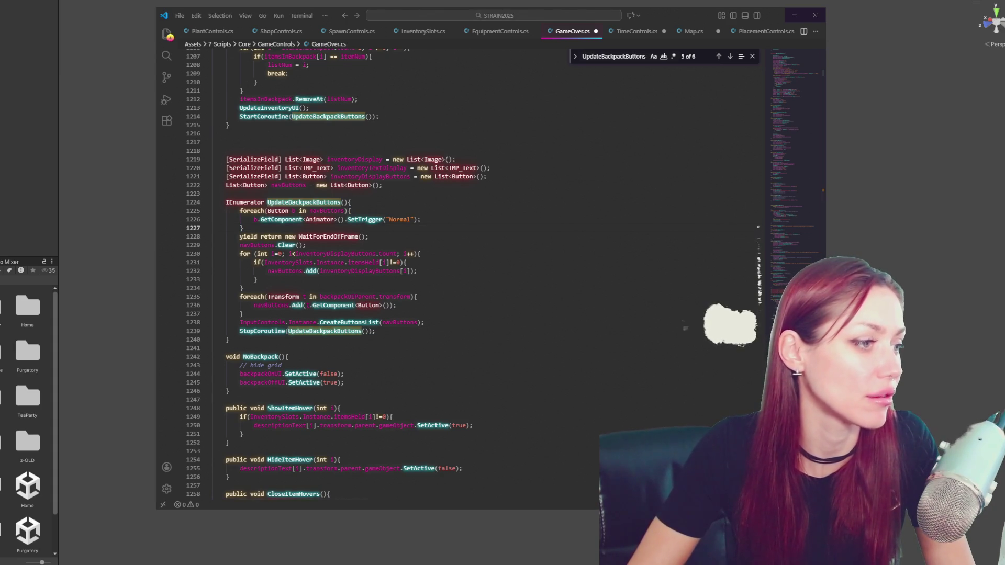
{"action": "scroll", "coordinate": [477, 282], "scroll_direction": "down", "scroll_amount": 5}
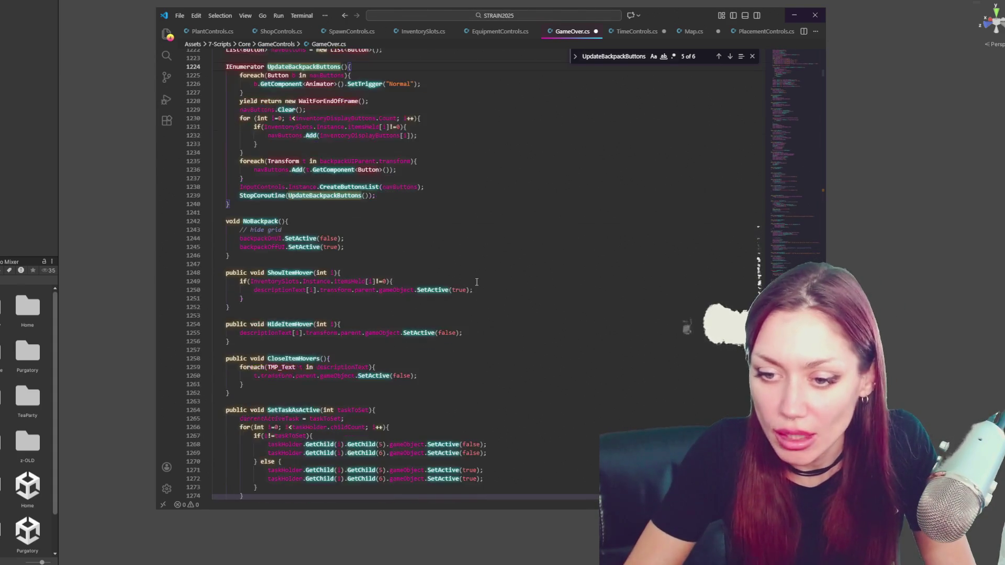
{"action": "scroll", "coordinate": [476, 282], "scroll_direction": "down", "scroll_amount": 4}
{"action": "scroll", "coordinate": [412, 208], "scroll_direction": "up", "scroll_amount": 9}
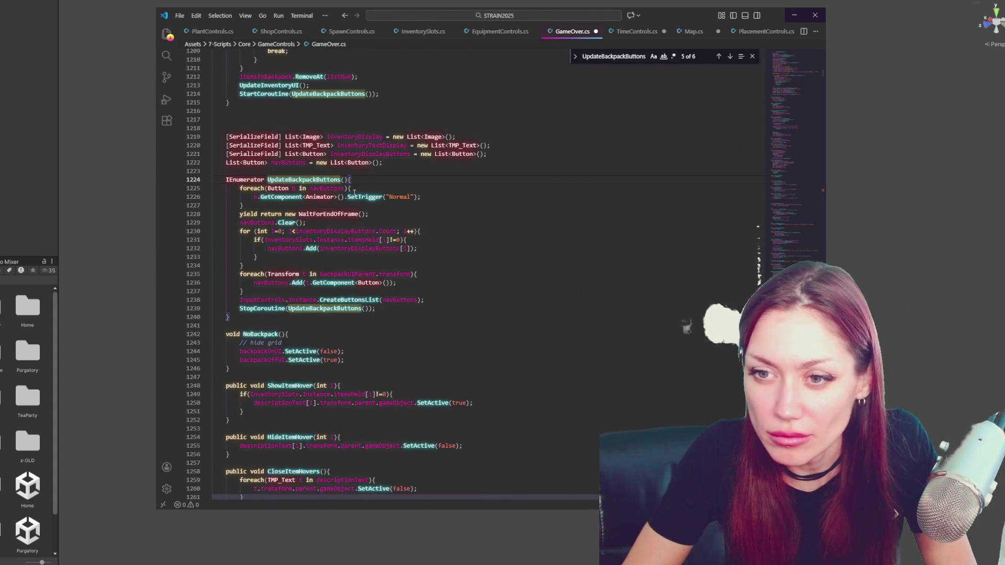
Revisit the previous match and inspect the inventoryDisplayButtons, CreateButtonsList and navButtons usages
{"action": "left_click", "coordinate": [719, 56]}
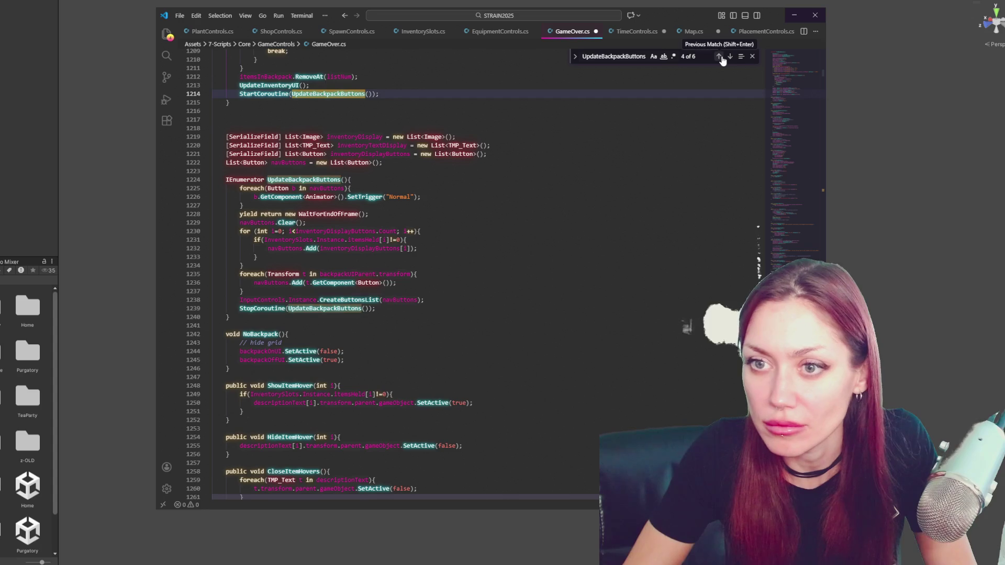
{"action": "scroll", "coordinate": [341, 272], "scroll_direction": "up", "scroll_amount": 3}
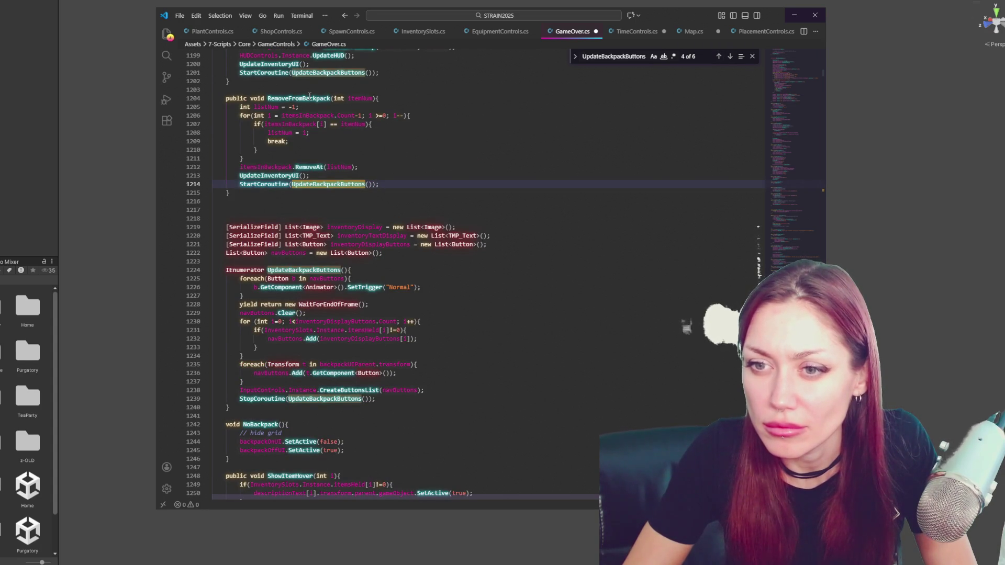
{"action": "scroll", "coordinate": [342, 253], "scroll_direction": "down", "scroll_amount": 3}
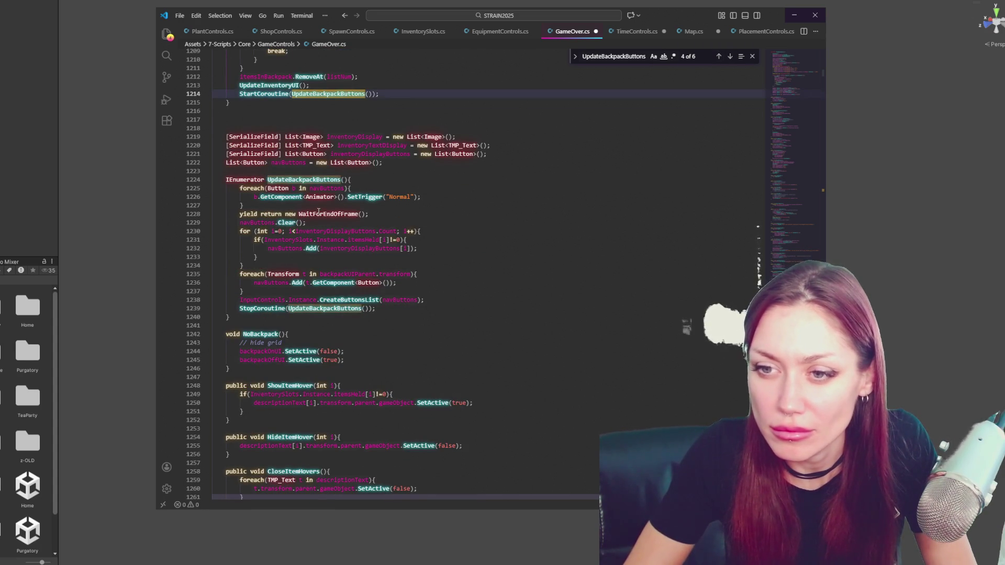
{"action": "left_click", "coordinate": [358, 214]}
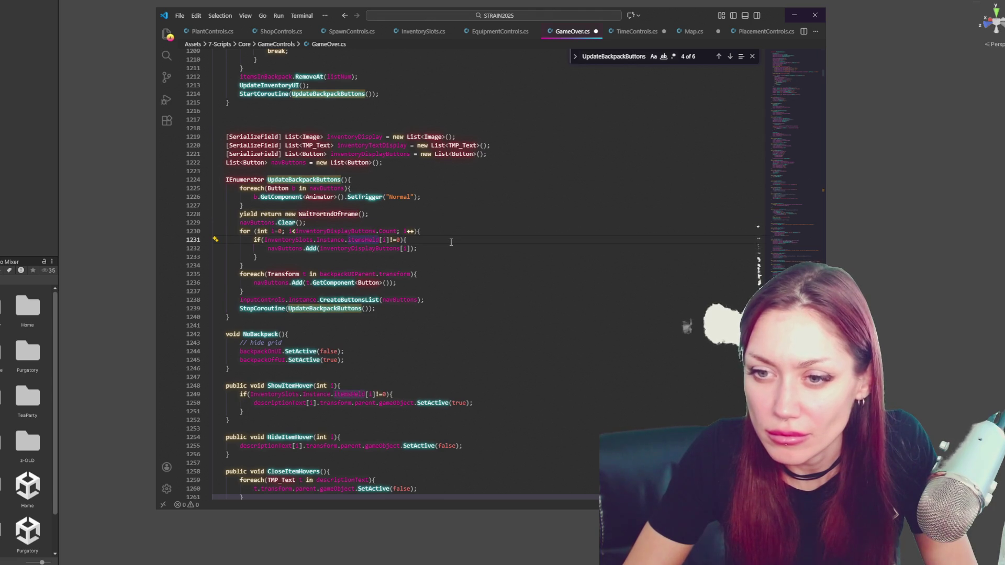
{"action": "left_click", "coordinate": [338, 249]}
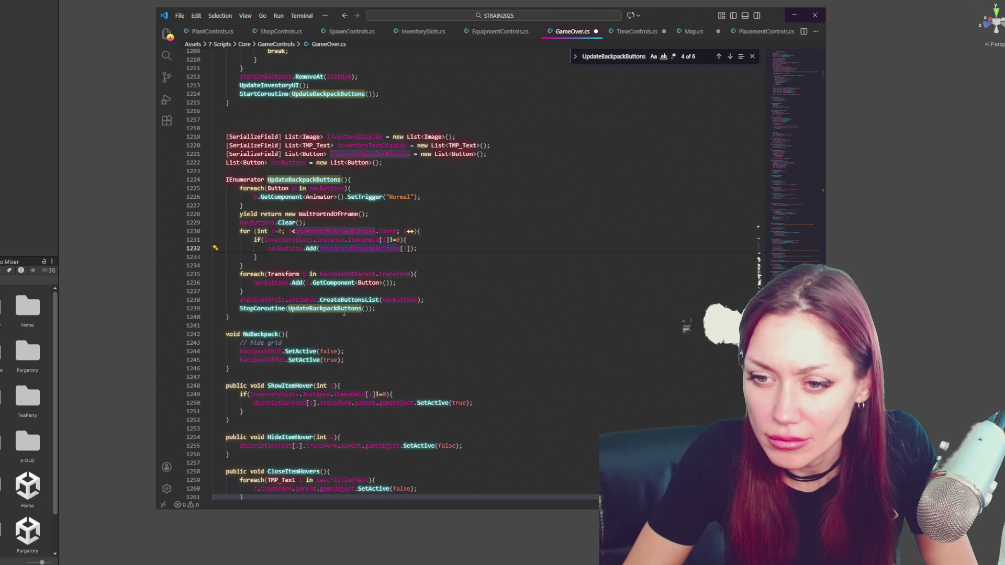
{"action": "left_click", "coordinate": [380, 300]}
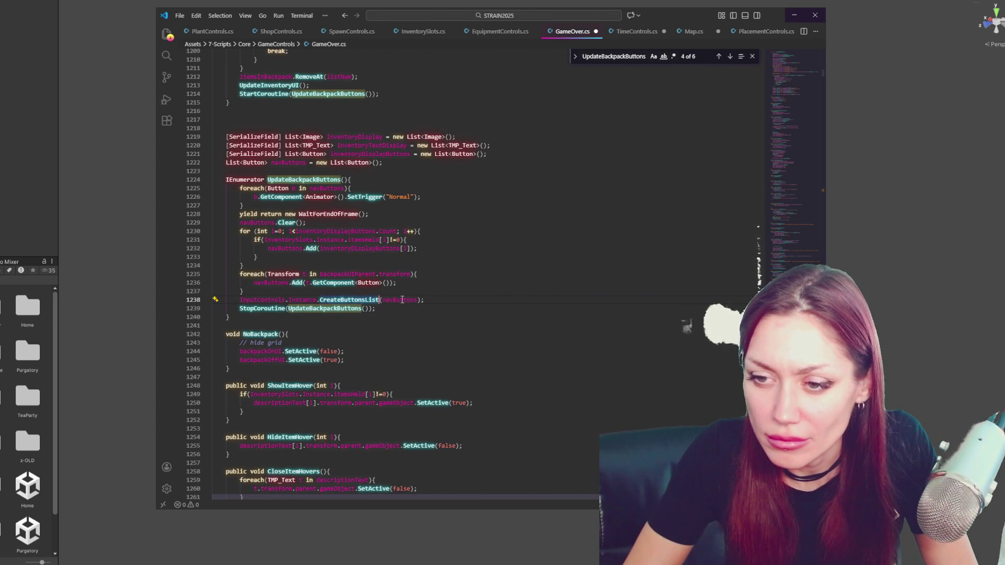
{"action": "left_click", "coordinate": [417, 301]}
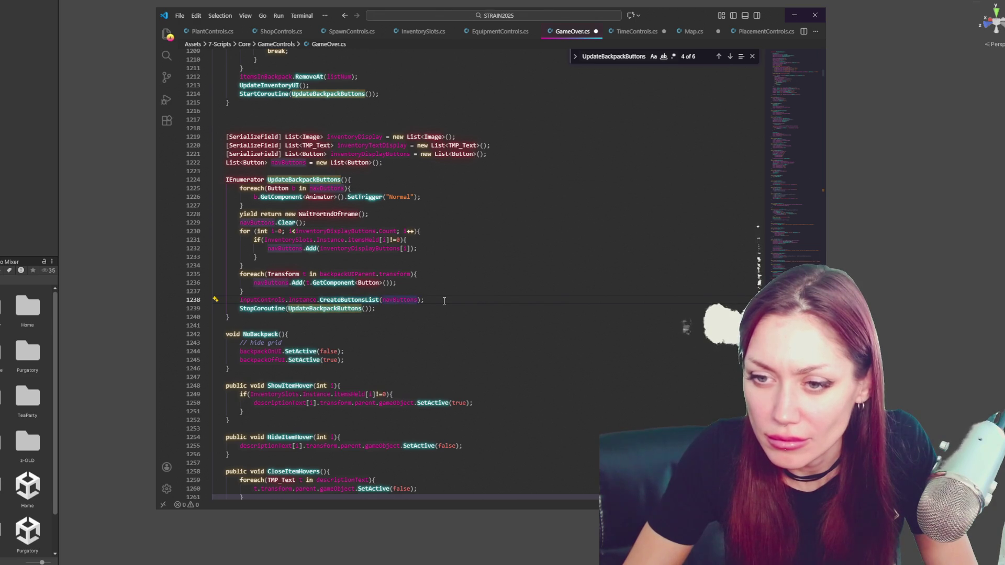
{"action": "left_click", "coordinate": [443, 301]}
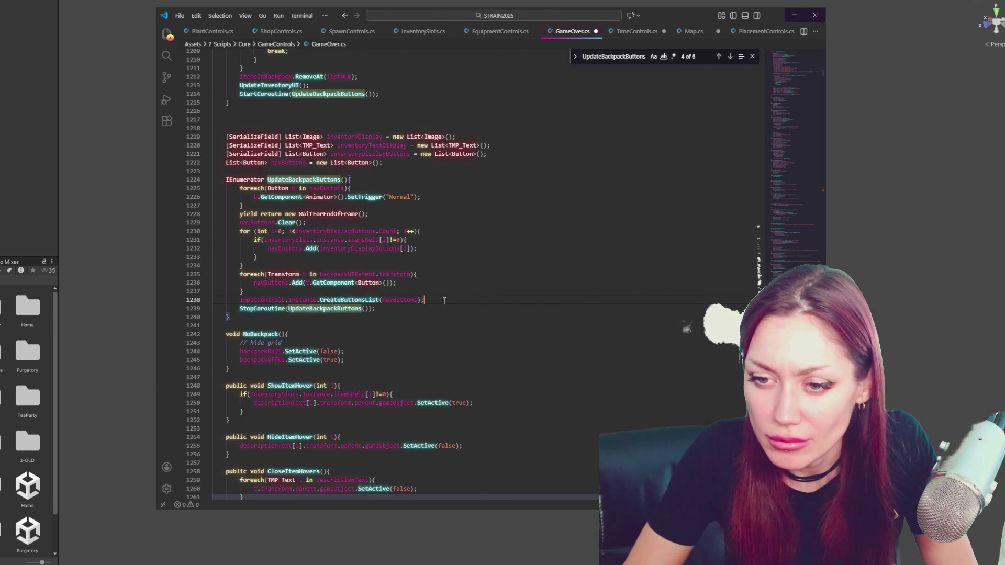
{"action": "scroll", "coordinate": [443, 301], "scroll_direction": "down", "scroll_amount": 7}
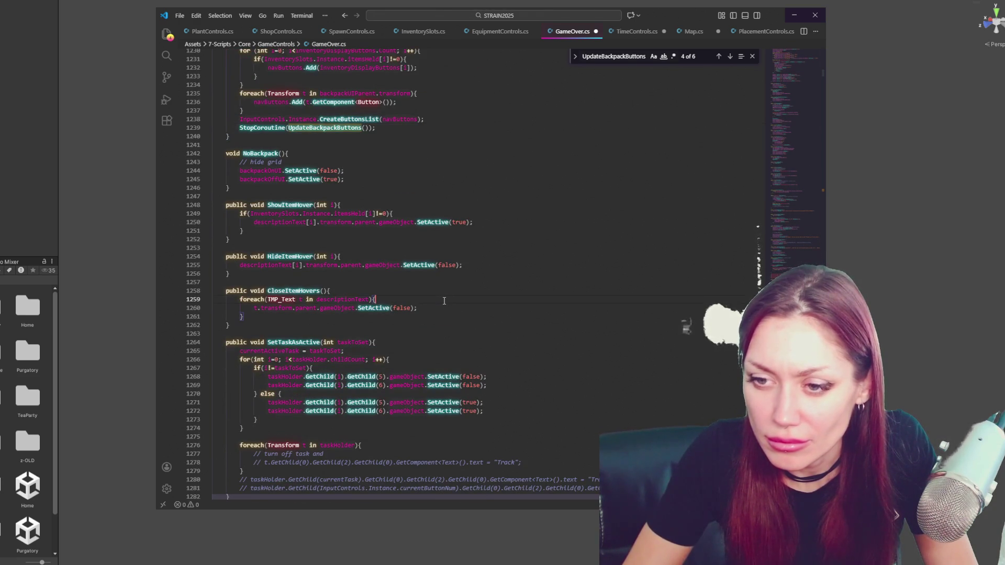
Search GameOver.cs for 'itemlist' and jump to the next match
{"action": "key", "text": "ctrl+f"}
{"action": "type", "text": "item"}
{"action": "key", "text": "Return"}
{"action": "key", "text": "Return"}
{"action": "key", "text": "Return"}
{"action": "type", "text": "list"}
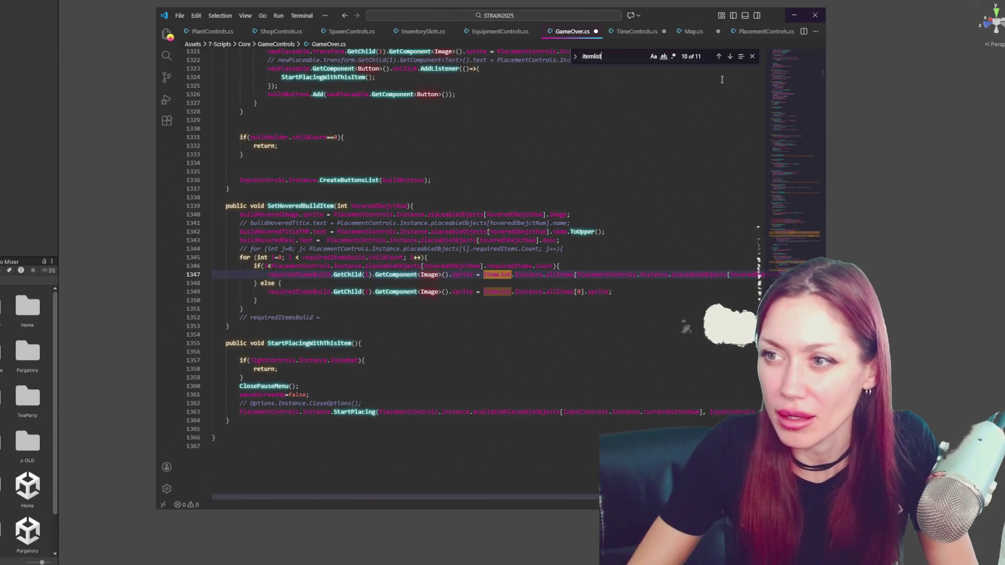
{"action": "left_click", "coordinate": [730, 58]}
Step through the itemList matches to the one in ShowBackpack
{"action": "left_click", "coordinate": [730, 59]}
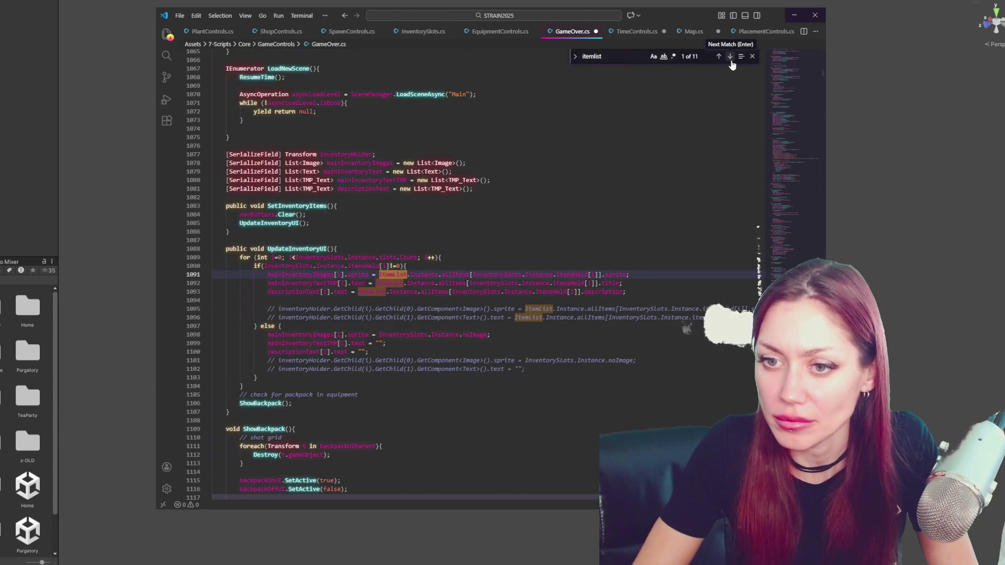
{"action": "left_click", "coordinate": [731, 59]}
{"action": "left_click", "coordinate": [730, 58]}
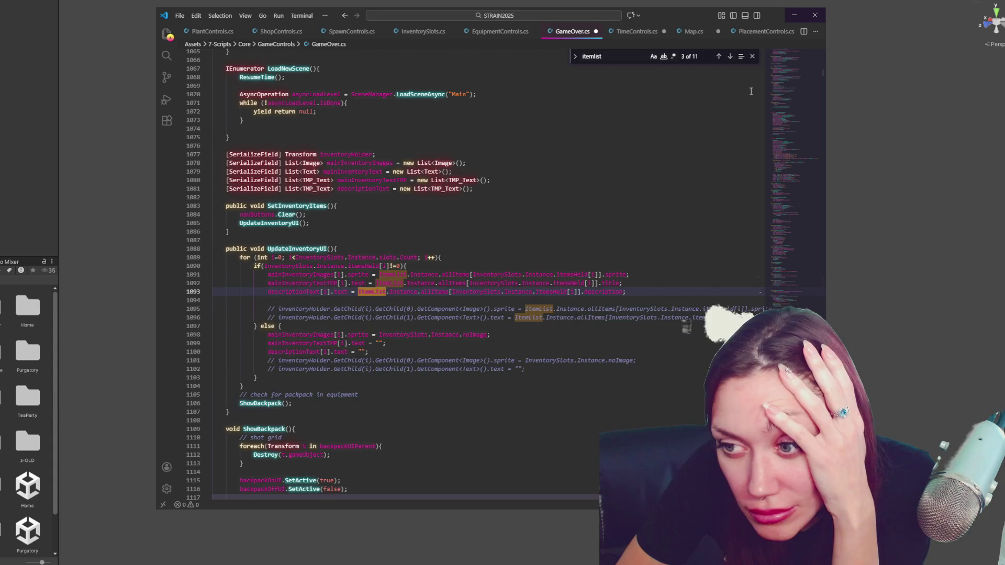
{"action": "left_click", "coordinate": [730, 57]}
{"action": "left_click", "coordinate": [730, 56]}
{"action": "left_click", "coordinate": [730, 57]}
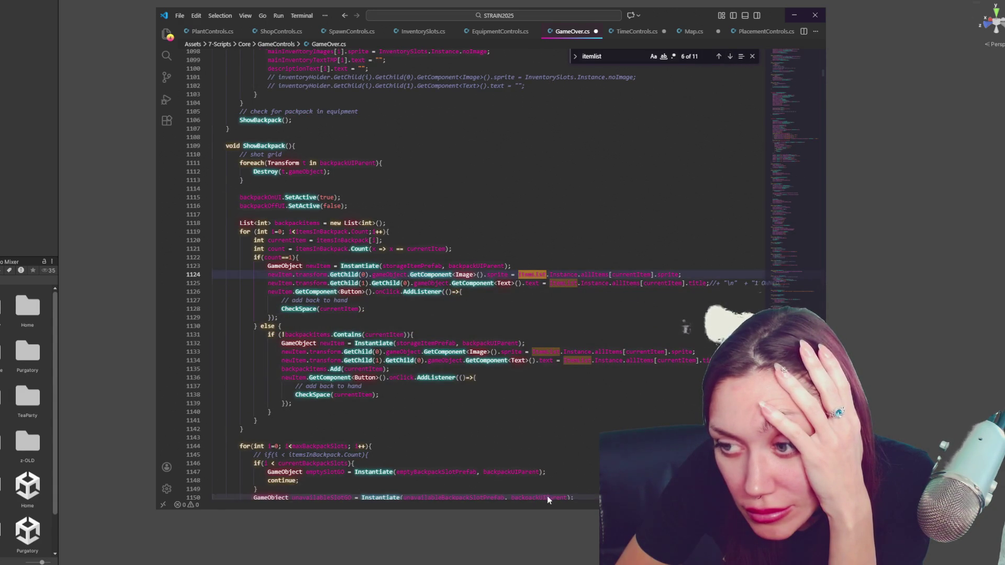
{"action": "scroll", "coordinate": [546, 495], "scroll_direction": "right", "scroll_amount": 5}
{"action": "scroll", "coordinate": [553, 498], "scroll_direction": "left", "scroll_amount": 5}
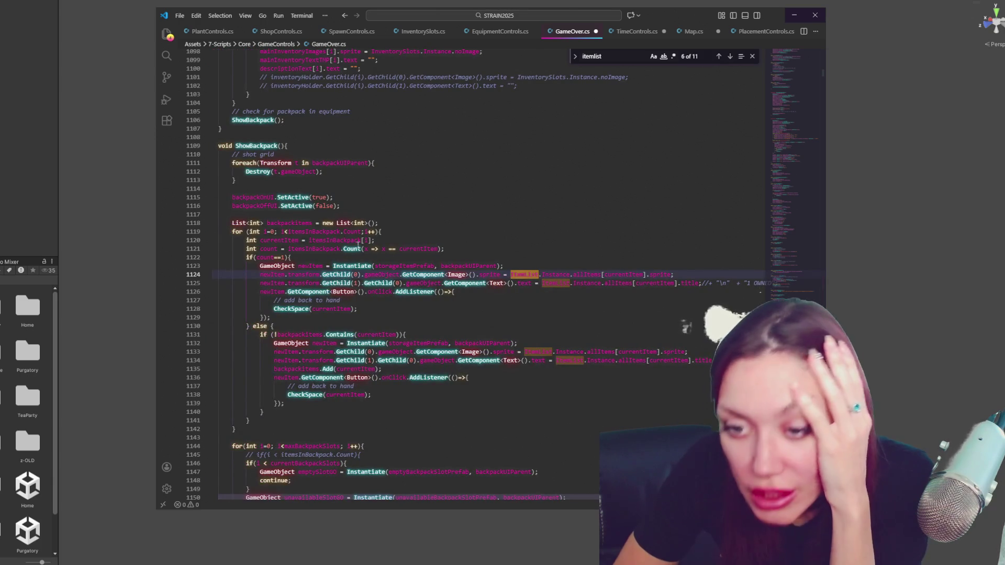
{"action": "scroll", "coordinate": [297, 204], "scroll_direction": "down", "scroll_amount": 3}
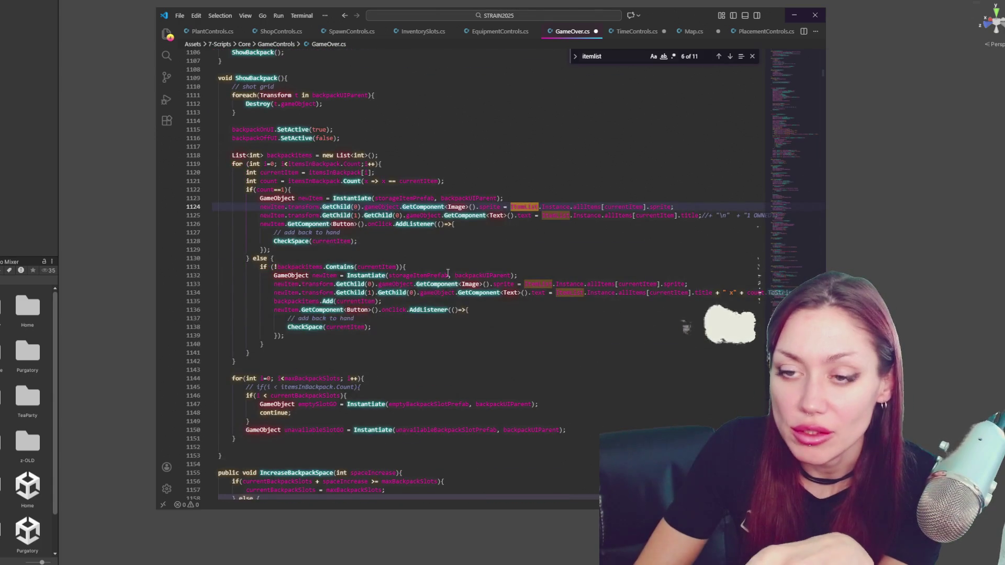
{"action": "scroll", "coordinate": [437, 279], "scroll_direction": "down", "scroll_amount": 2}
Comment out the if(count==1) check on line 1122 and its else branch on lines 1130–1141
{"action": "left_click", "coordinate": [303, 145]}
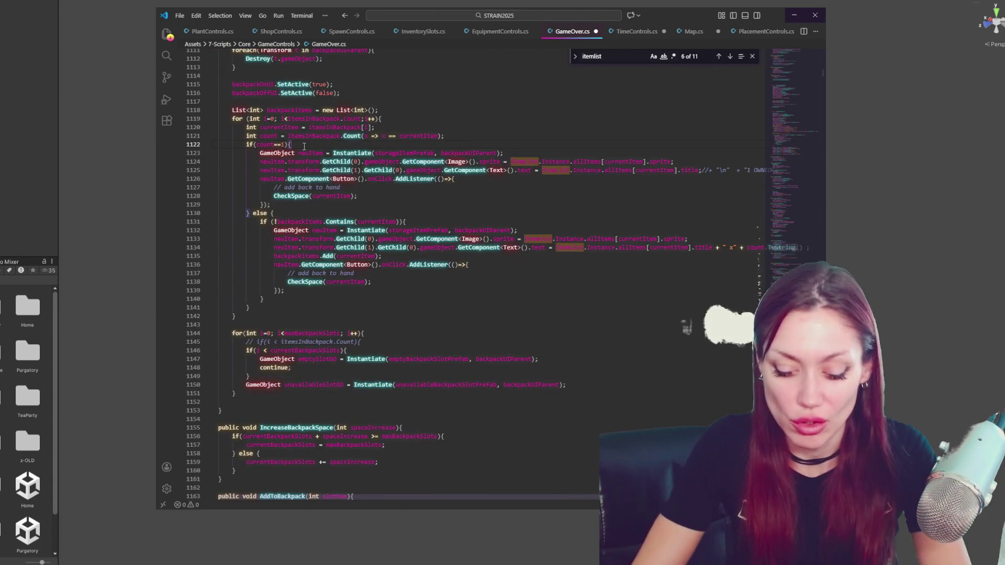
{"action": "key", "text": "ctrl+slash"}
{"action": "left_click", "coordinate": [250, 308], "text": "shift"}
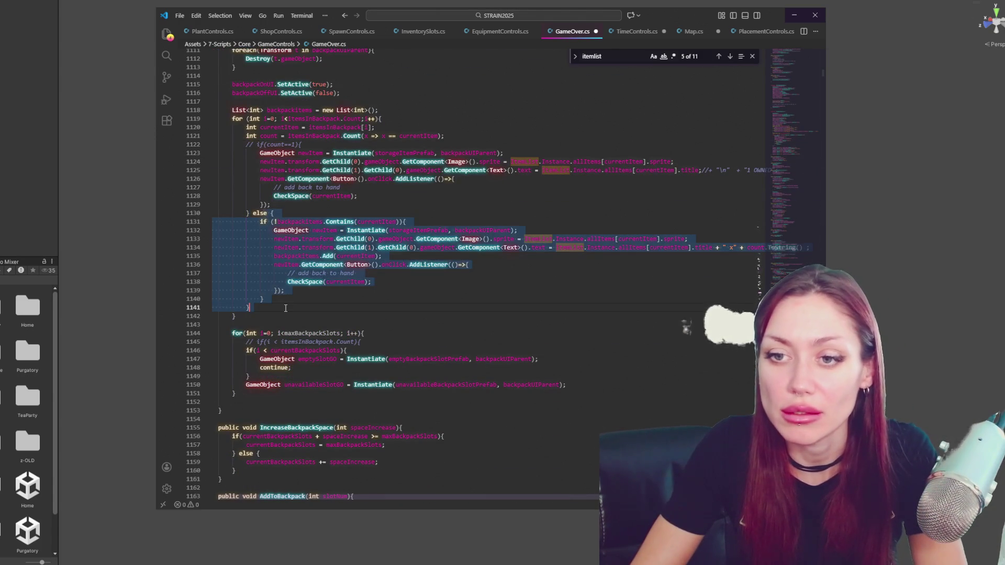
{"action": "key", "text": "ctrl+slash"}
{"action": "left_click", "coordinate": [374, 153]}
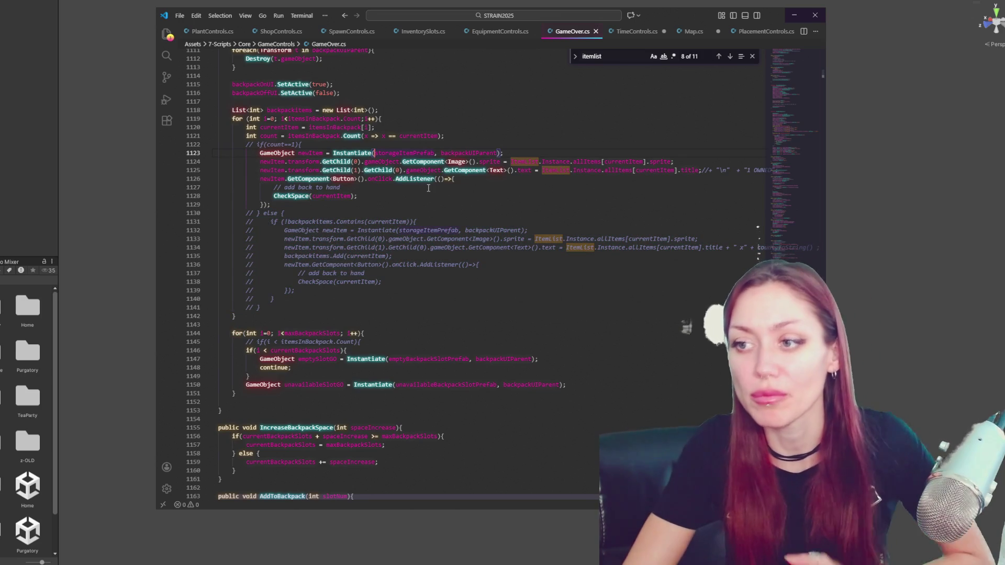
{"action": "left_click", "coordinate": [49, 155]}
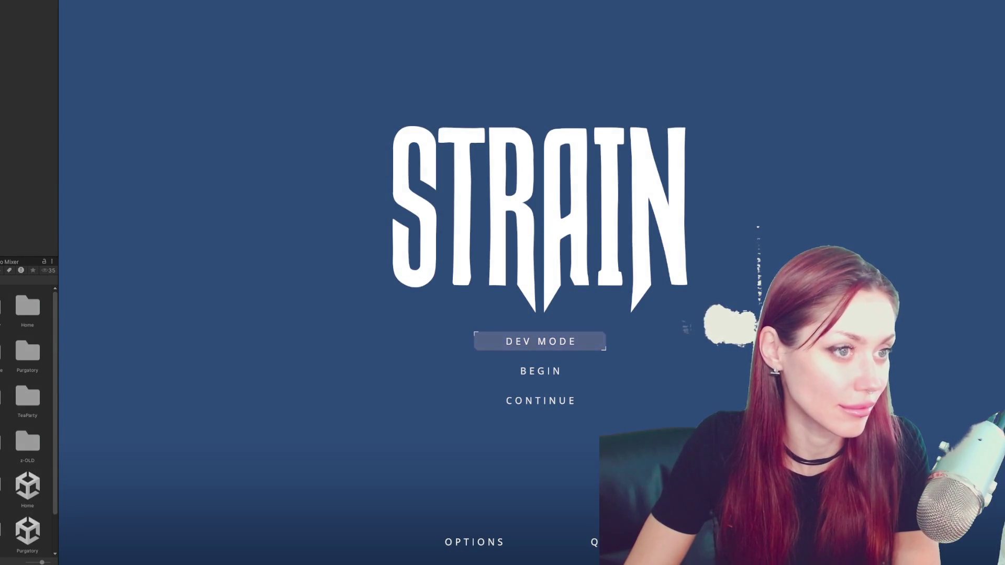
Start STRAIN in DEV MODE and wait for the walled base yard to load
{"action": "left_click", "coordinate": [530, 344]}
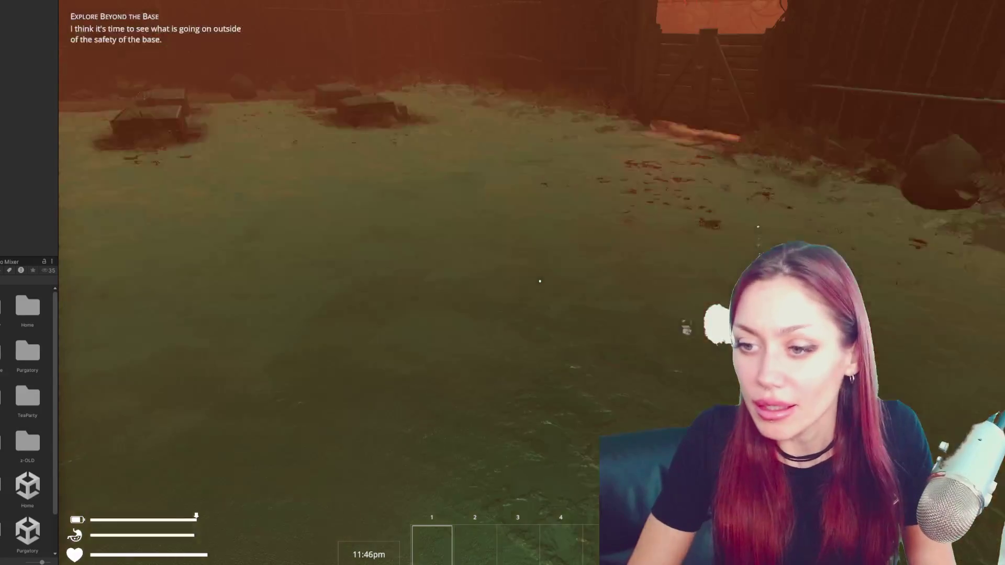
Spawn a backpack with the 'backpack' console command, pick it up and equip it
{"action": "key", "text": "Tab"}
{"action": "key", "text": "Tab"}
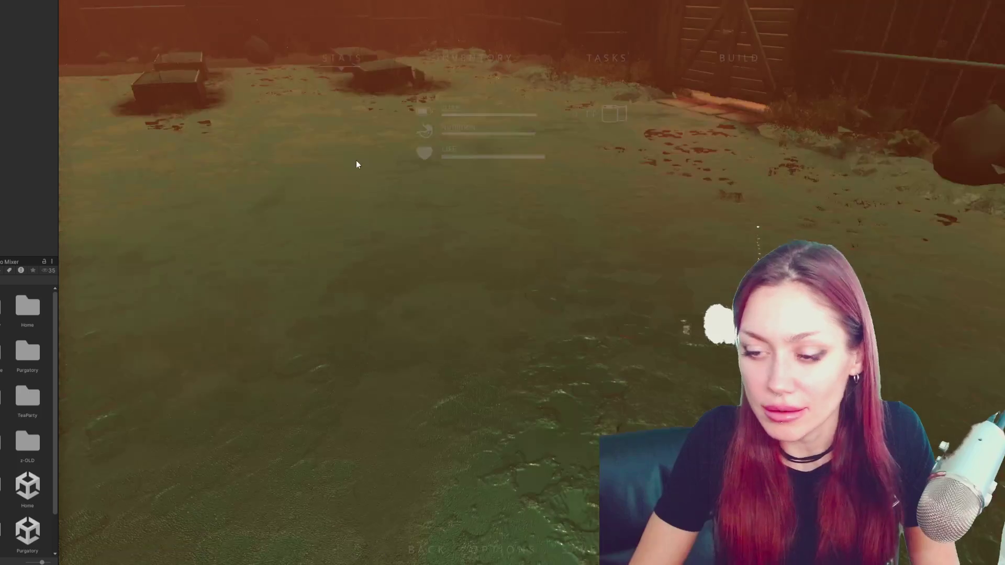
{"action": "key", "text": "Tab"}
{"action": "type", "text": "backpack"}
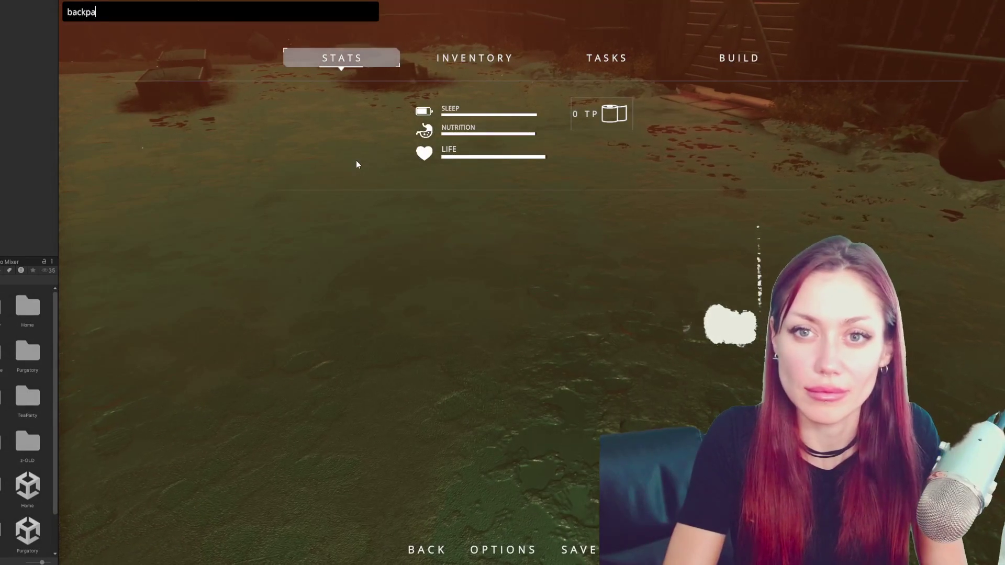
{"action": "key", "text": "Return"}
{"action": "key", "text": "Tab"}
{"action": "key", "text": "e"}
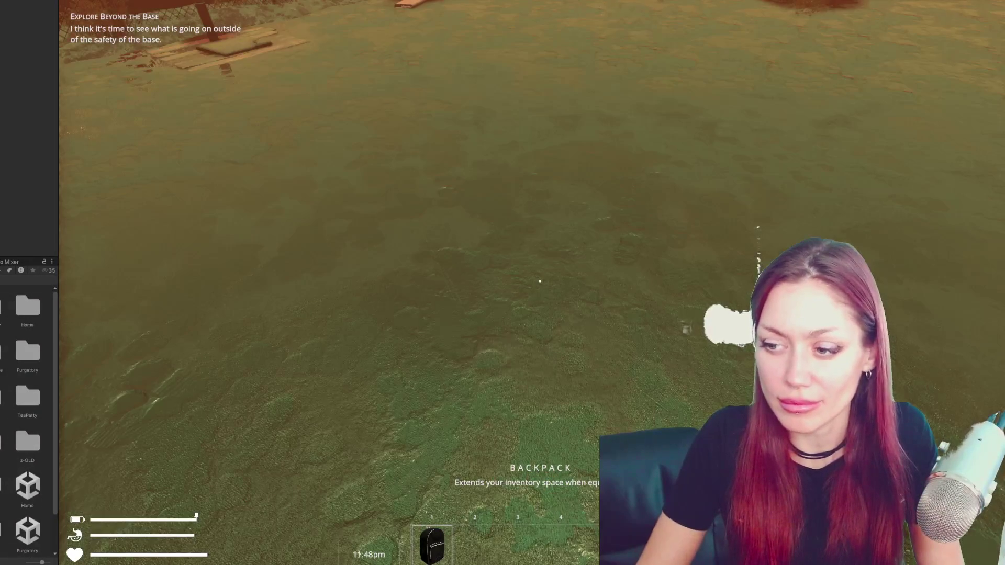
{"action": "left_click", "coordinate": [539, 281]}
Collect wildberries, a newspaper, empty jars and a second backpack, then view the Inventory page
{"action": "key", "text": "w"}
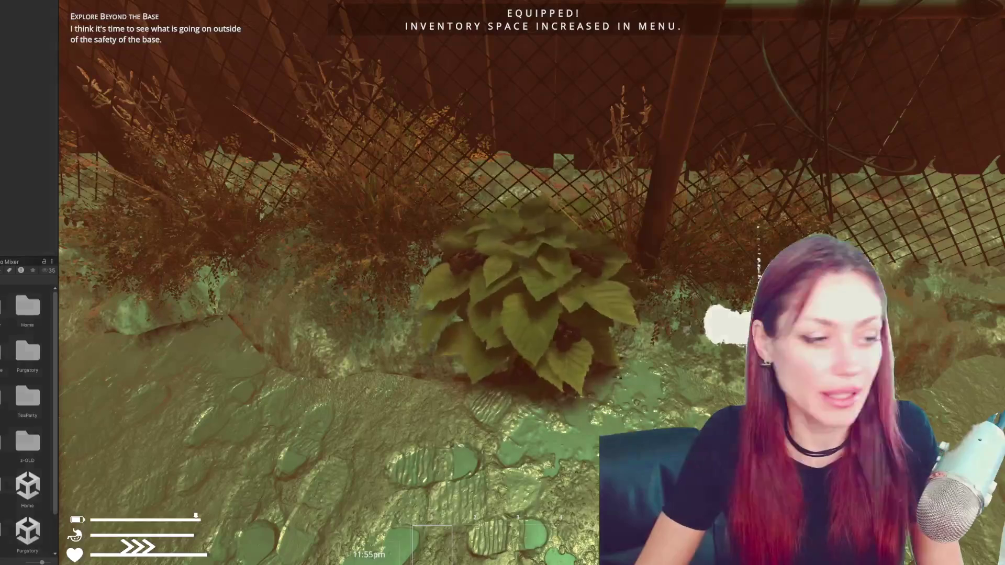
{"action": "key", "text": "e"}
{"action": "key", "text": "w"}
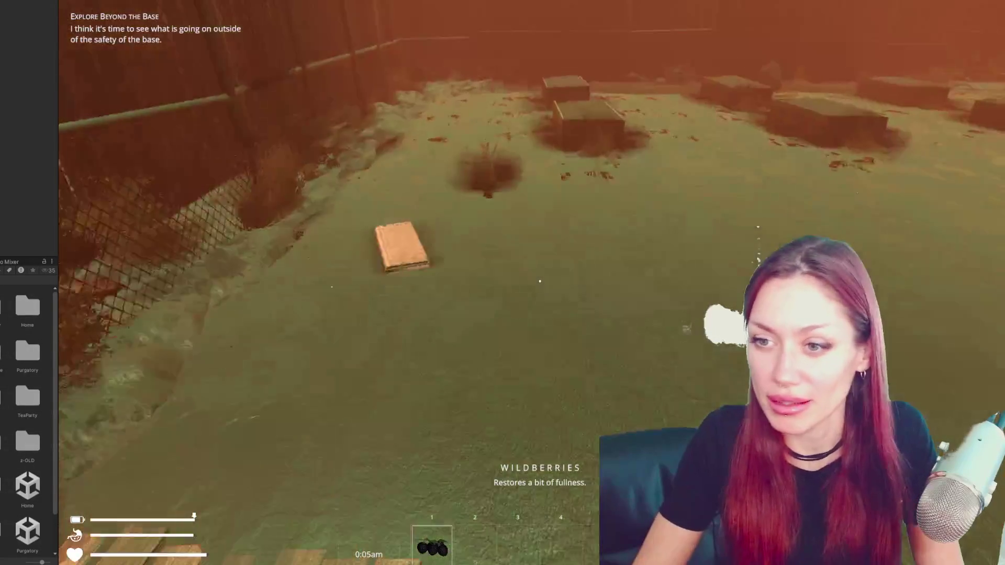
{"action": "key", "text": "e"}
{"action": "key", "text": "w"}
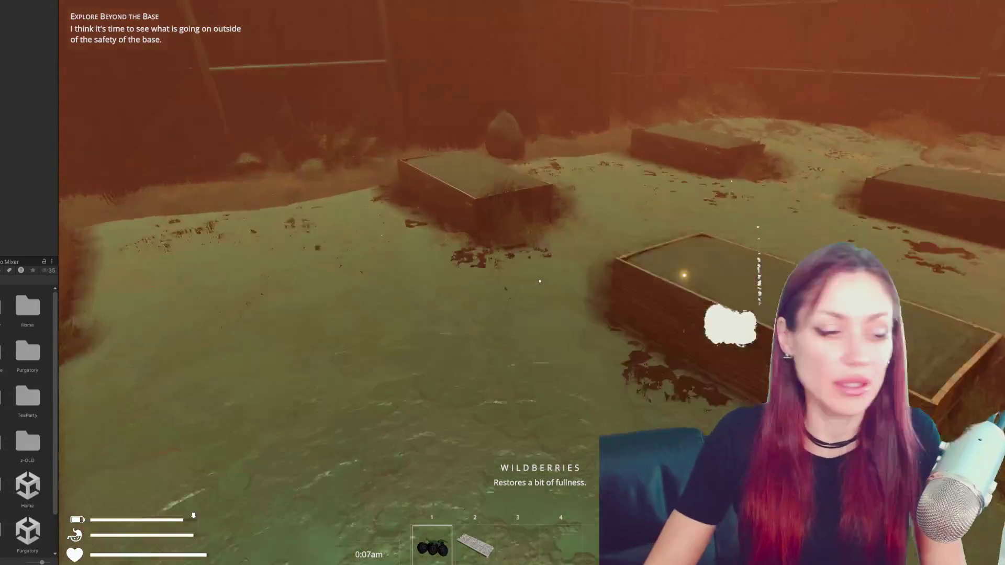
{"action": "key", "text": "w"}
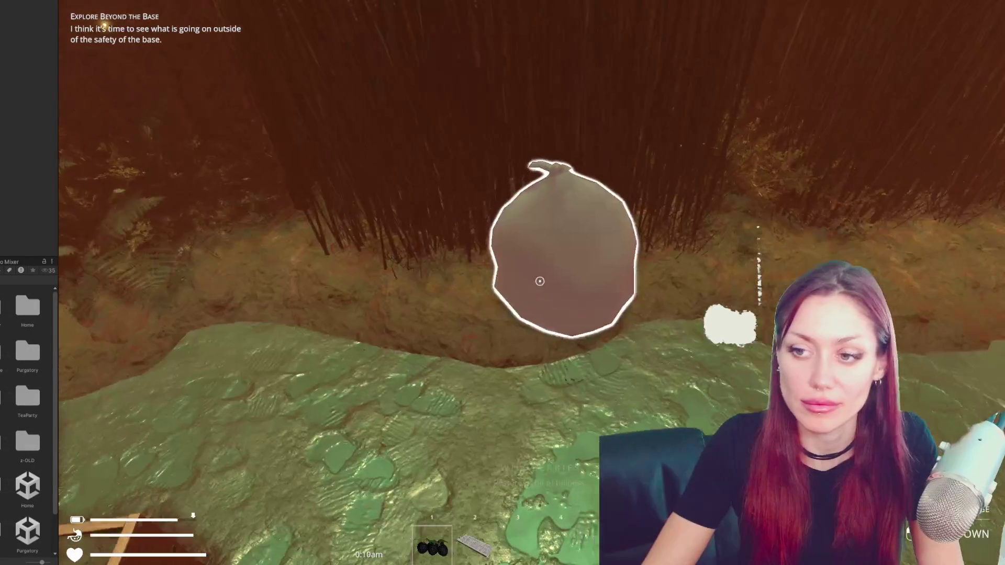
{"action": "key", "text": "e"}
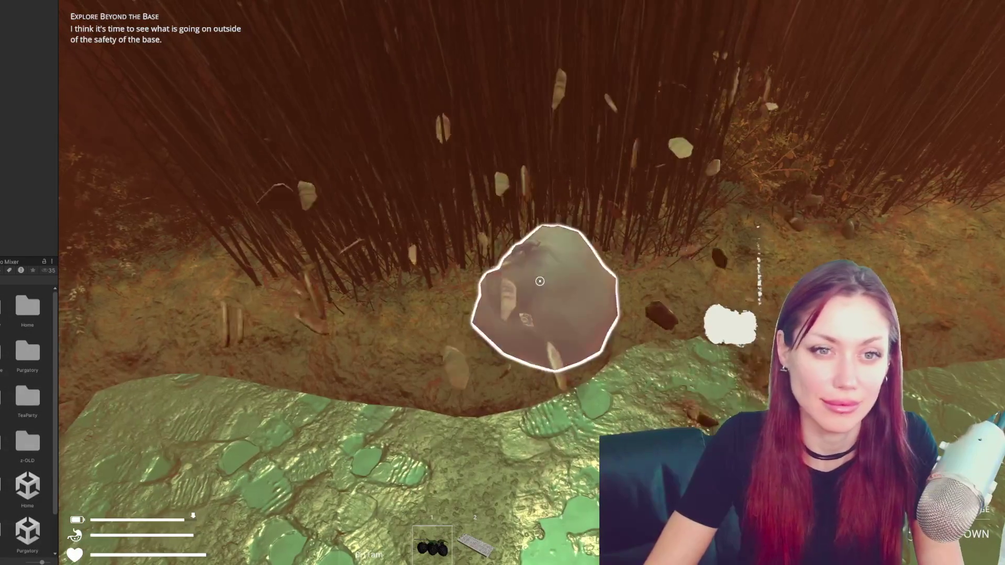
{"action": "key", "text": "e"}
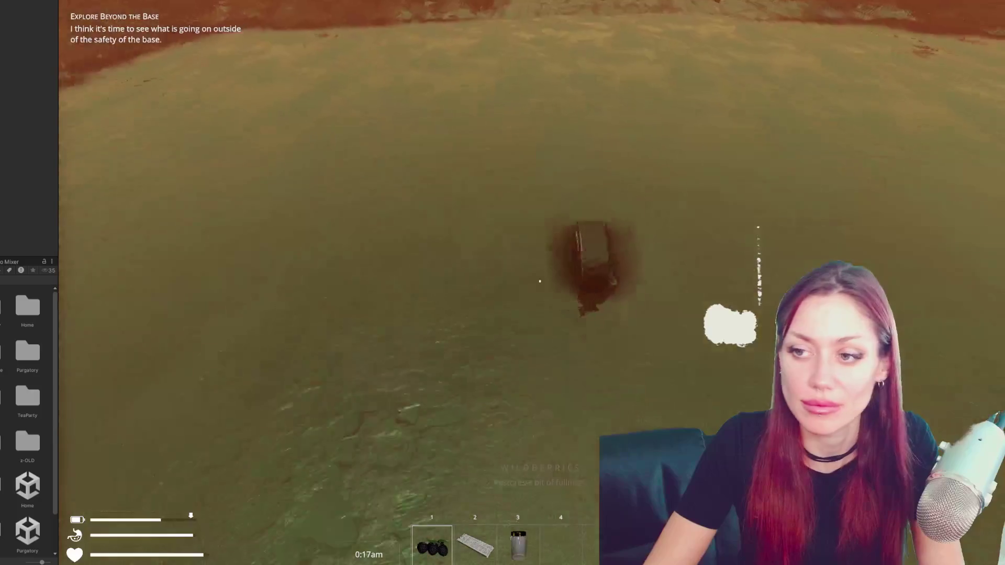
{"action": "key", "text": "e"}
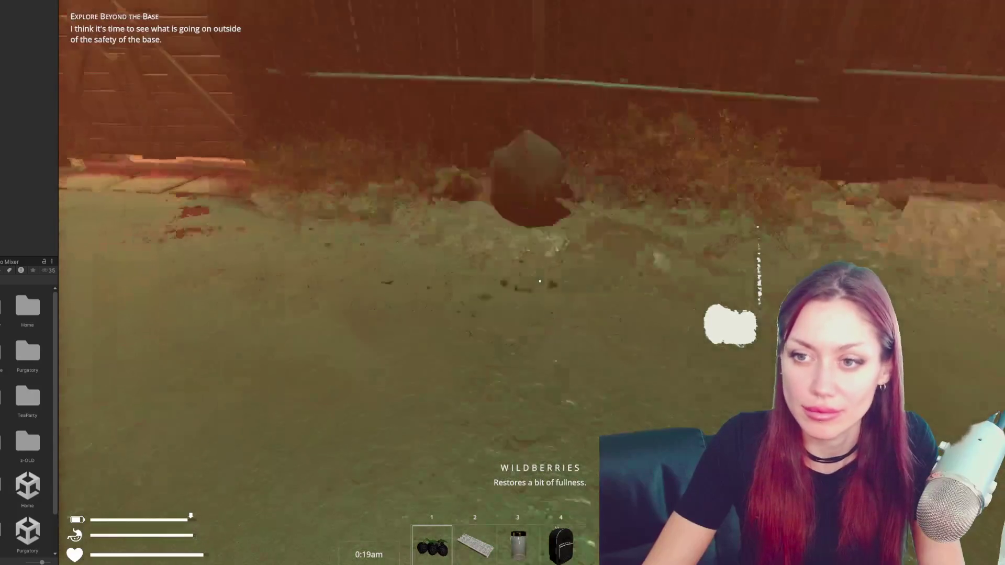
{"action": "key", "text": "e"}
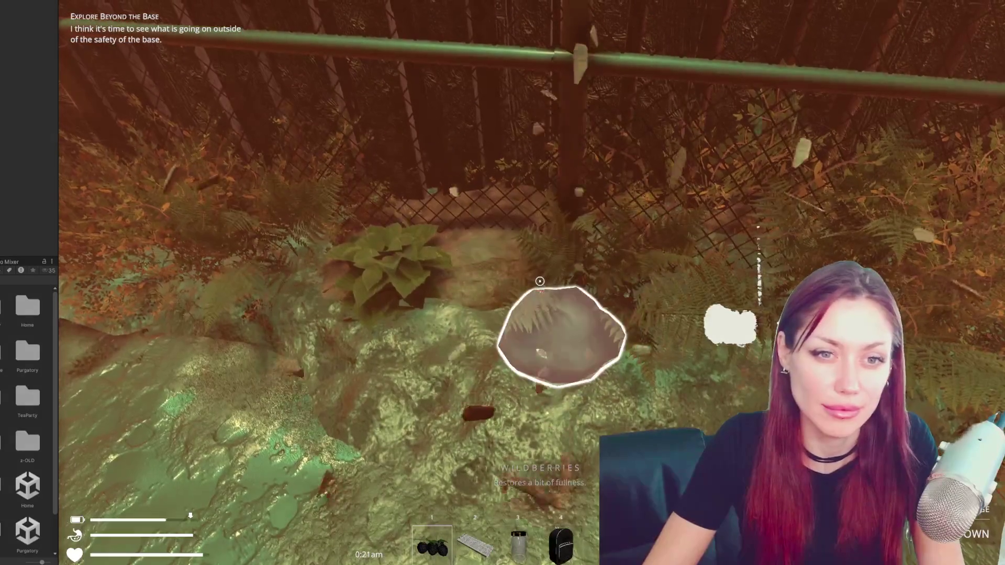
{"action": "key", "text": "e"}
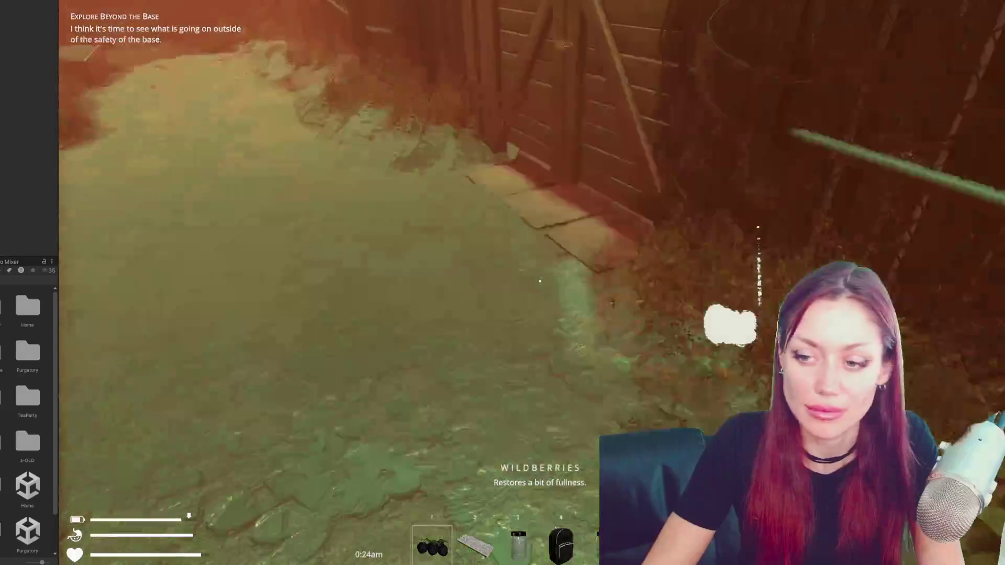
{"action": "key", "text": "Escape"}
{"action": "left_click", "coordinate": [514, 56]}
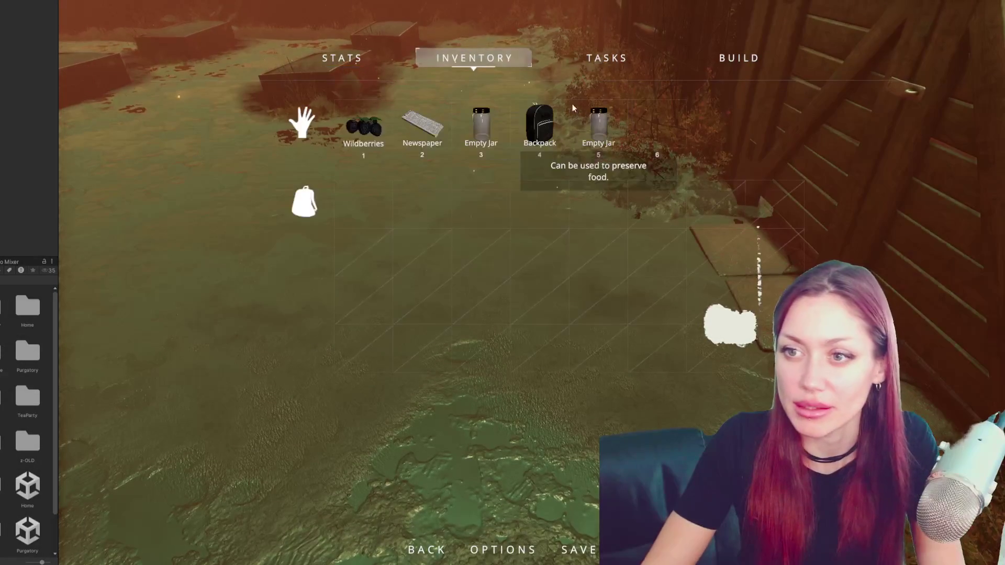
Move the Wildberries, both Empty Jars, Newspaper and Backpack into the backpack grid
{"action": "left_click", "coordinate": [358, 123]}
{"action": "left_click", "coordinate": [492, 126]}
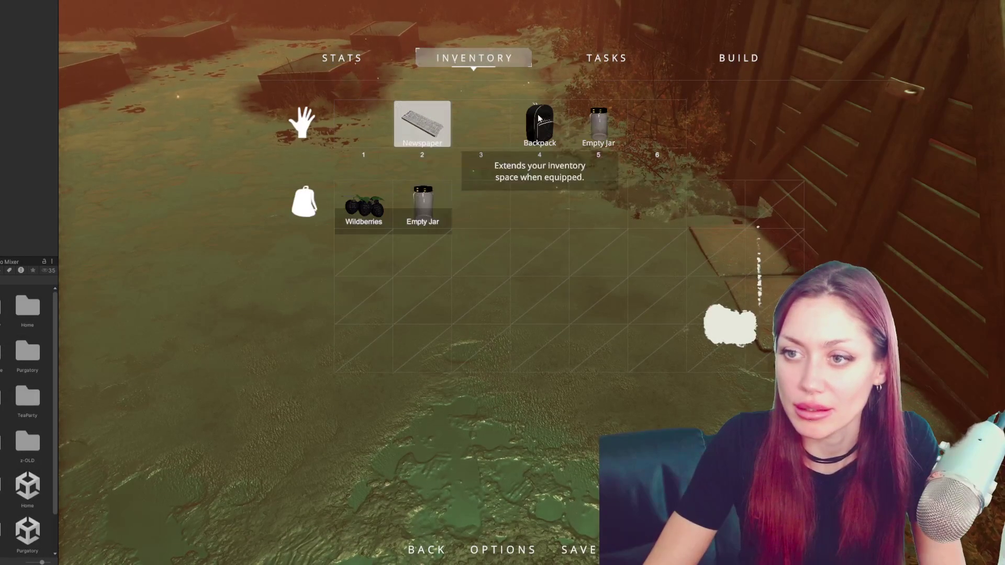
{"action": "left_click", "coordinate": [600, 123]}
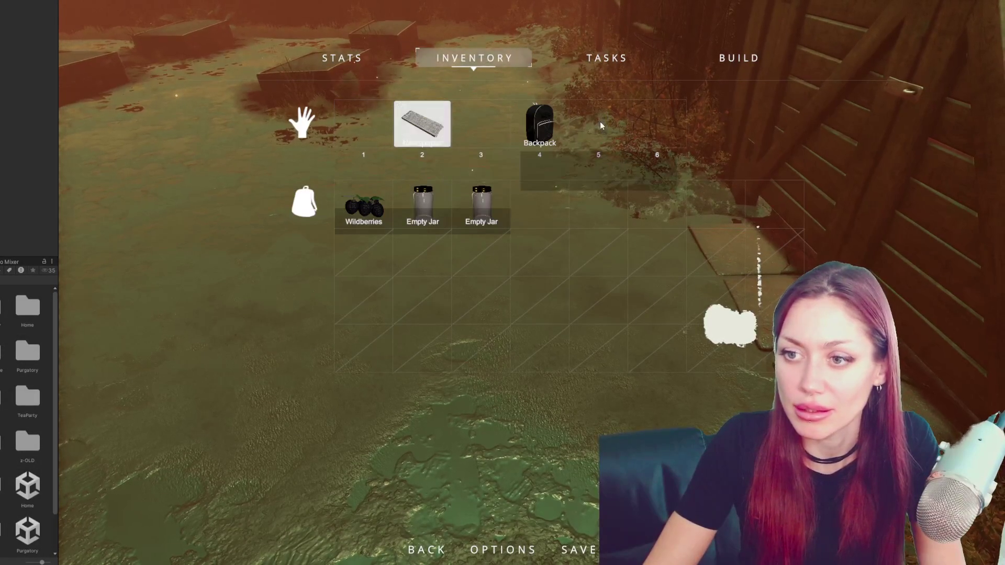
{"action": "left_click", "coordinate": [431, 117]}
{"action": "left_click", "coordinate": [551, 126]}
{"action": "key", "text": "Escape"}
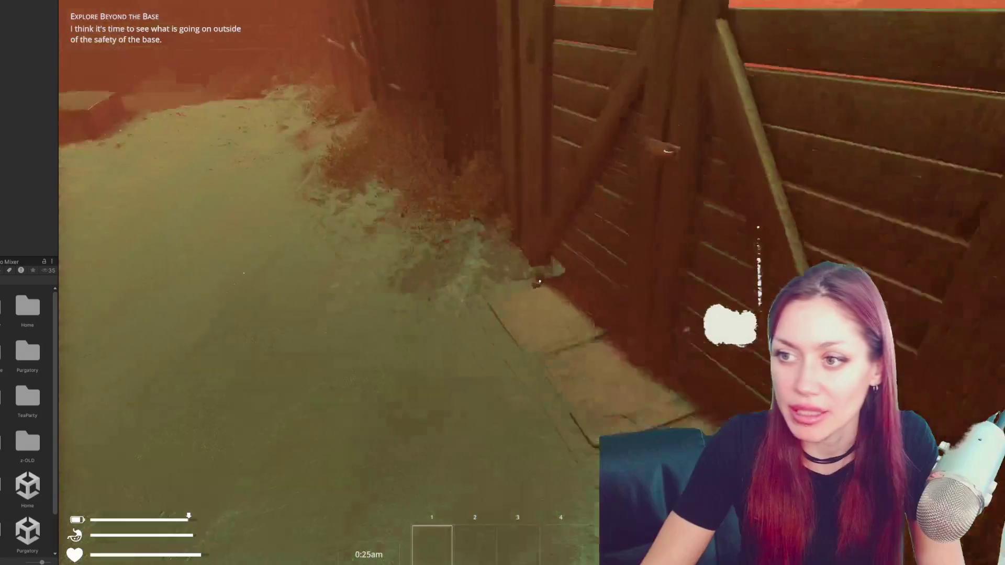
Pick up a stone and try moving the Backpack into the hotbar
{"action": "key", "text": "w"}
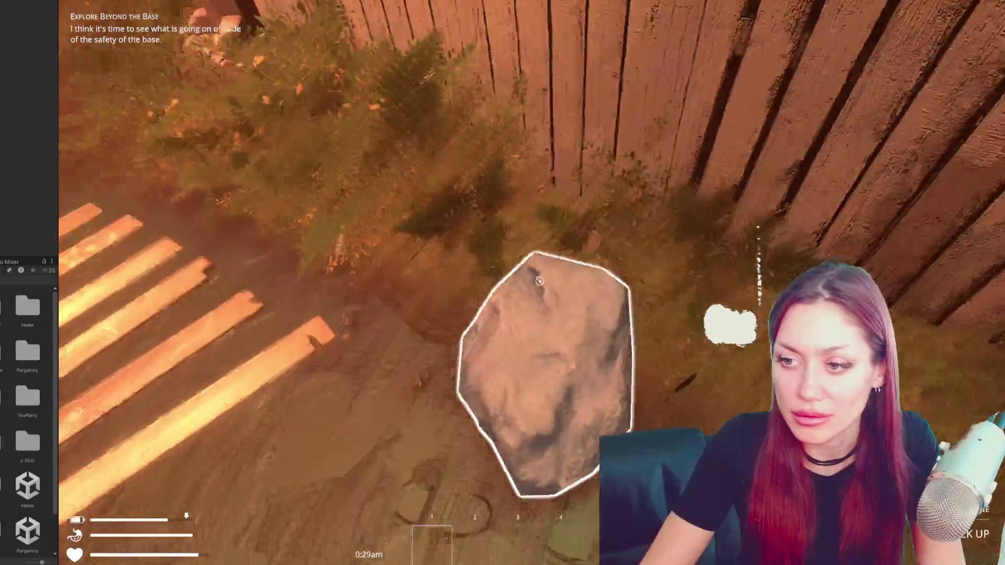
{"action": "key", "text": "e"}
{"action": "key", "text": "Escape"}
{"action": "left_click", "coordinate": [572, 52]}
{"action": "left_click", "coordinate": [474, 58]}
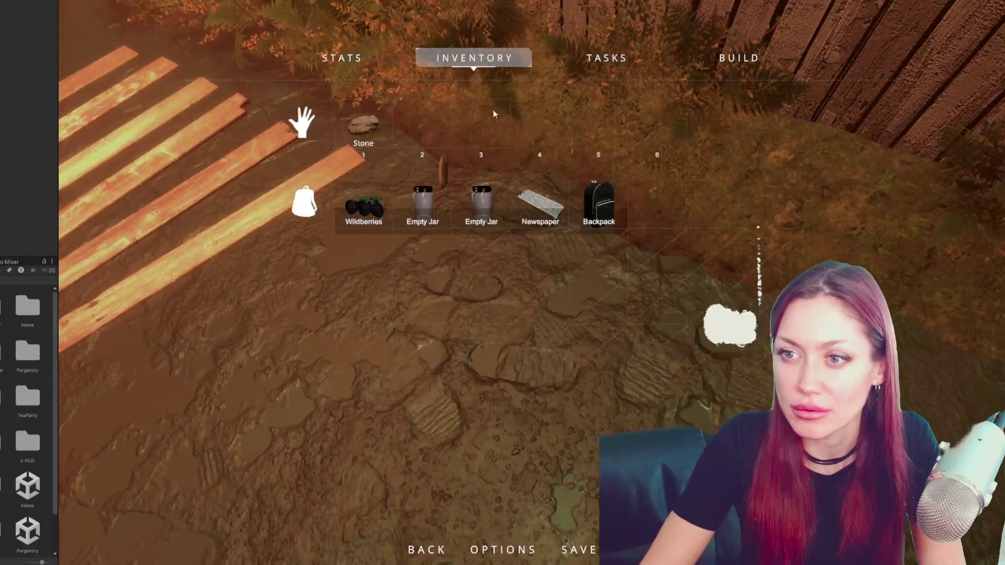
{"action": "left_click", "coordinate": [360, 126]}
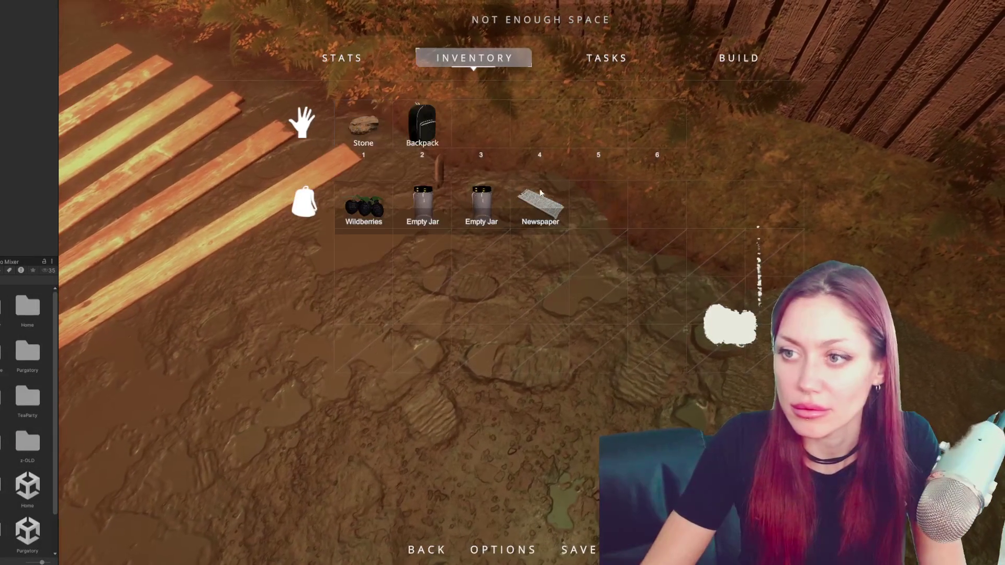
{"action": "key", "text": "Escape"}
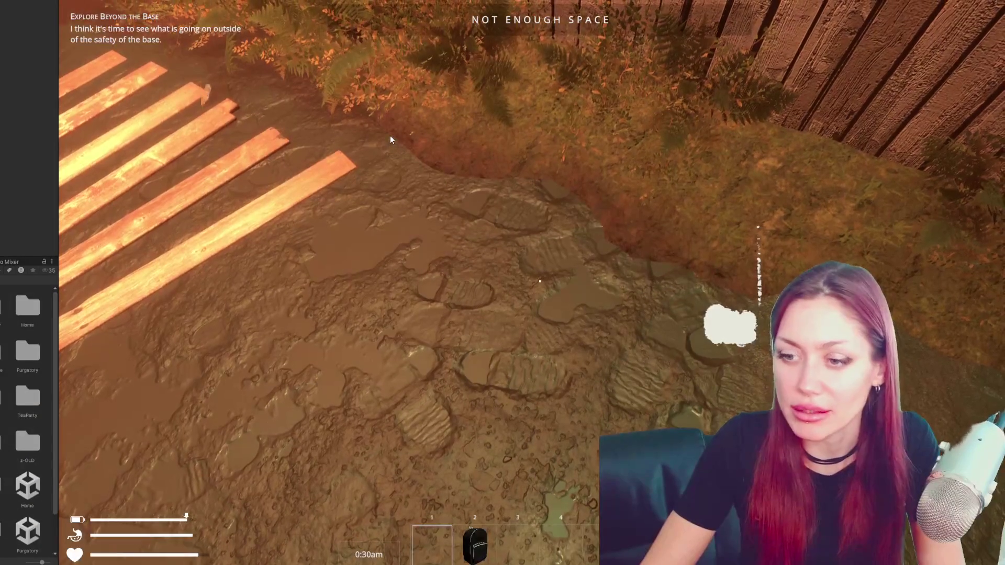
Move an Empty Jar into the hotbar and the Backpack back into the grid
{"action": "key", "text": "Escape"}
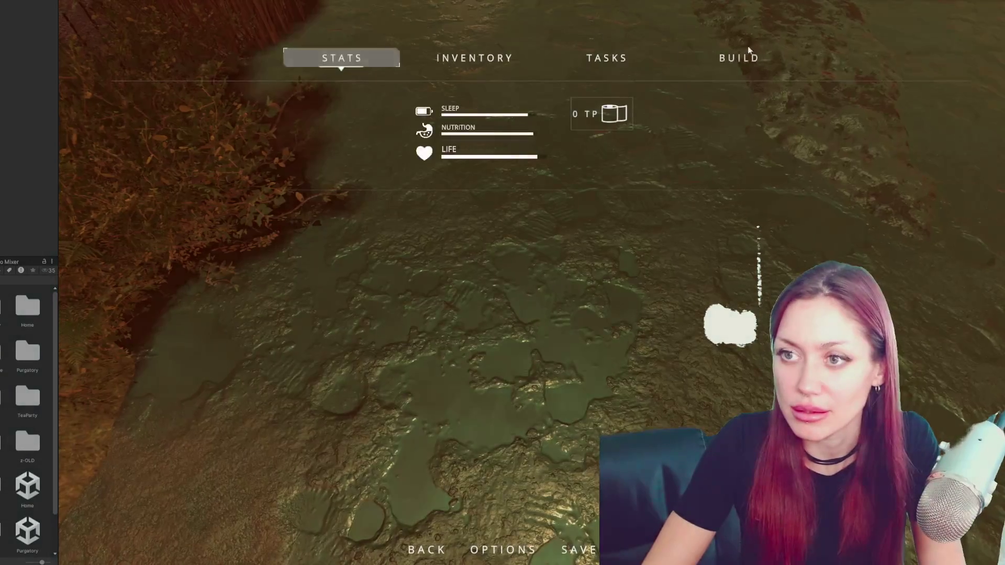
{"action": "left_click", "coordinate": [457, 56]}
{"action": "left_click", "coordinate": [476, 209]}
{"action": "left_click", "coordinate": [419, 124]}
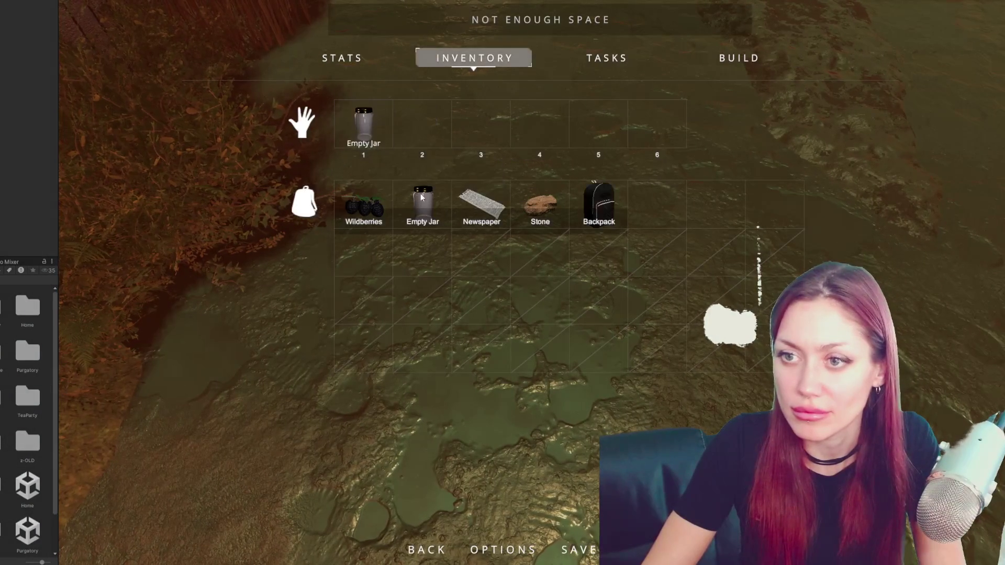
{"action": "key", "text": "Escape"}
{"action": "key", "text": "Escape"}
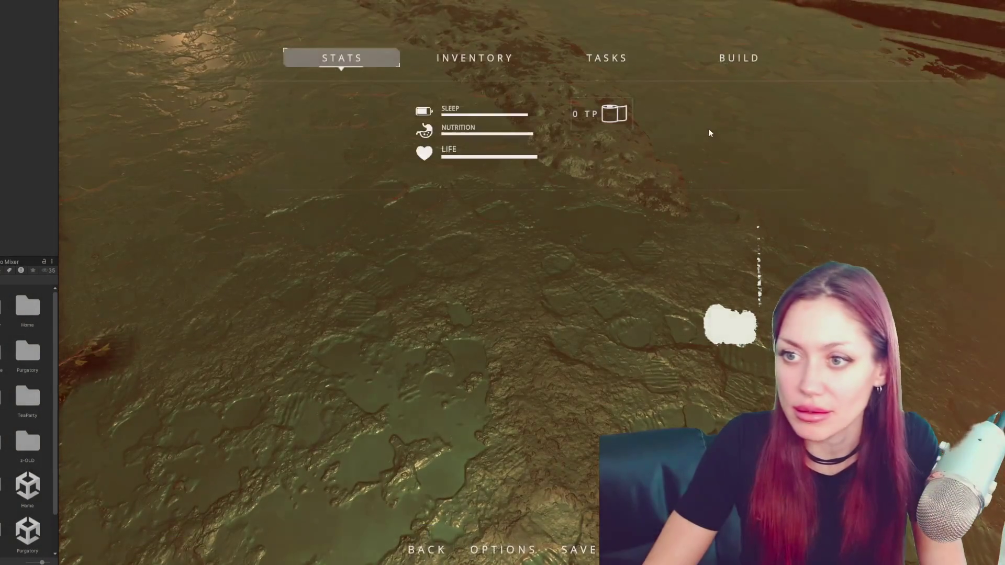
{"action": "left_click", "coordinate": [511, 65]}
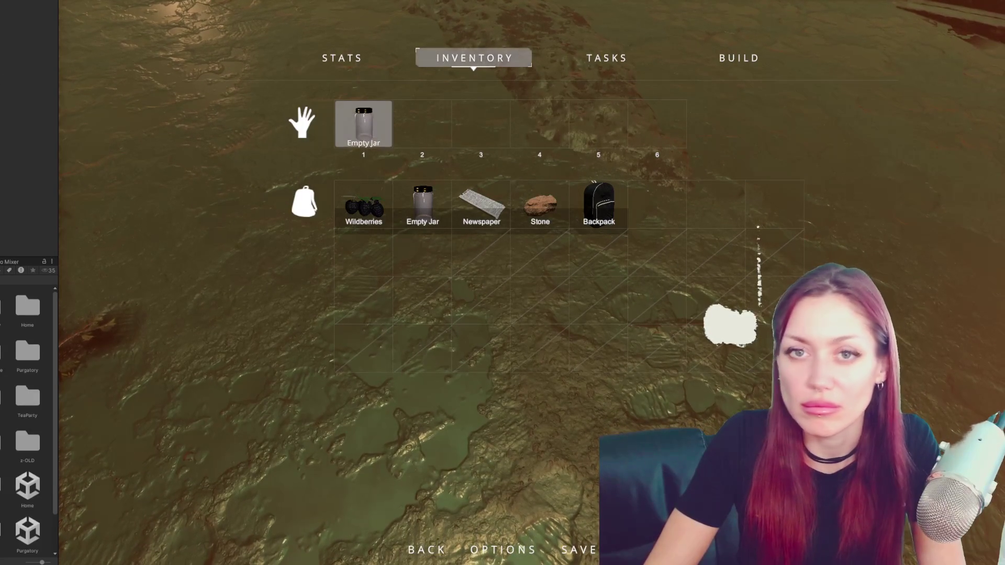
{"action": "key", "text": "Tab"}
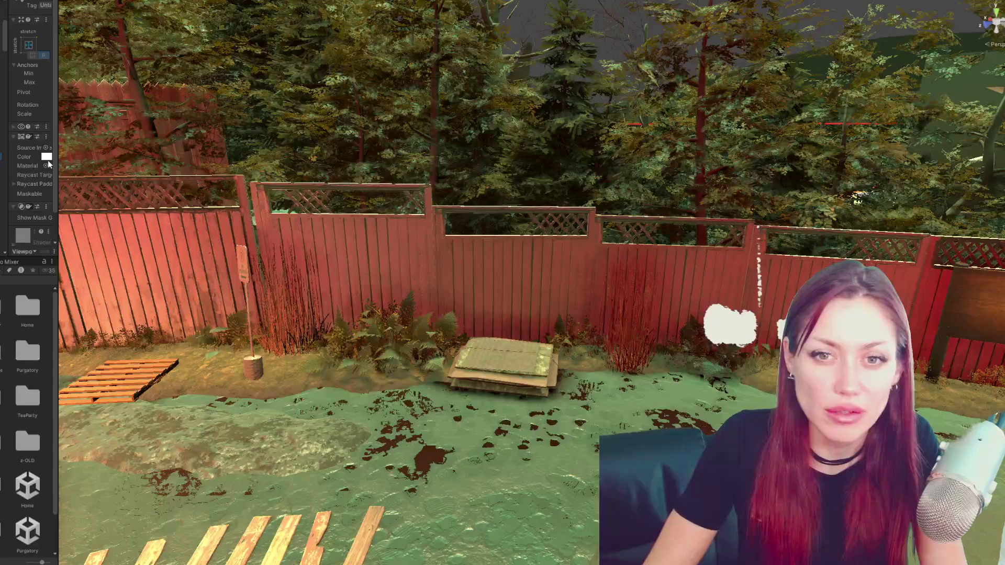
Widen the left-hand editor panels and bring the game's Inventory page back into view
{"action": "left_click_drag", "start_coordinate": [57, 156], "coordinate": [140, 156]}
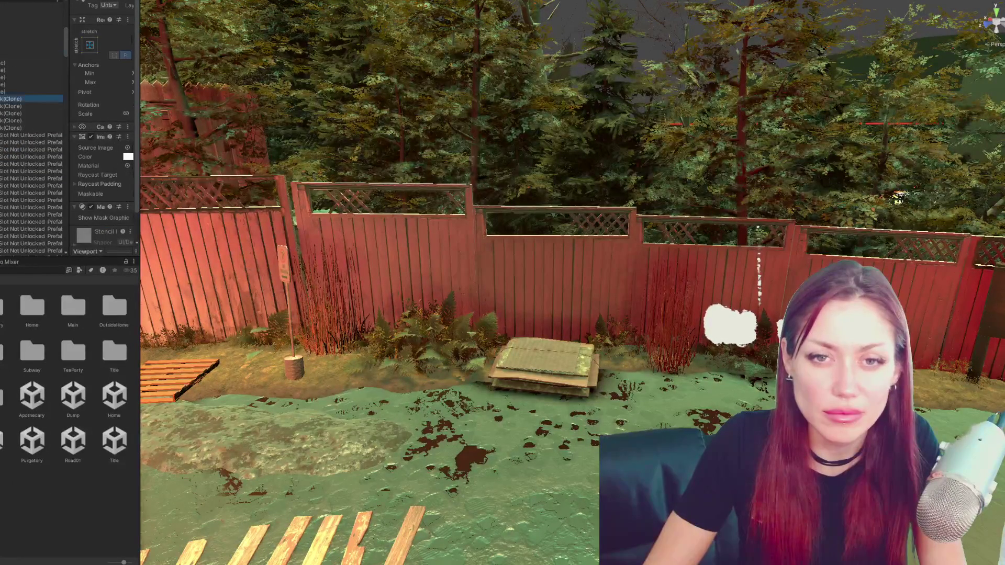
{"action": "key", "text": "Tab"}
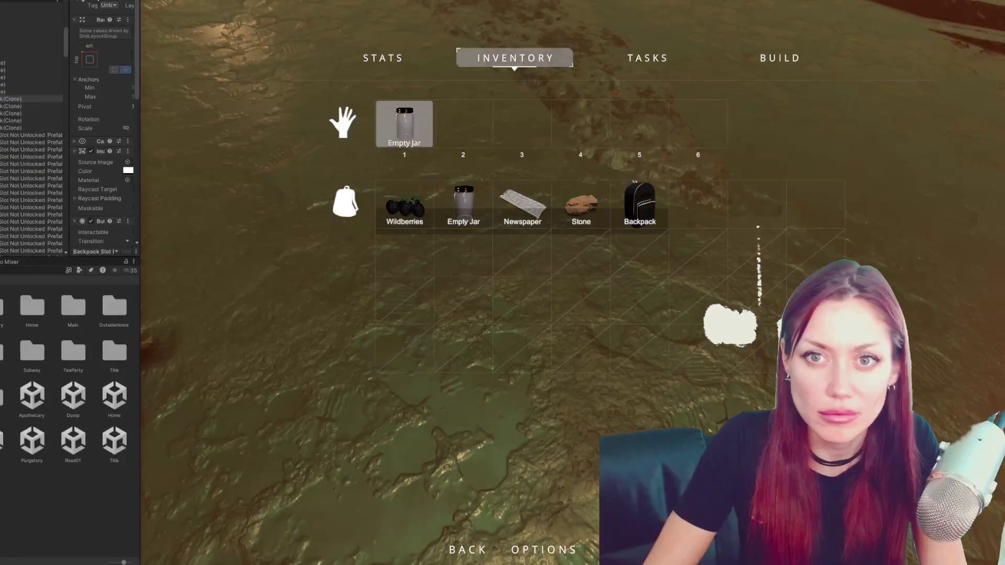
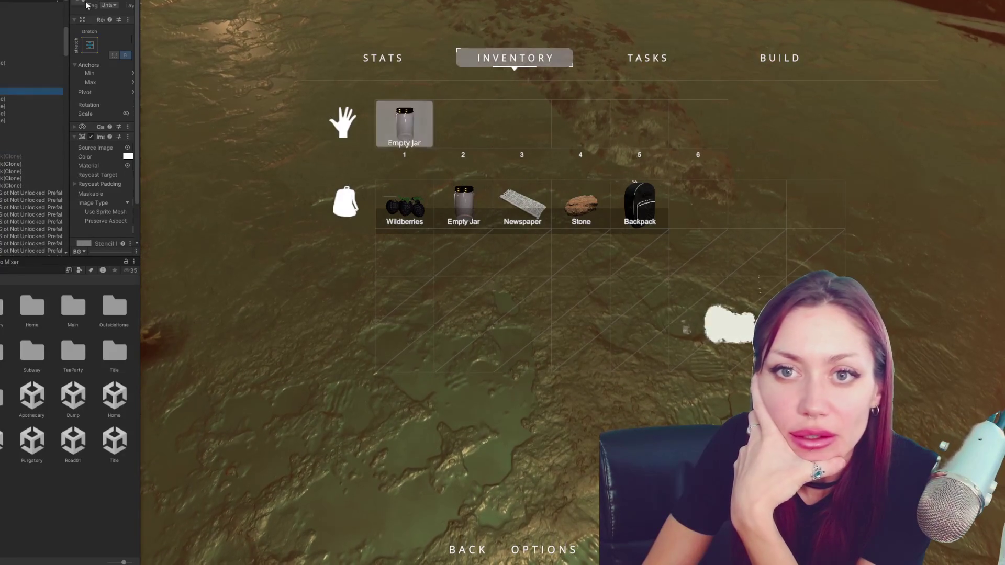
Select the NumOwnedBG count background among the inventory slot's child objects
{"action": "left_click", "coordinate": [44, 83]}
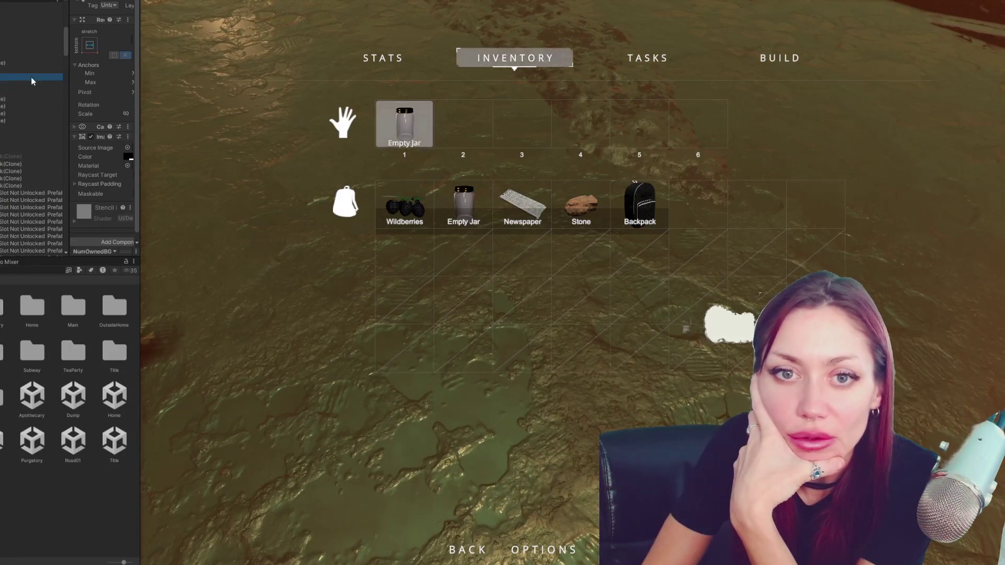
{"action": "key", "text": "Up"}
{"action": "key", "text": "Up"}
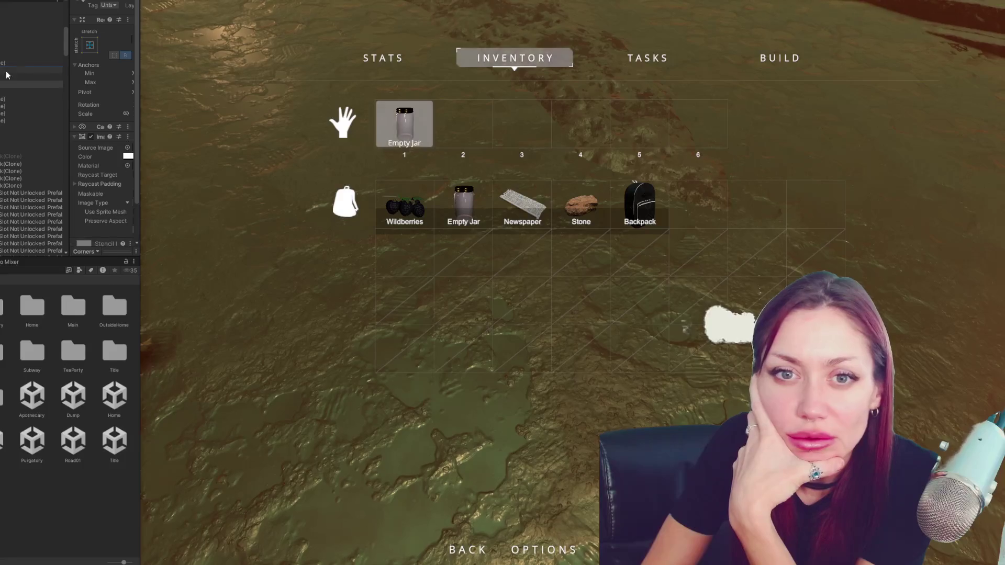
{"action": "left_click", "coordinate": [7, 78]}
{"action": "key", "text": "Down"}
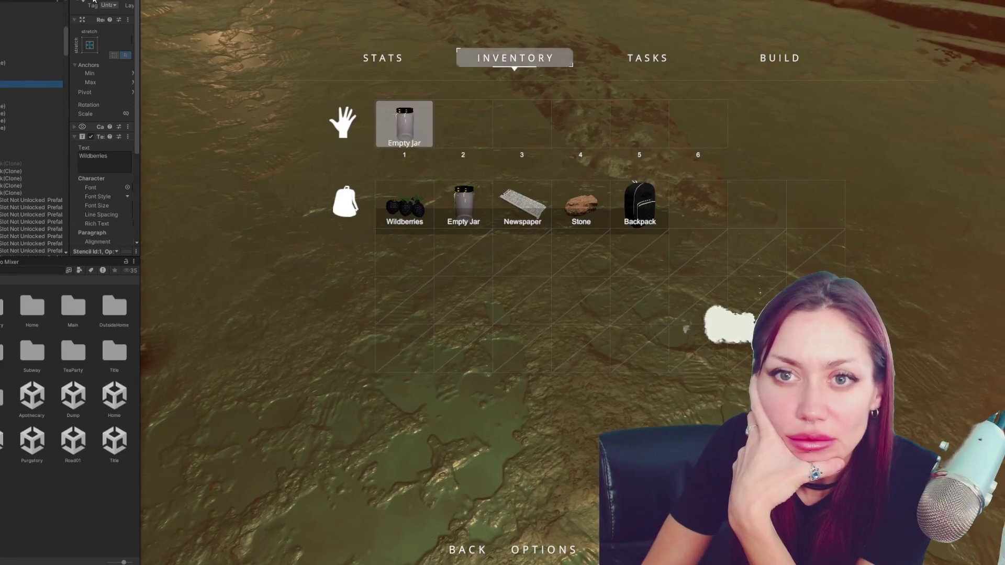
{"action": "key", "text": "Up"}
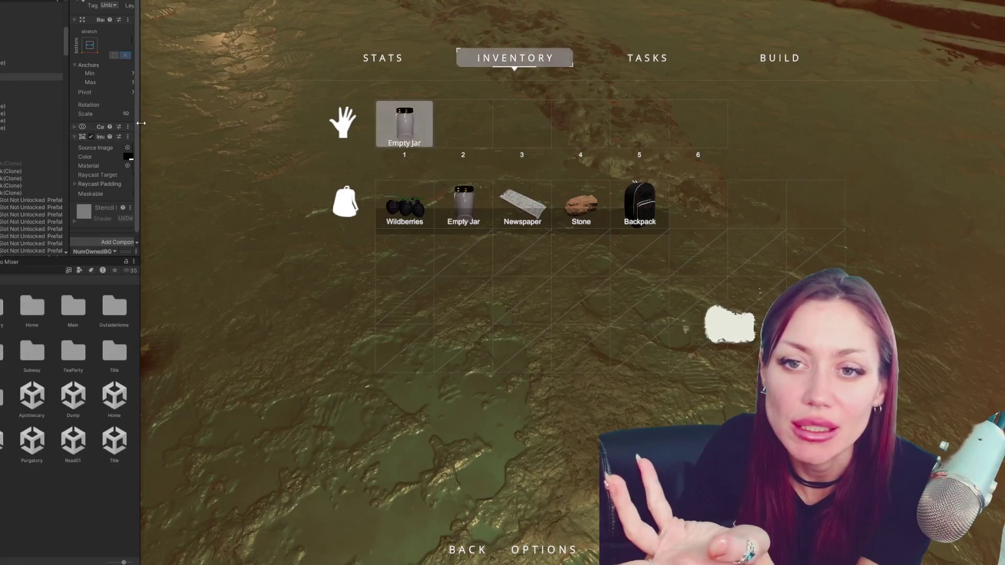
Widen the inspector panels, check NumOwnedBG's Image colour, and stop Play mode
{"action": "left_click_drag", "start_coordinate": [140, 135], "coordinate": [235, 136]}
{"action": "left_click", "coordinate": [210, 157]}
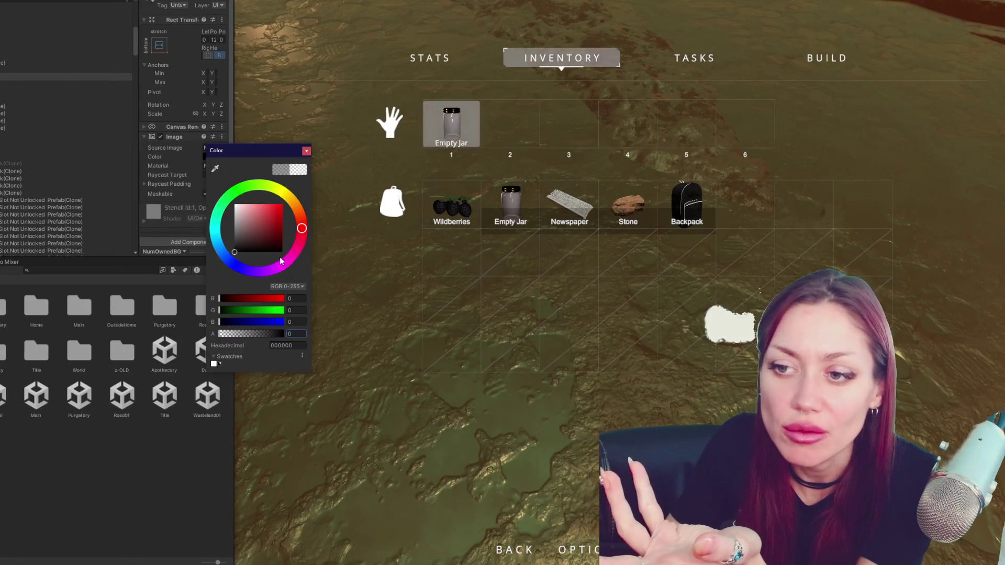
{"action": "left_click", "coordinate": [307, 152]}
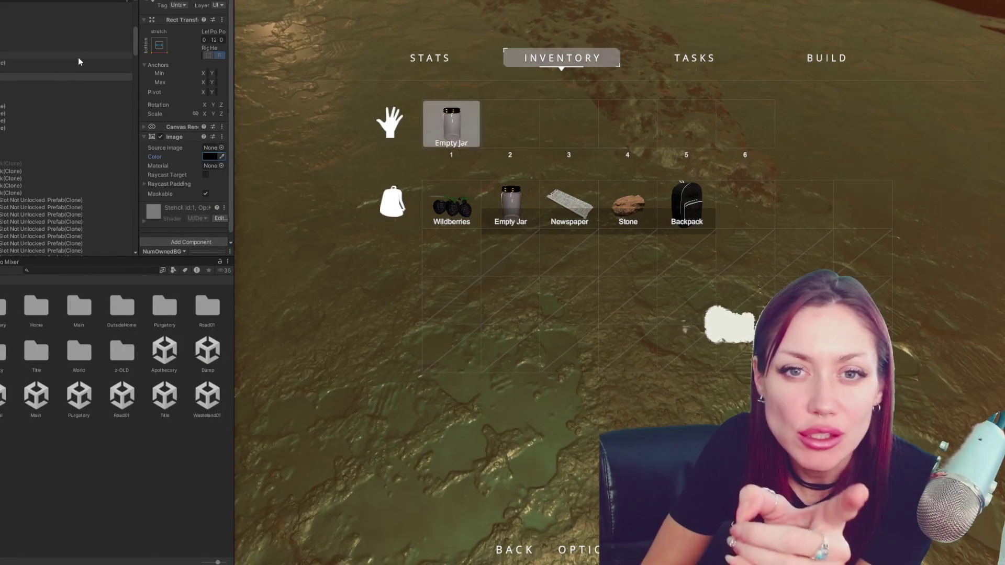
{"action": "key", "text": "ctrl+p"}
{"action": "left_click", "coordinate": [53, 270]}
Search 'storage pr', open the Storage prefab, and check its NumOwnedBG Image colour
{"action": "type", "text": "st"}
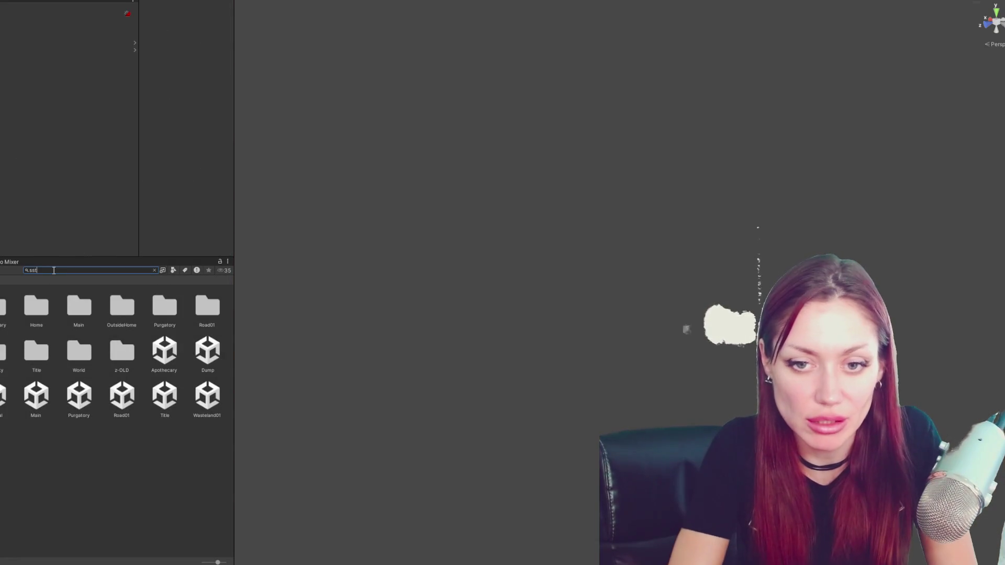
{"action": "type", "text": "orage prefab"}
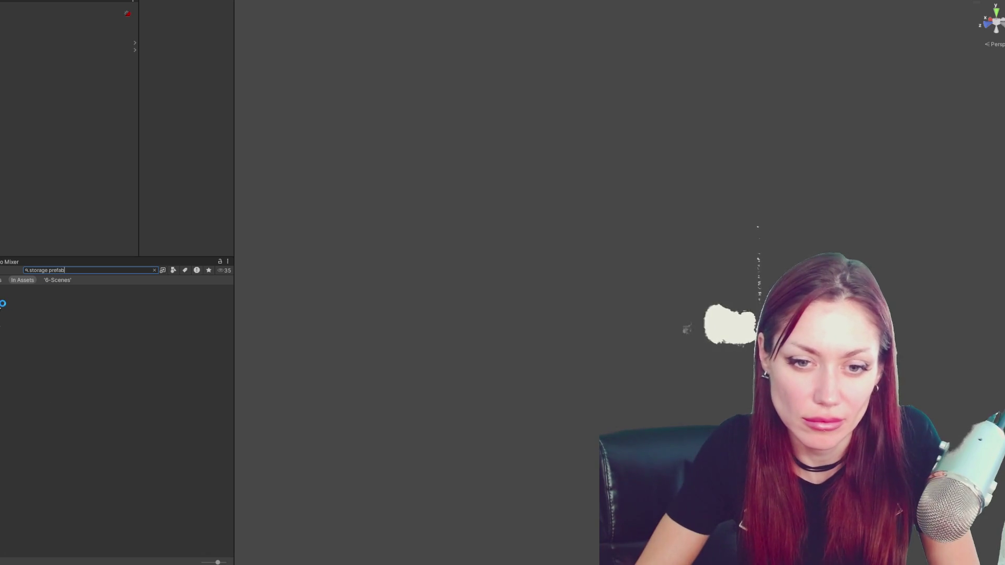
{"action": "left_click", "coordinate": [2, 325]}
{"action": "double_click", "coordinate": [2, 325]}
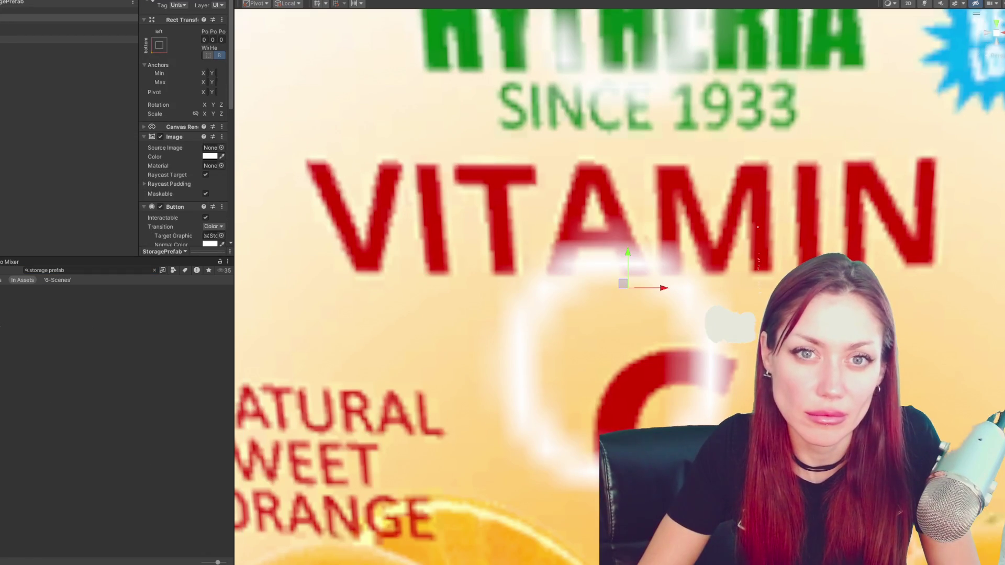
{"action": "left_click", "coordinate": [211, 157]}
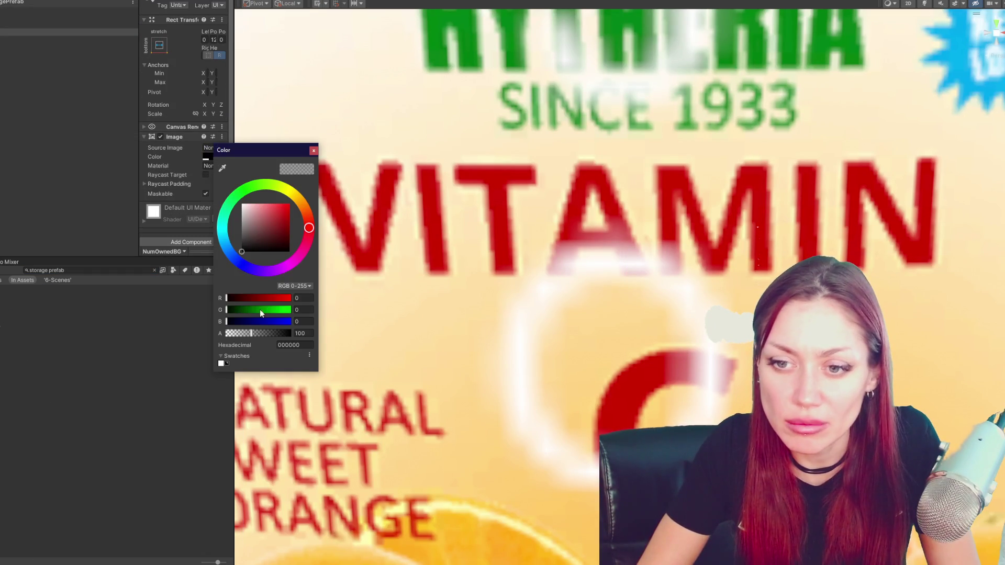
{"action": "type", "text": "0"}
{"action": "left_click", "coordinate": [314, 152]}
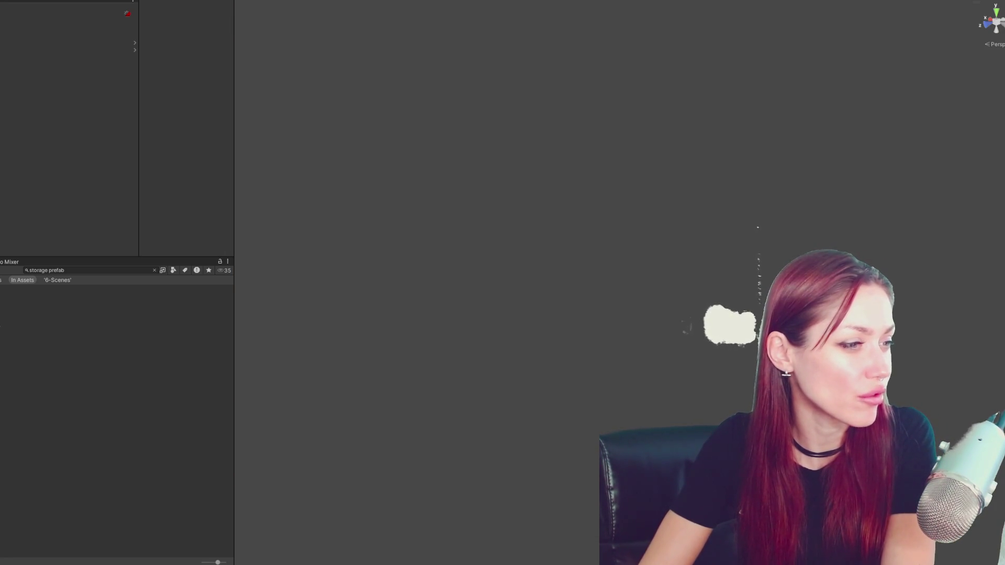
{"action": "key", "text": "alt+Tab"}
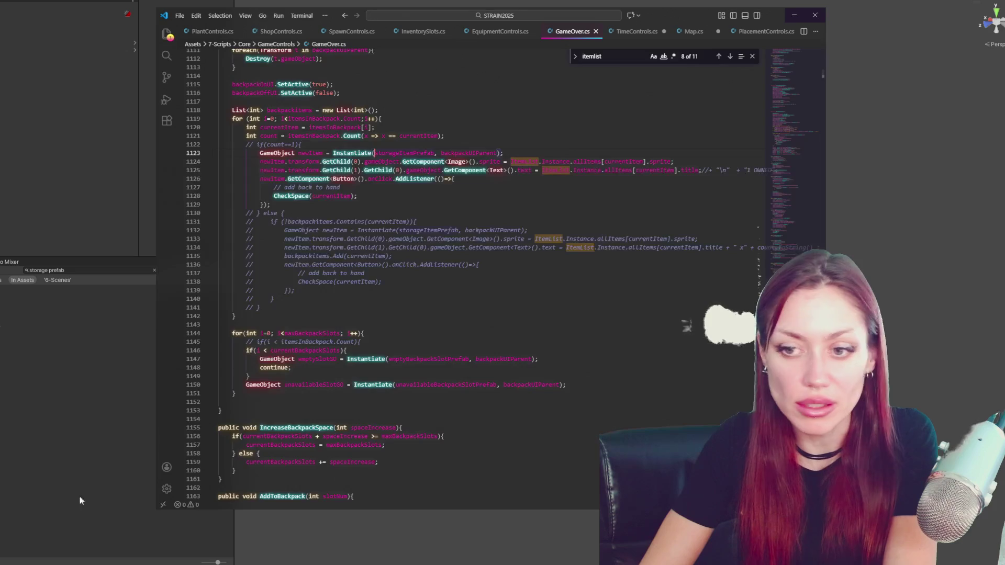
Search the scripts for 'currentb' and 'backpacks', then jump to GameOver.cs's backpack slot declarations
{"action": "left_click", "coordinate": [281, 32]}
{"action": "left_click", "coordinate": [570, 32]}
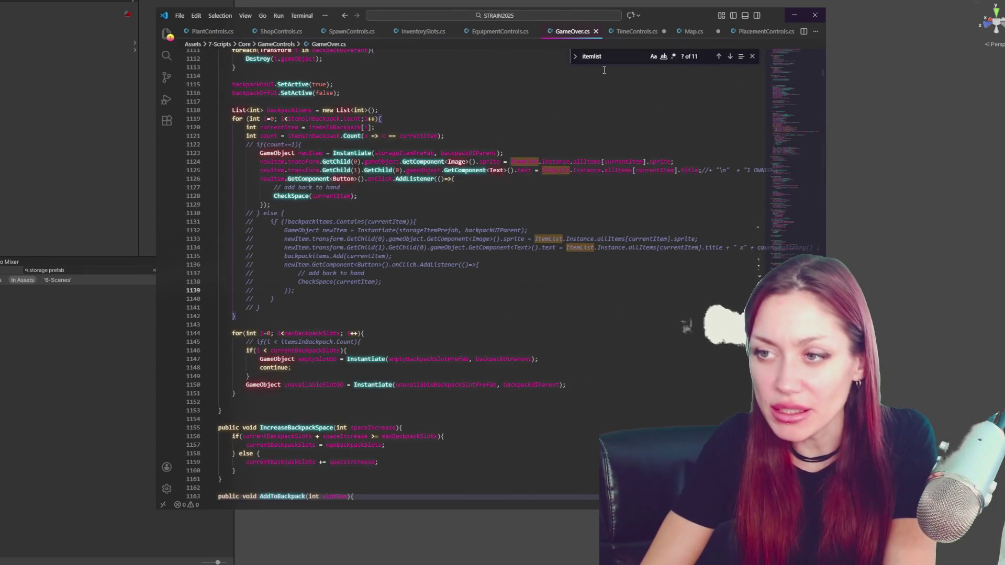
{"action": "left_click", "coordinate": [423, 32]}
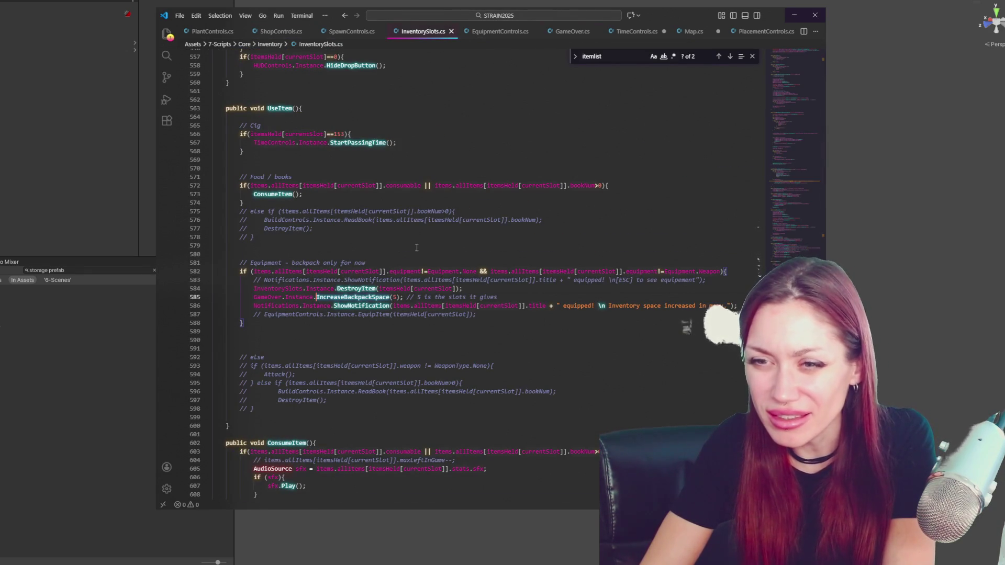
{"action": "key", "text": "ctrl+f"}
{"action": "type", "text": "currentb"}
{"action": "key", "text": "BackSpace"}
{"action": "key", "text": "BackSpace"}
{"action": "key", "text": "BackSpace"}
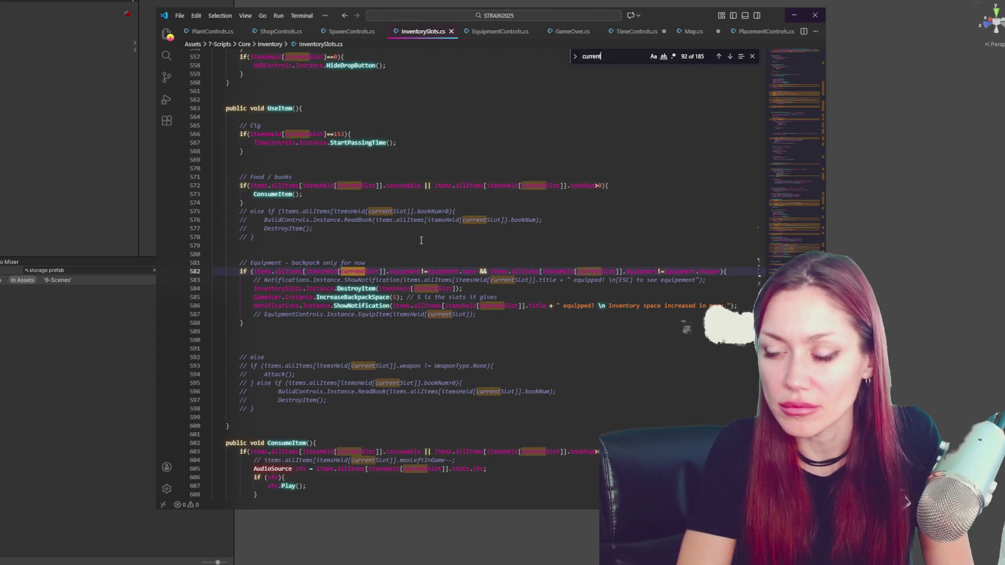
{"action": "key", "text": "BackSpace"}
{"action": "key", "text": "BackSpace"}
{"action": "key", "text": "BackSpace"}
{"action": "type", "text": "backpacks"}
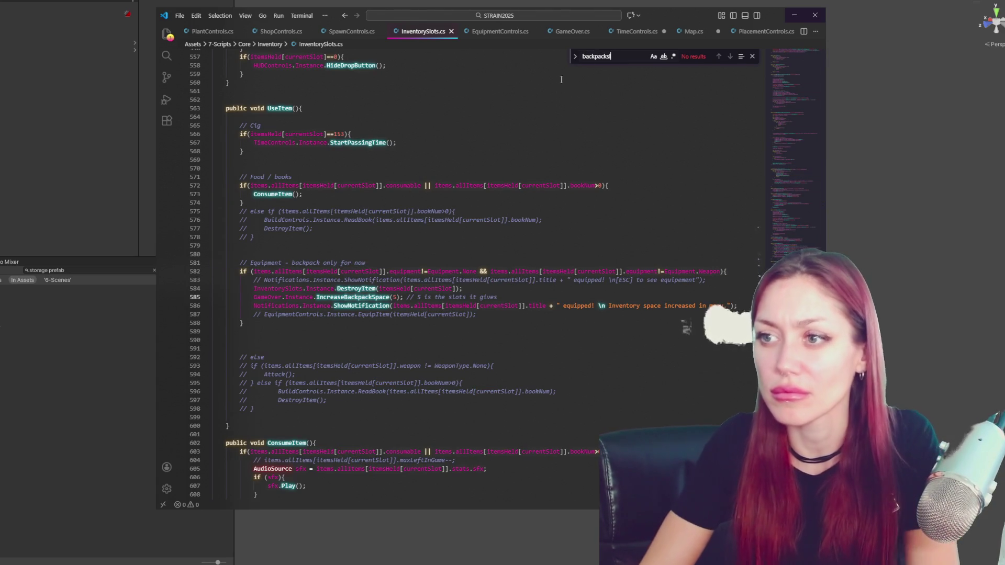
{"action": "left_click", "coordinate": [575, 33]}
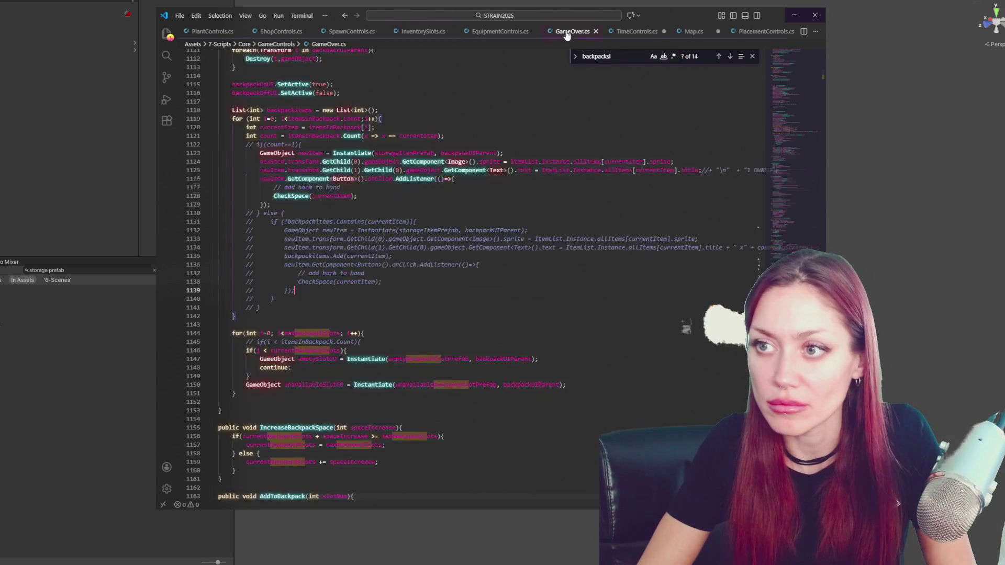
{"action": "left_click", "coordinate": [718, 56]}
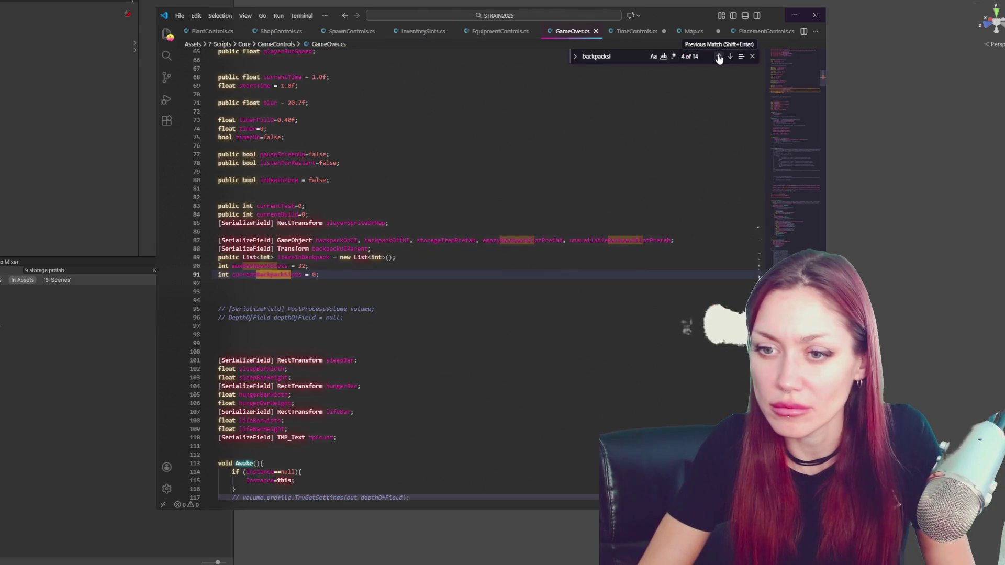
Start an 'elseif (){' branch after the empty-slot block in the currentBackpackSlots loop
{"action": "key", "text": "ctrl+f"}
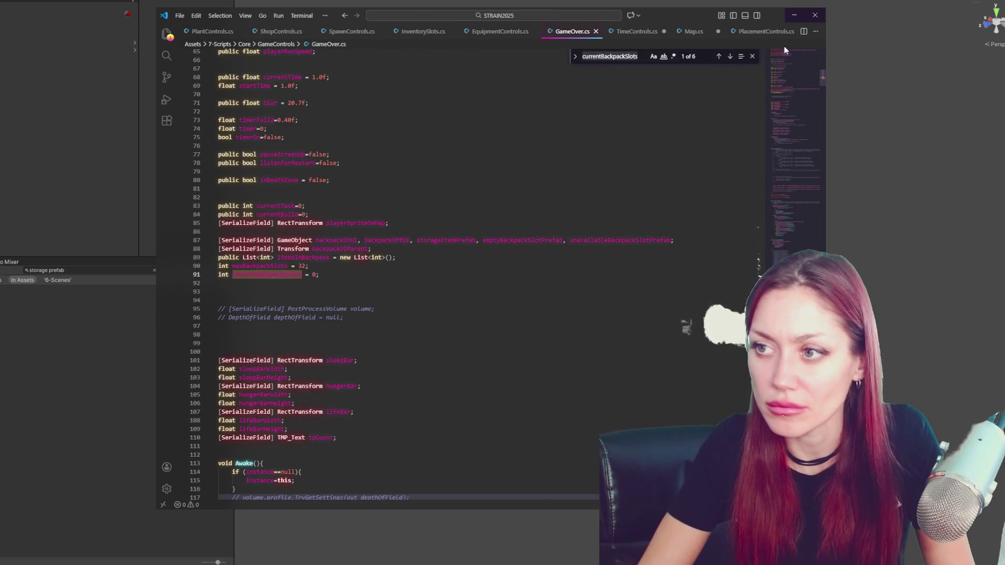
{"action": "left_click", "coordinate": [730, 57]}
{"action": "scroll", "coordinate": [346, 184], "scroll_direction": "down", "scroll_amount": 4}
{"action": "left_click", "coordinate": [346, 185]}
{"action": "type", "text": "else"}
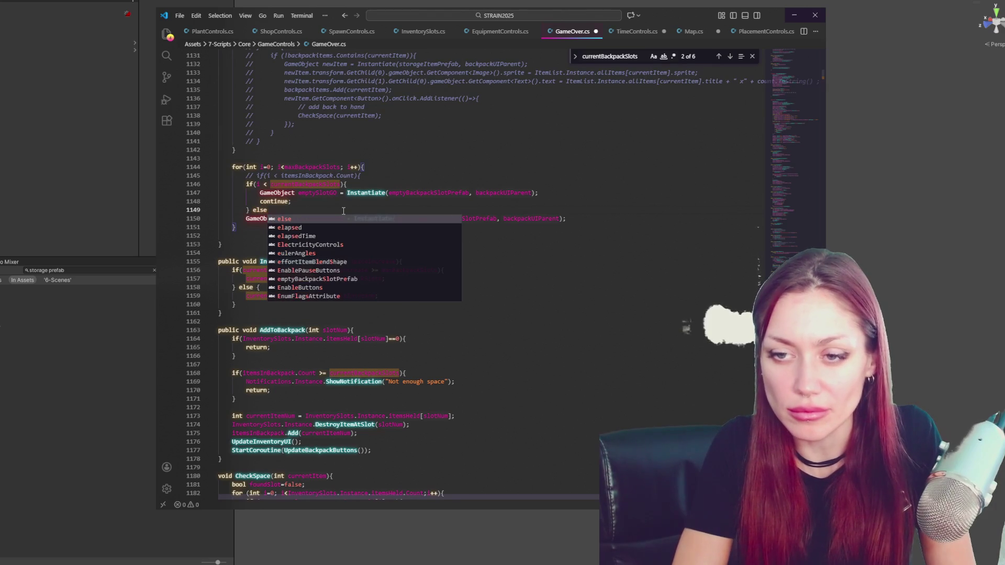
{"action": "type", "text": "if (){"}
{"action": "key", "text": "Return"}
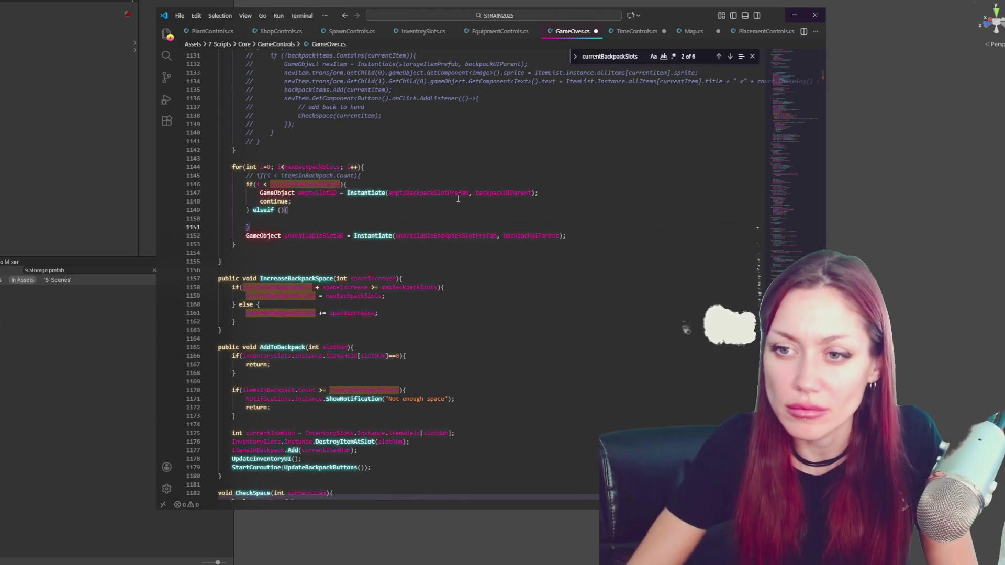
Move the empty-slot block into the new branch, uncomment the items check, and merge into an else if
{"action": "left_click_drag", "start_coordinate": [445, 202], "coordinate": [453, 169]}
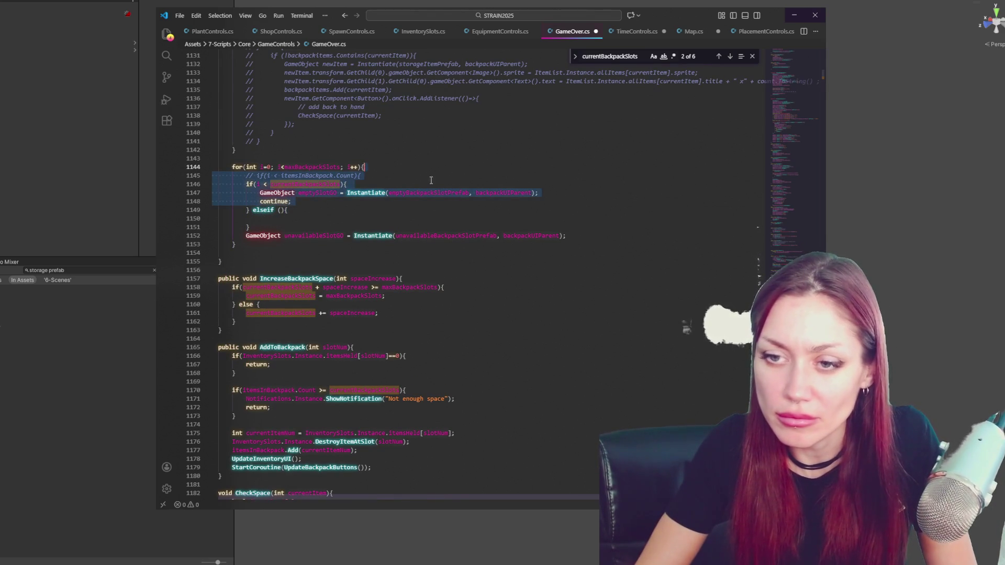
{"action": "left_click", "coordinate": [312, 214]}
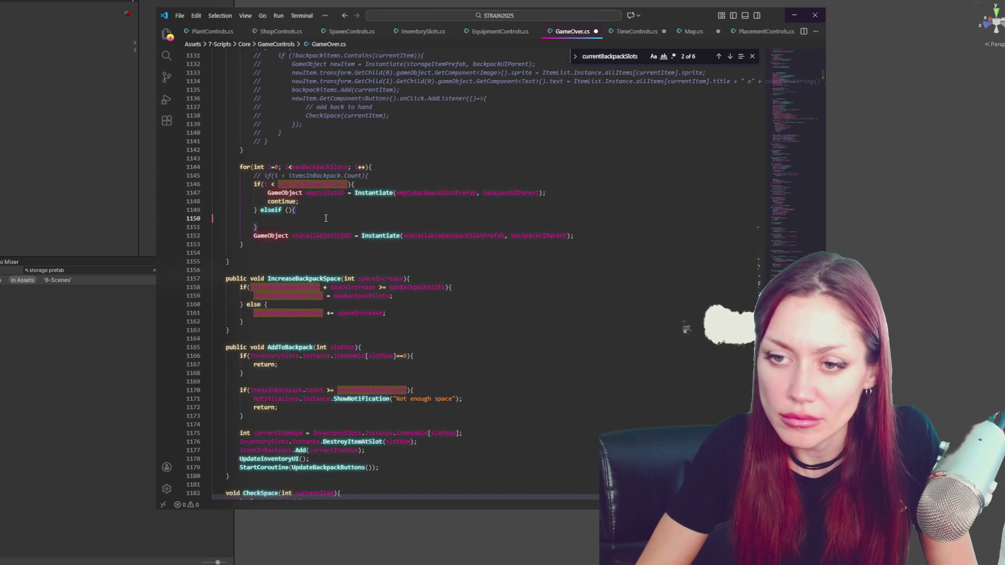
{"action": "key", "text": "ctrl+v"}
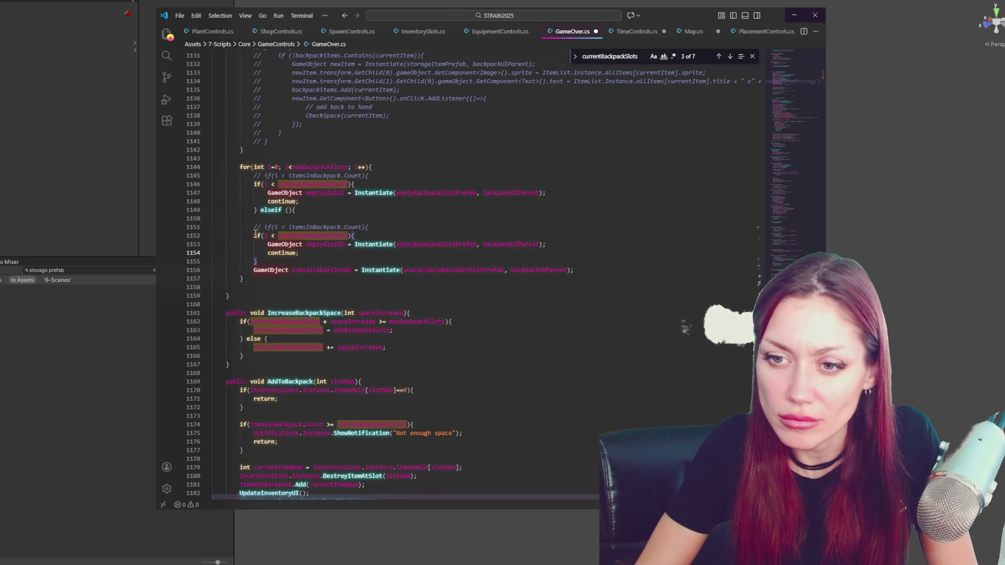
{"action": "left_click_drag", "start_coordinate": [546, 193], "coordinate": [592, 178]}
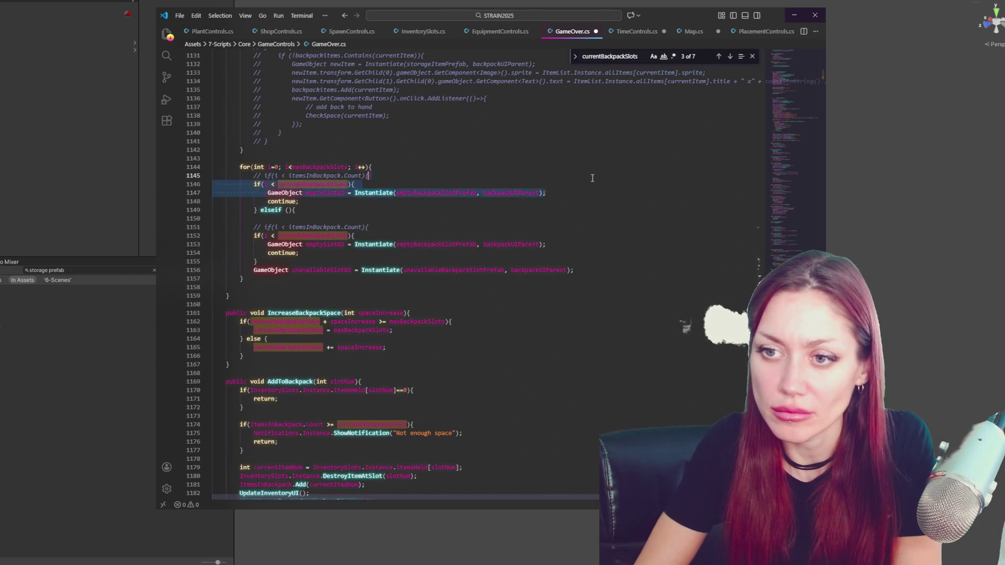
{"action": "key", "text": "BackSpace"}
{"action": "key", "text": "ctrl+slash"}
{"action": "left_click", "coordinate": [331, 176]}
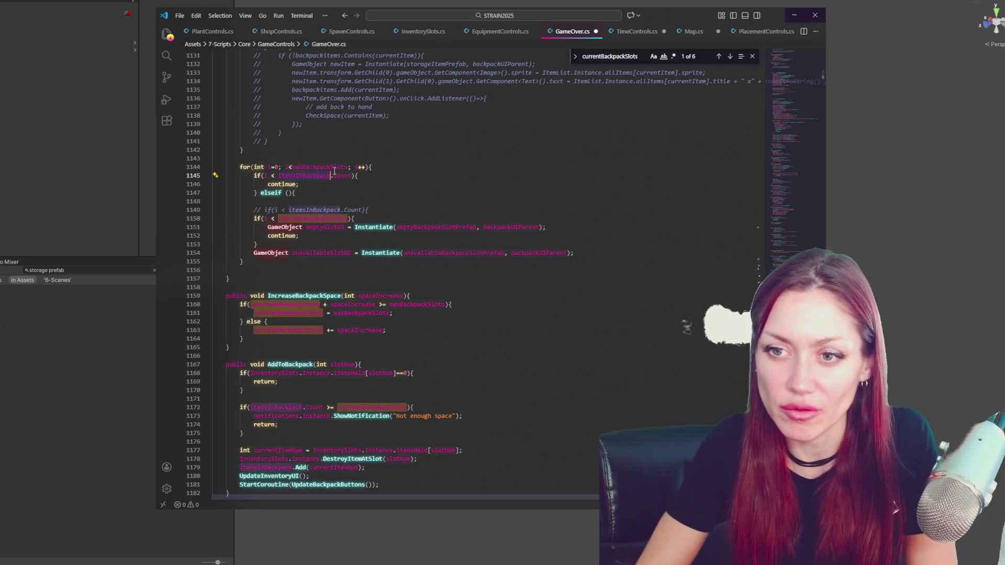
{"action": "key", "text": "End"}
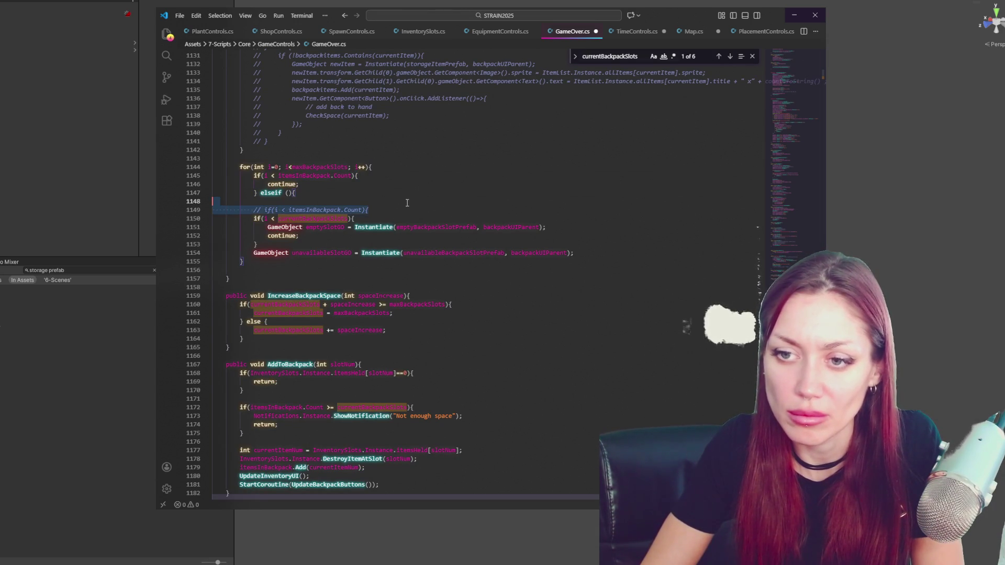
{"action": "key", "text": "shift+Up"}
{"action": "key", "text": "shift+Up"}
{"action": "key", "text": "BackSpace"}
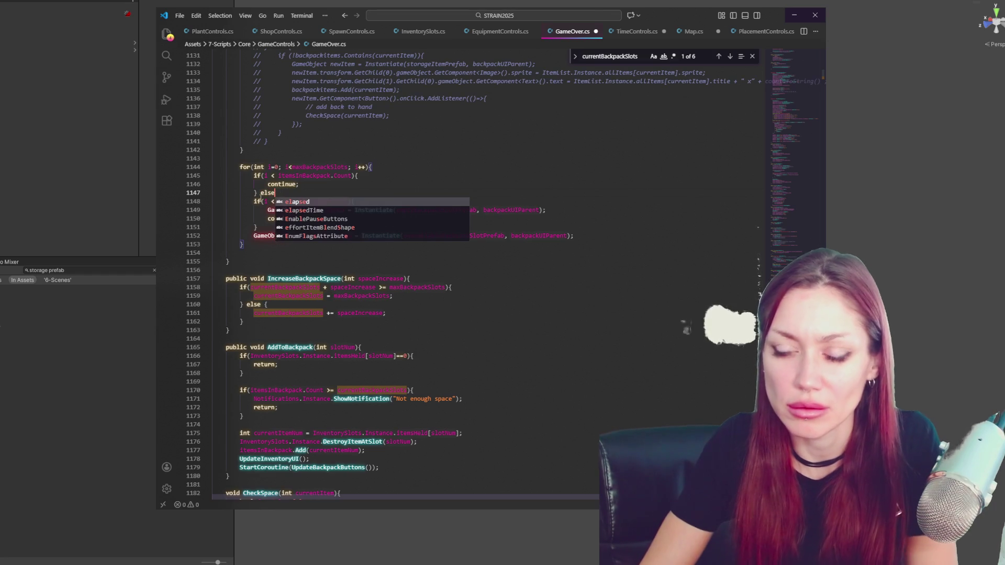
{"action": "key", "text": "shift+End"}
{"action": "key", "text": "Delete"}
{"action": "key", "text": "ctrl+Delete"}
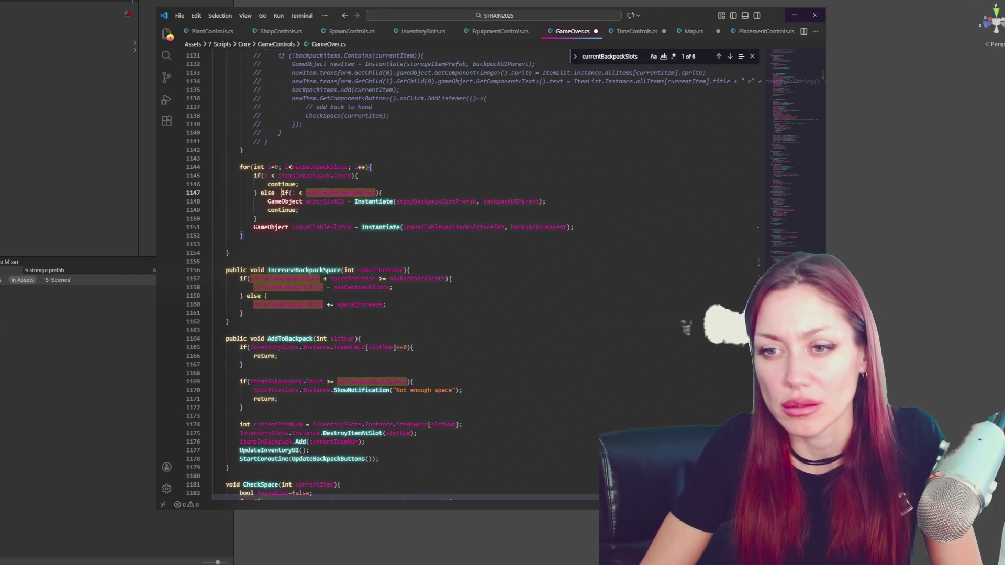
Rework the line 1147 condition, removing the duplicate currentBackpackSlots and copying itemsInBackpack.Count
{"action": "left_click", "coordinate": [349, 192]}
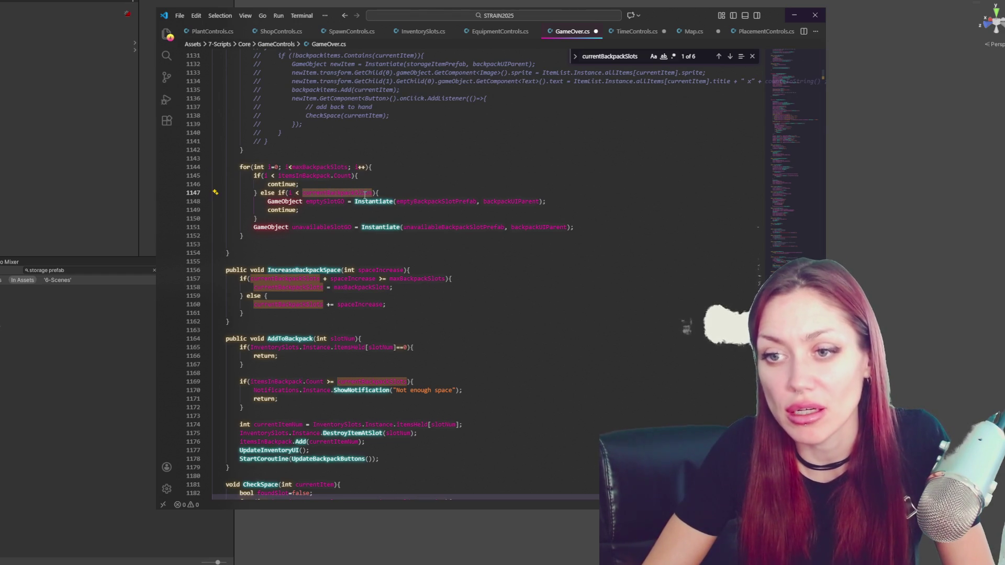
{"action": "type", "text": "-"}
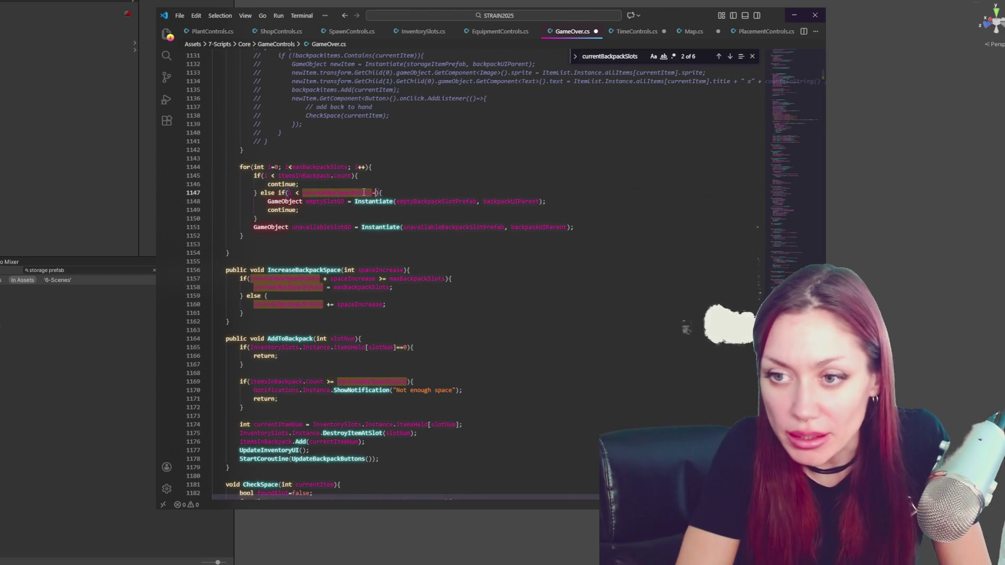
{"action": "type", "text": "currentBackpackSlots"}
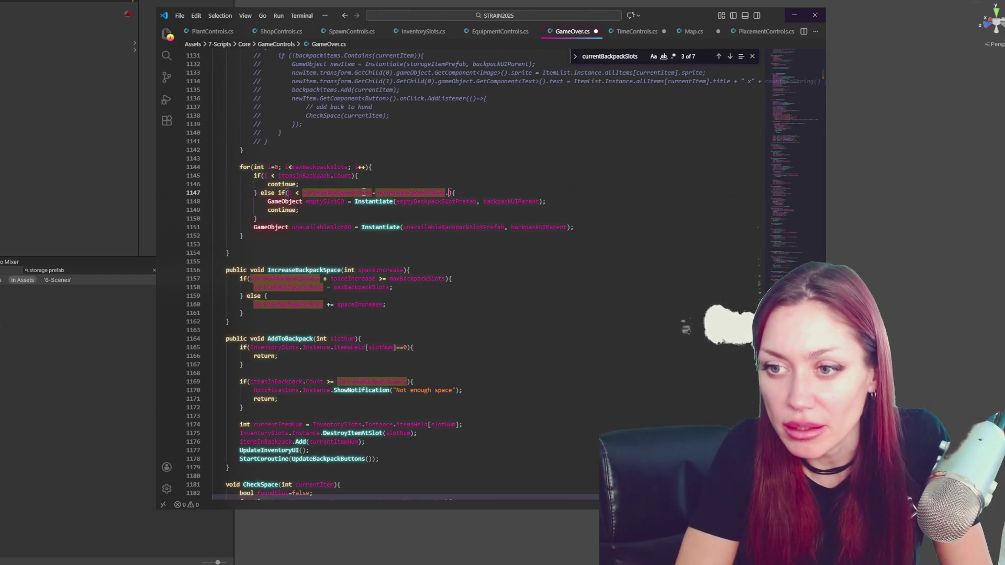
{"action": "key", "text": "ctrl+BackSpace"}
{"action": "left_click_drag", "start_coordinate": [277, 177], "coordinate": [352, 176]}
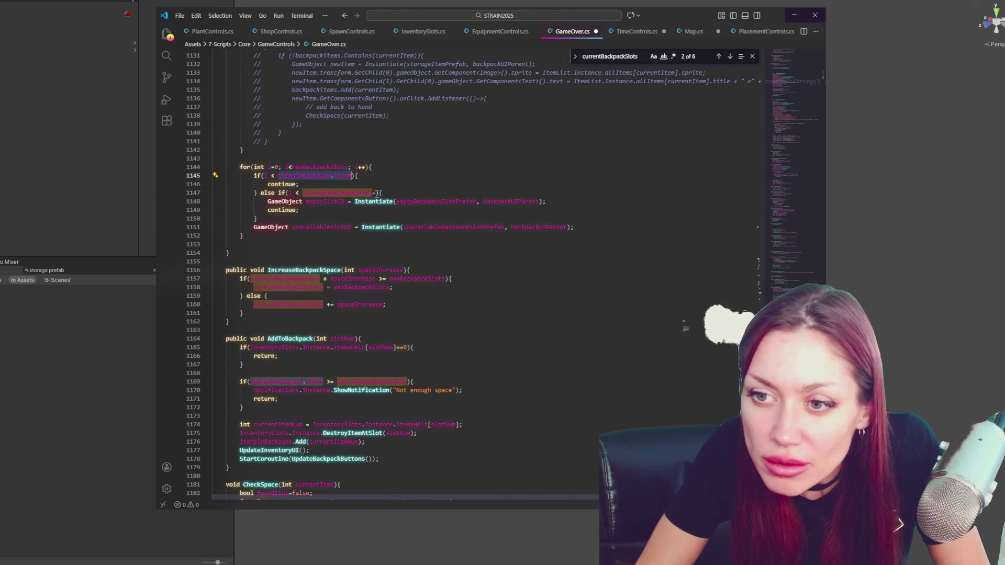
{"action": "left_click", "coordinate": [375, 193]}
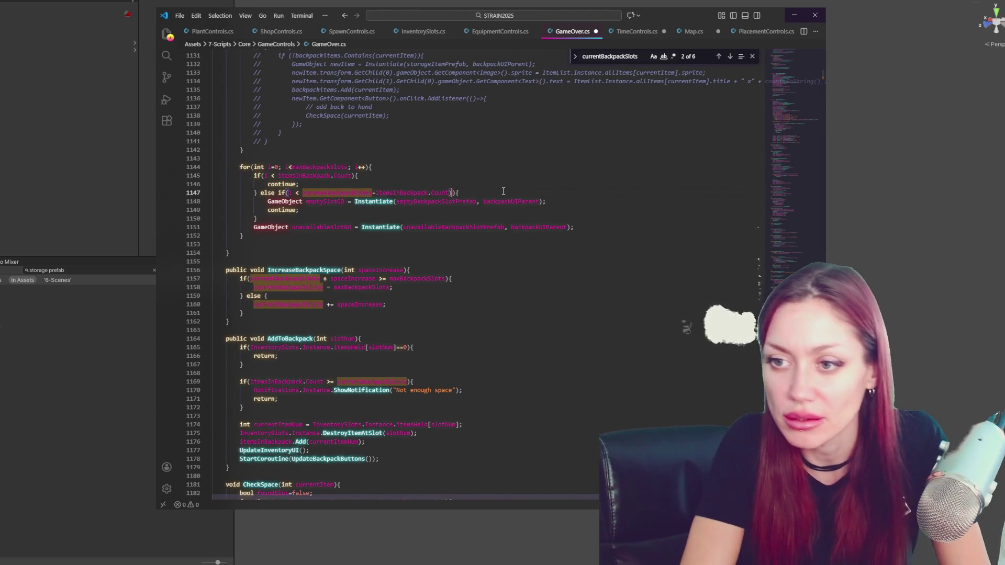
Close the condition's parenthesis, let Unity recompile, and review the backpack slot loop
{"action": "type", "text": ")"}
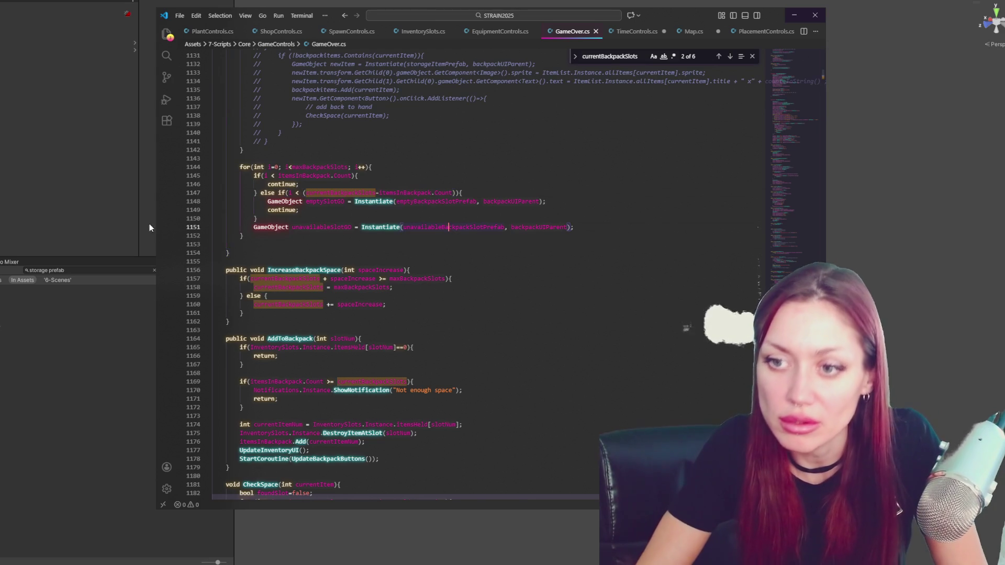
{"action": "key", "text": "alt+Tab"}
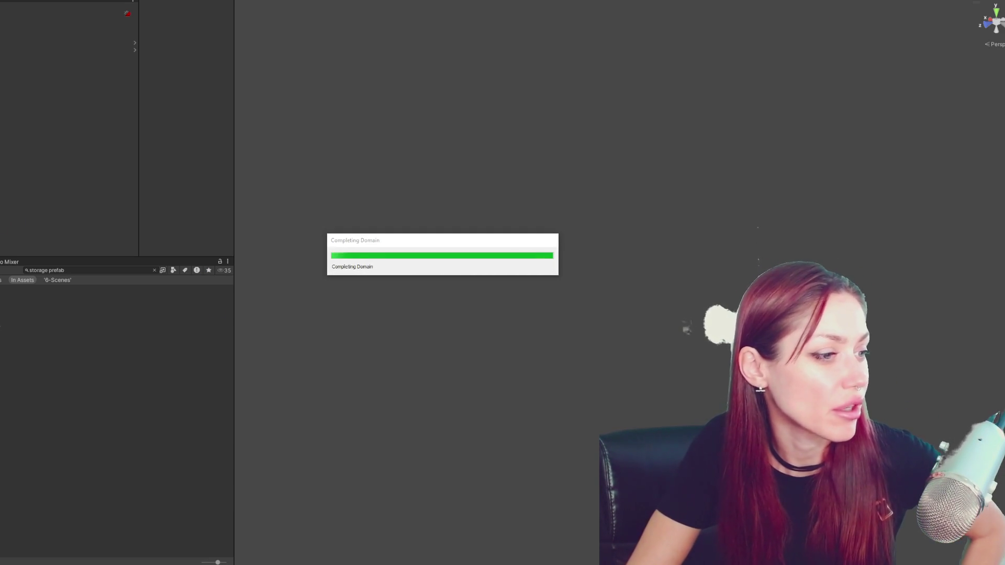
{"action": "key", "text": "alt+Tab"}
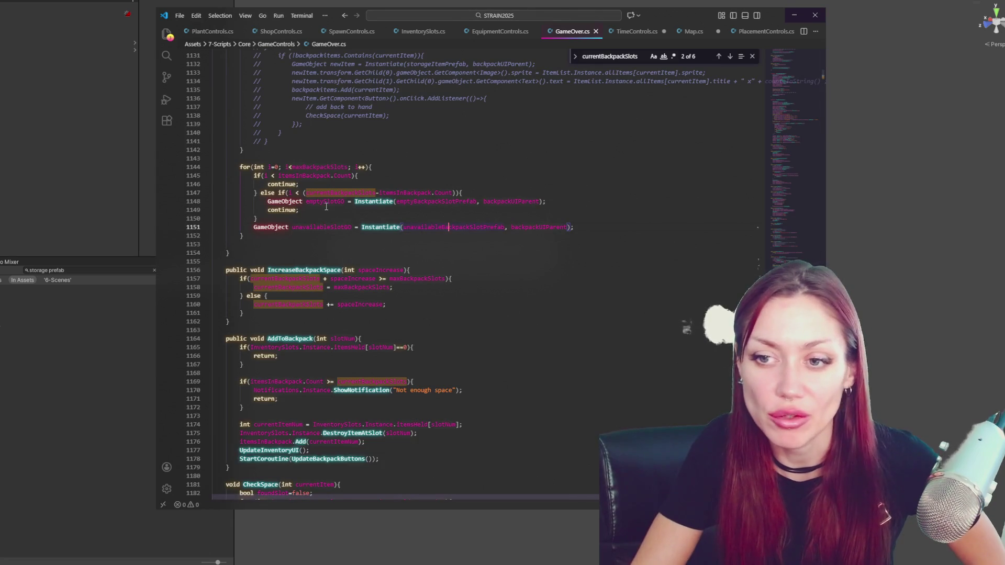
{"action": "key", "text": "ctrl+Right"}
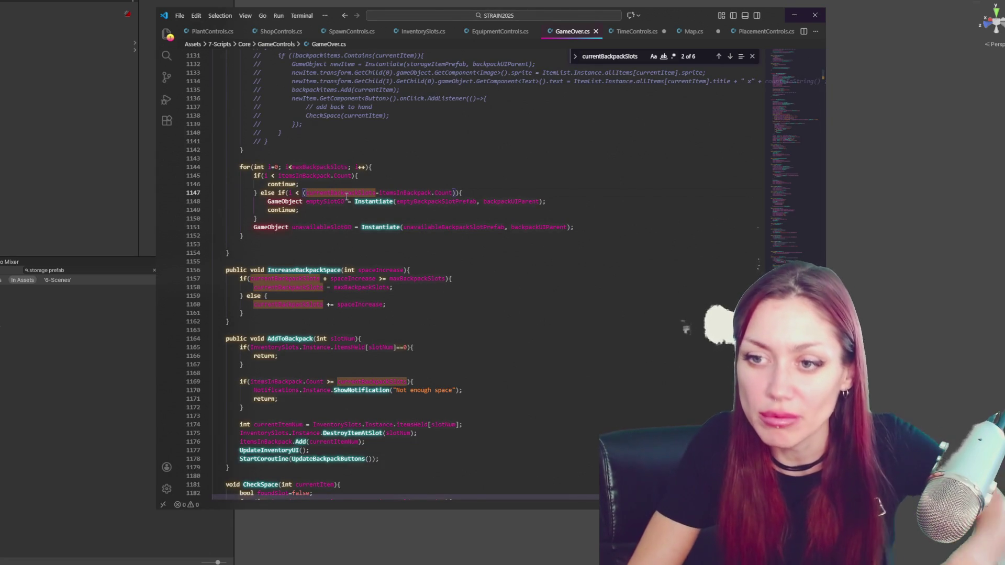
{"action": "scroll", "coordinate": [455, 273], "scroll_direction": "down", "scroll_amount": 20}
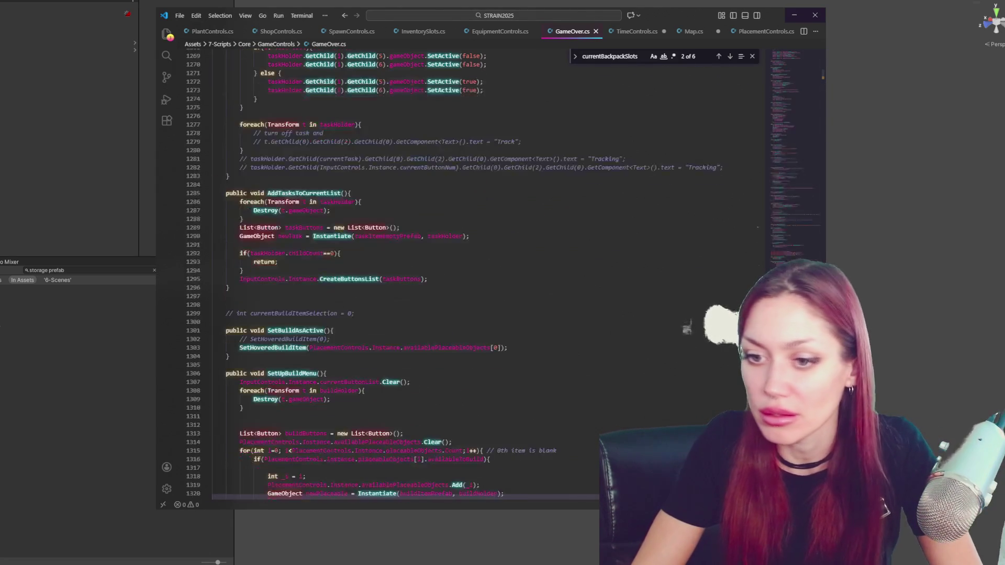
{"action": "scroll", "coordinate": [622, 102], "scroll_direction": "down", "scroll_amount": 20}
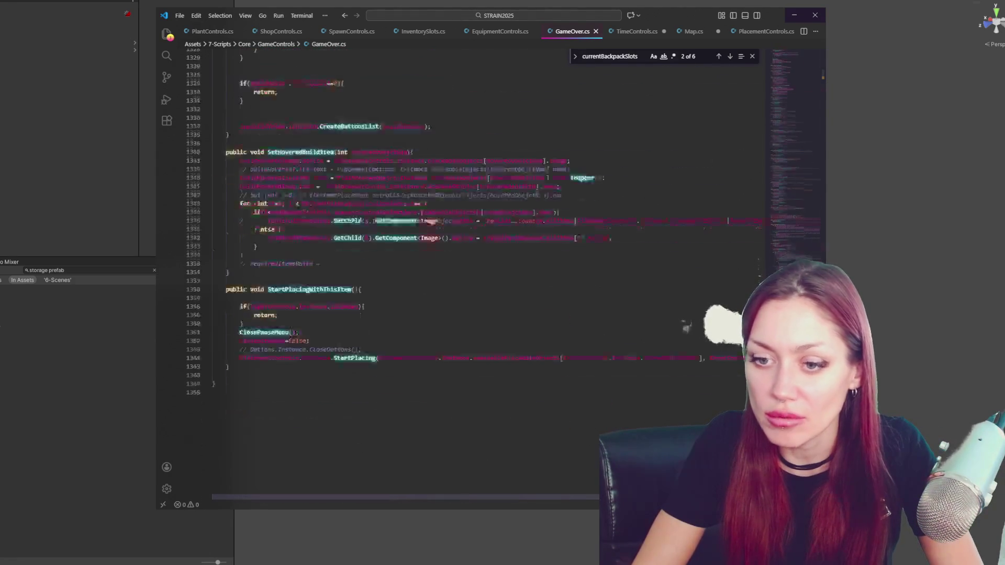
{"action": "scroll", "coordinate": [519, 188], "scroll_direction": "up", "scroll_amount": 15}
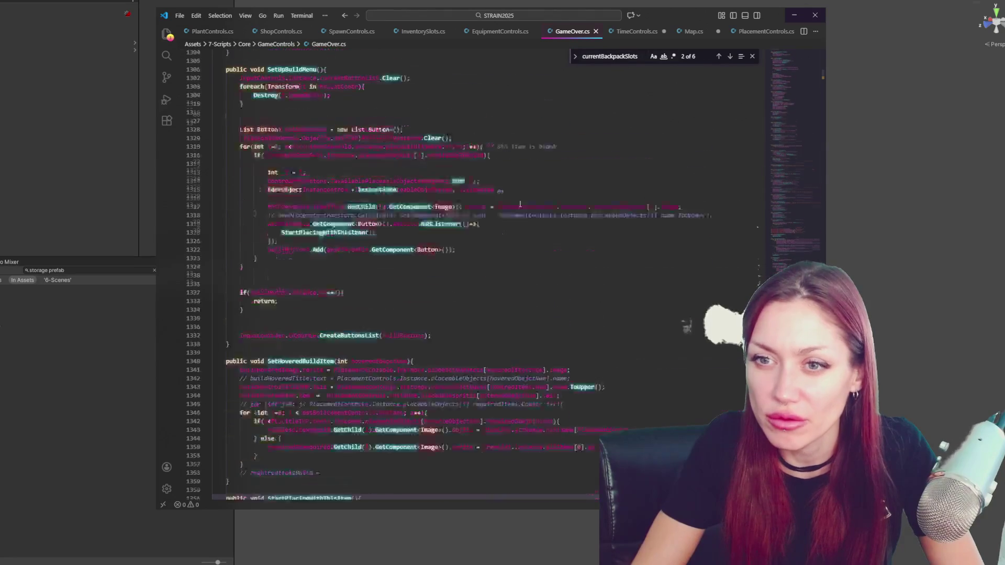
{"action": "scroll", "coordinate": [519, 188], "scroll_direction": "up", "scroll_amount": 12}
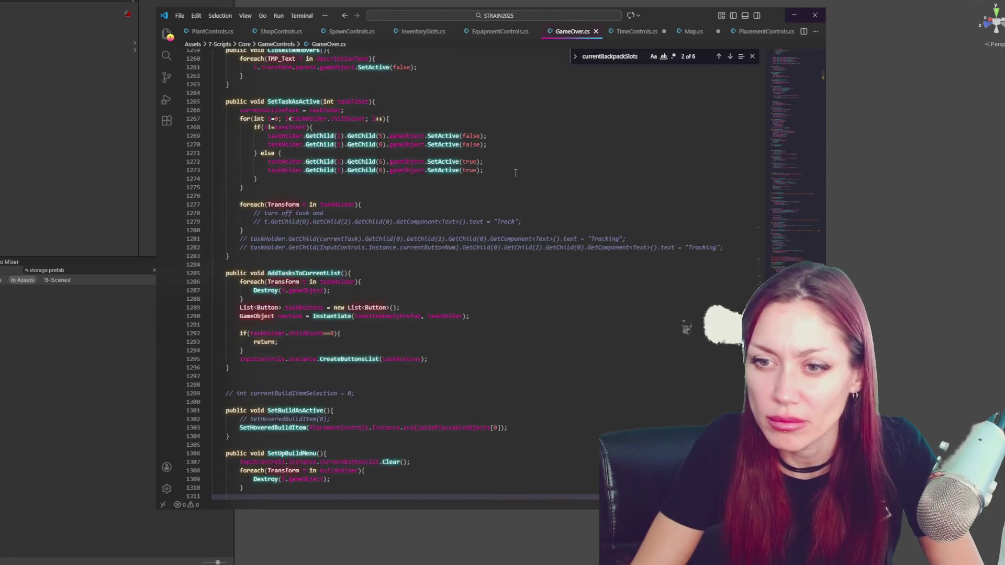
Step back through 'save' matches in GameOver.cs up to OpenSaveMenu, then search Unity's project assets
{"action": "double_click", "coordinate": [614, 56]}
{"action": "type", "text": "save"}
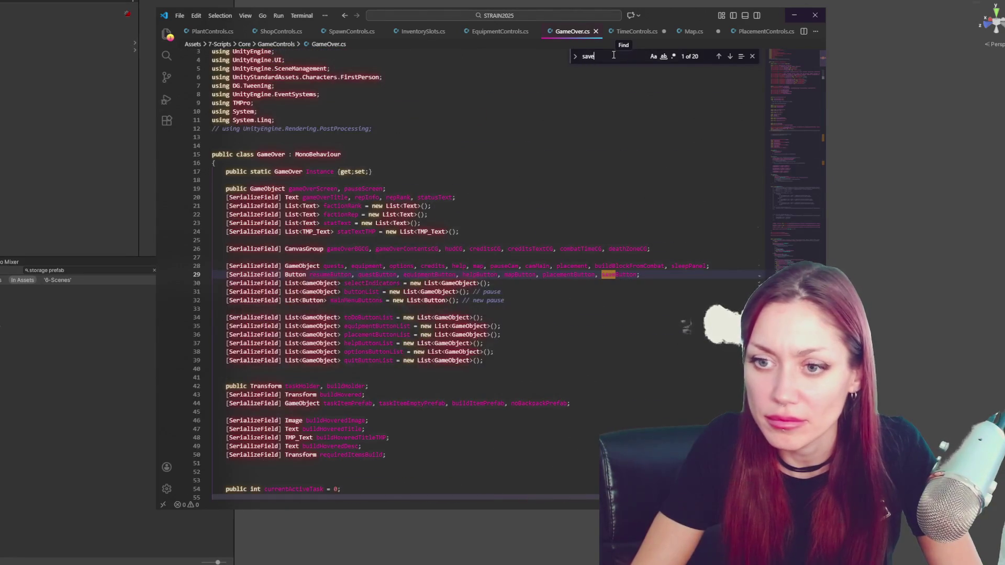
{"action": "left_click", "coordinate": [719, 57]}
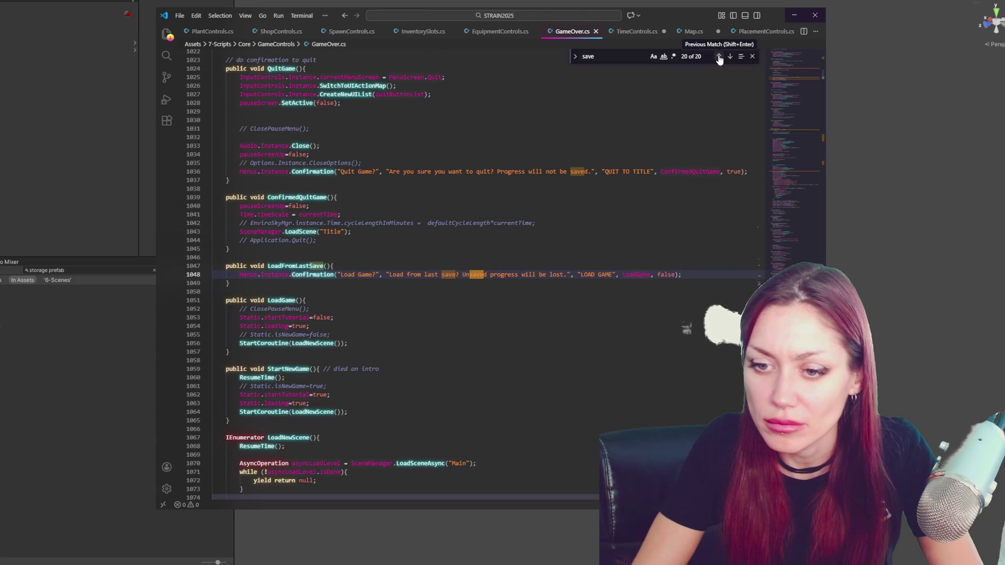
{"action": "left_click", "coordinate": [719, 56]}
{"action": "left_click", "coordinate": [719, 56]}
{"action": "left_click", "coordinate": [719, 57]}
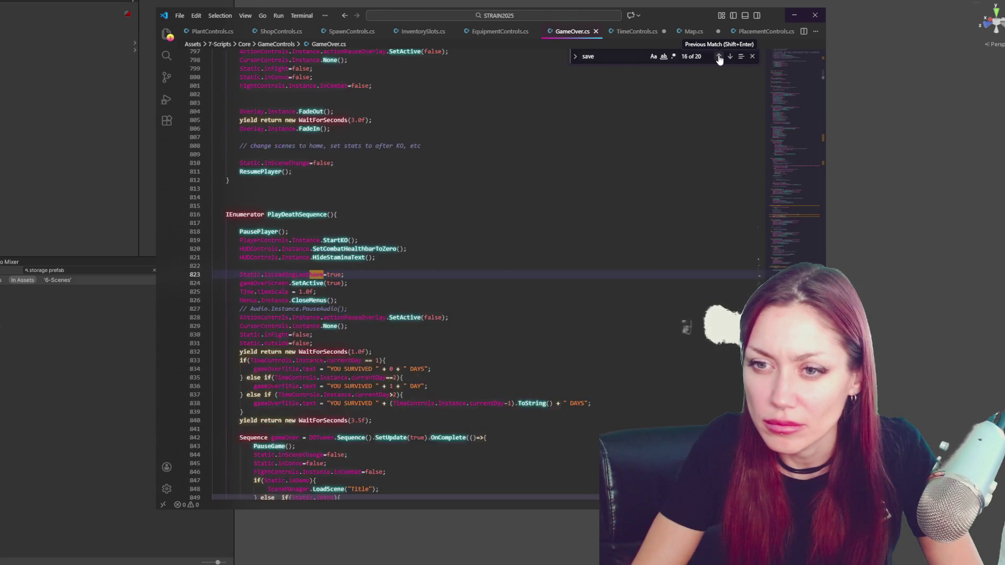
{"action": "left_click", "coordinate": [719, 56]}
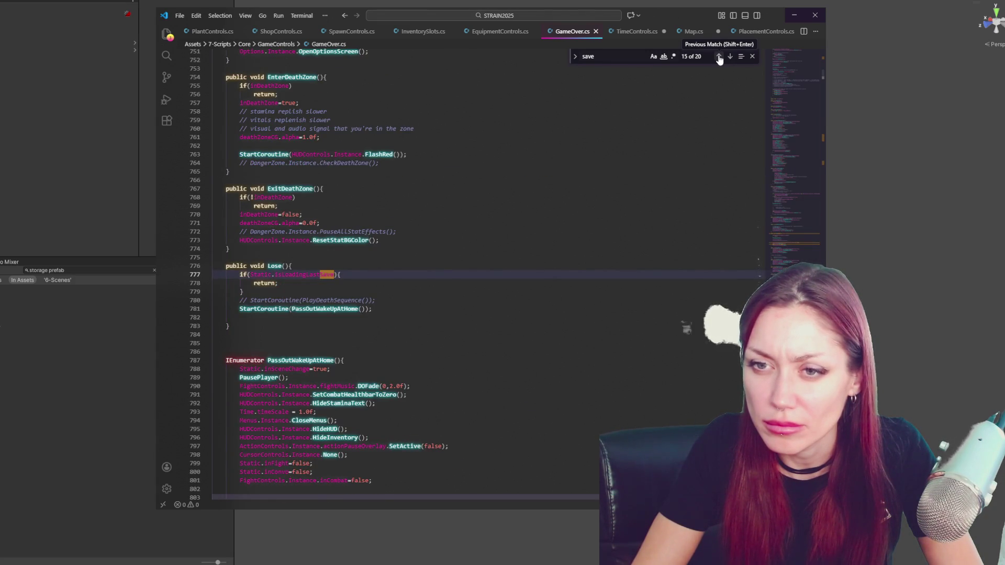
{"action": "left_click", "coordinate": [719, 56]}
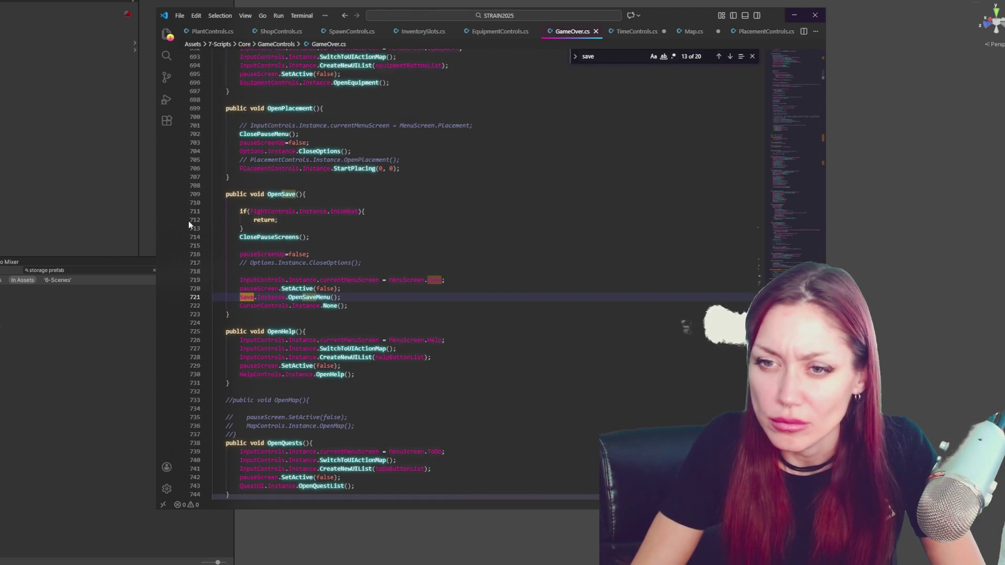
{"action": "left_click", "coordinate": [92, 270]}
Open the Save script from the 'save' asset search and look for its 'gameover' references
{"action": "type", "text": "save"}
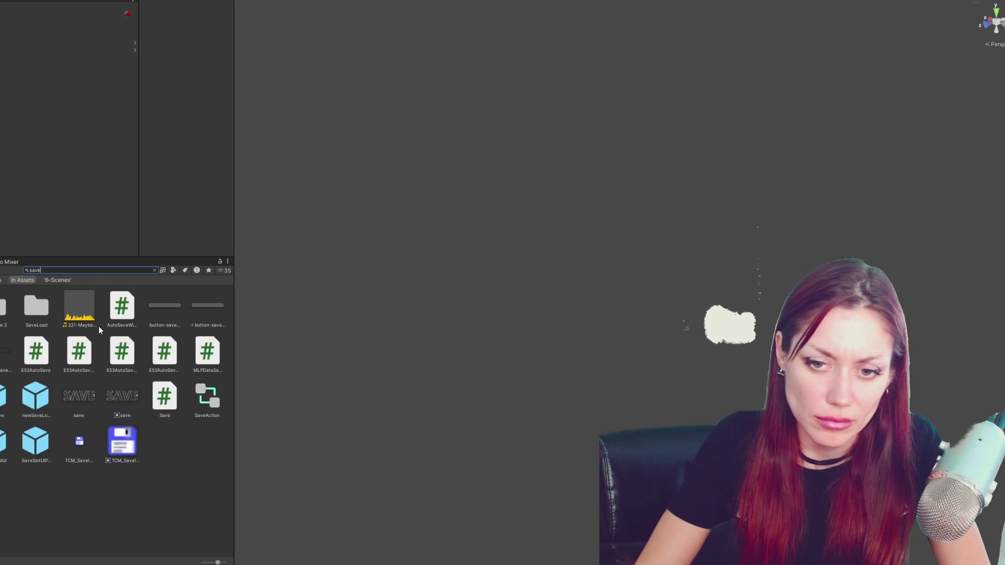
{"action": "double_click", "coordinate": [164, 396]}
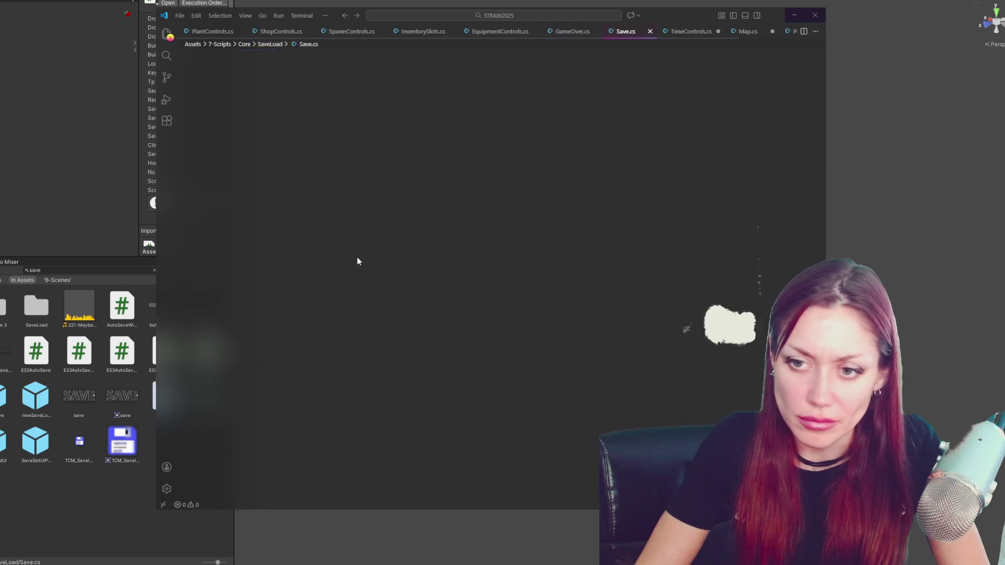
{"action": "key", "text": "ctrl+f"}
{"action": "type", "text": "gameover"}
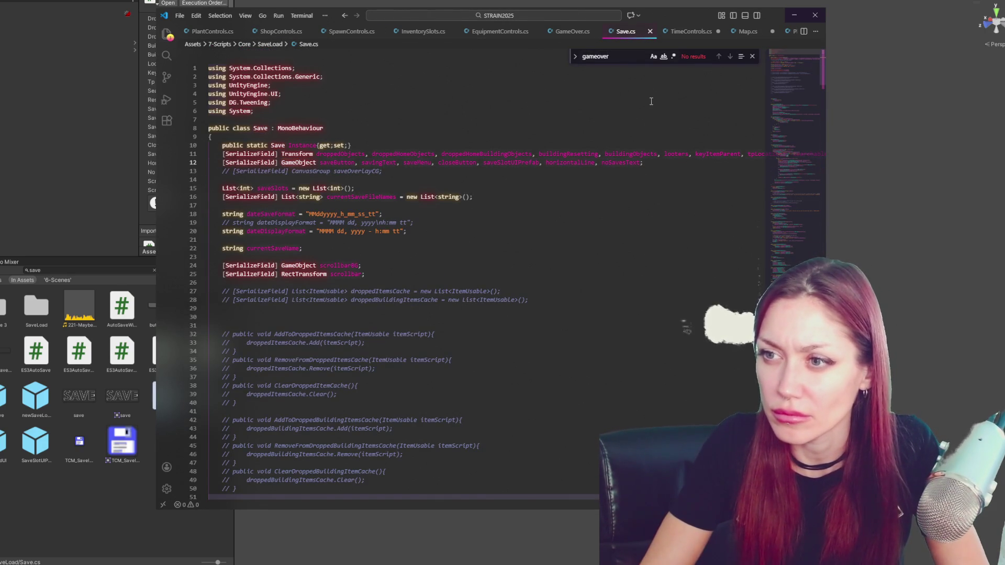
{"action": "left_click", "coordinate": [564, 32]}
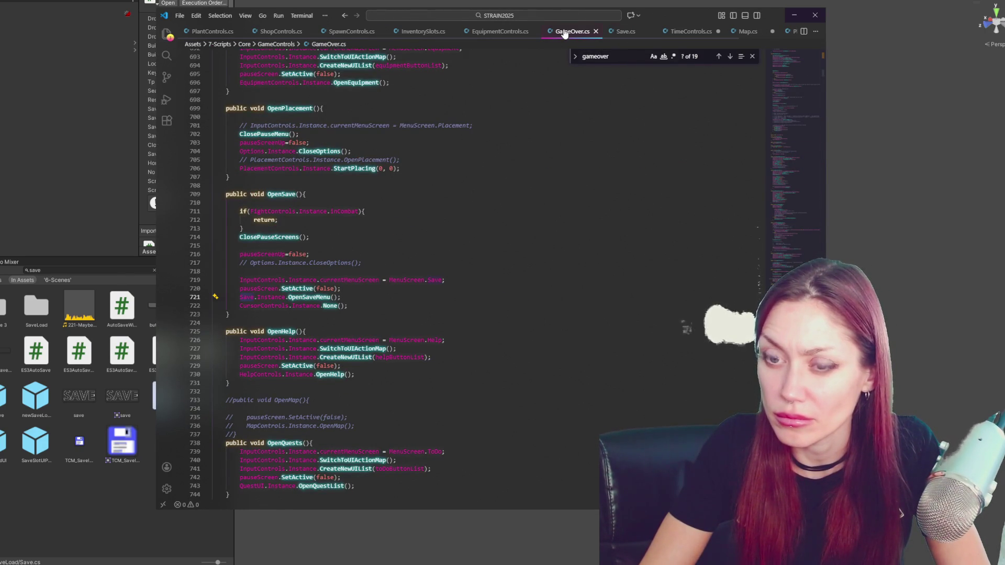
{"action": "left_click", "coordinate": [624, 32]}
Add GameOver.Instance.SaveBackpackInfo(); after SaveStoryStuff in SaveAll and save Save.cs
{"action": "mouse_move", "coordinate": [806, 93]}
{"action": "left_mouse_down"}
{"action": "mouse_move", "coordinate": [800, 253]}
{"action": "mouse_move", "coordinate": [800, 240]}
{"action": "left_mouse_up"}
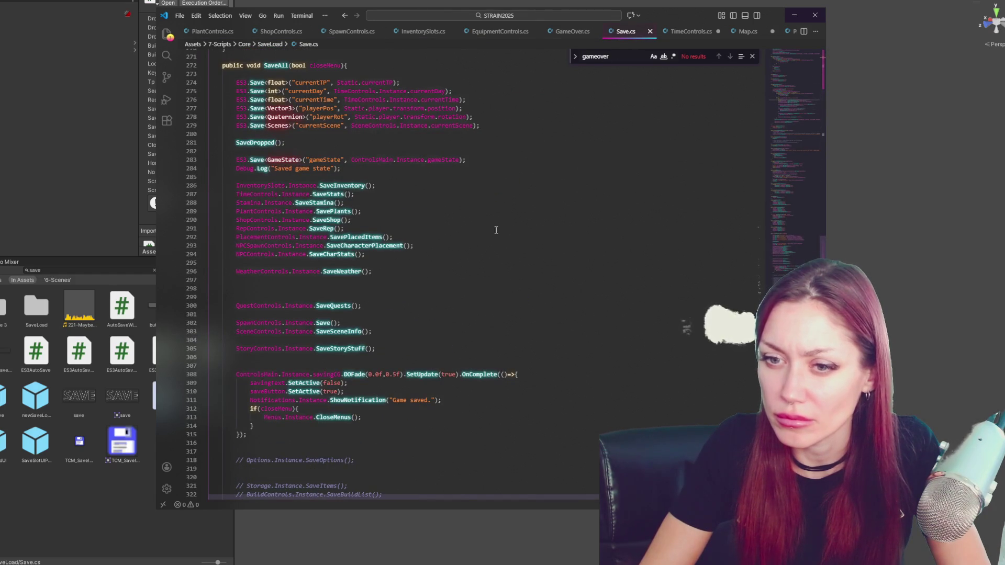
{"action": "key", "text": "Return"}
{"action": "key", "text": "Return"}
{"action": "type", "text": "GameO"}
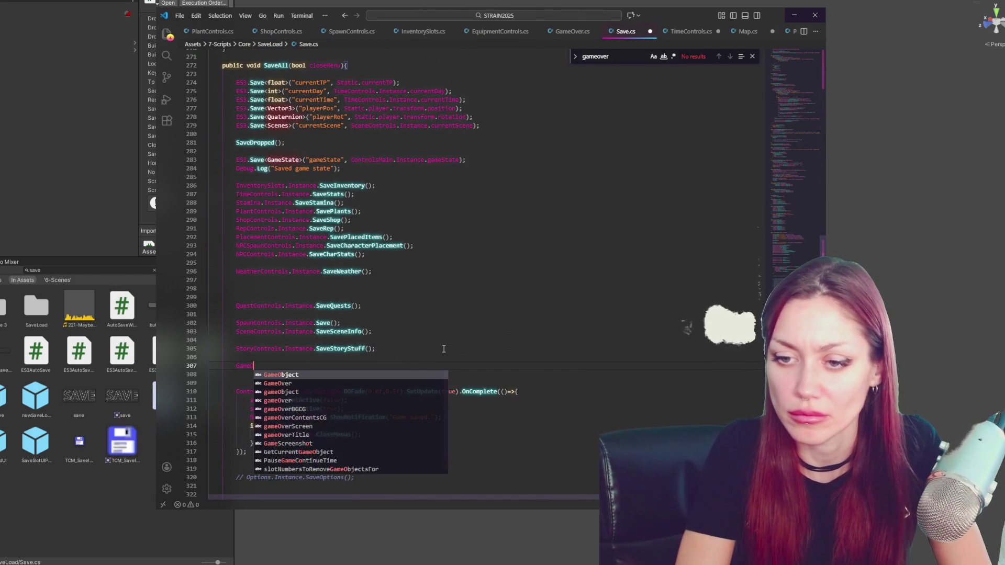
{"action": "type", "text": "ver.Save"}
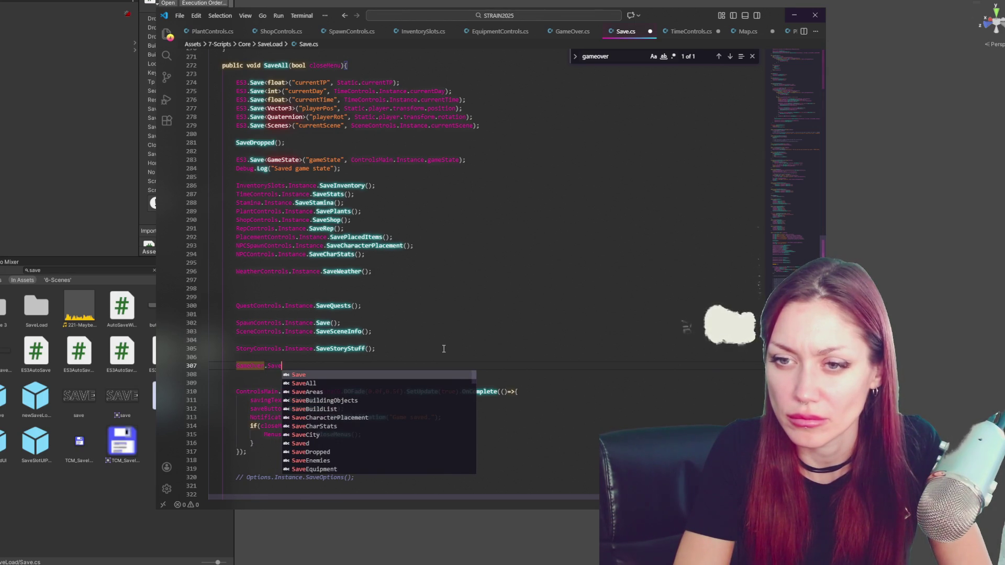
{"action": "key", "text": "BackSpace"}
{"action": "key", "text": "BackSpace"}
{"action": "key", "text": "BackSpace"}
{"action": "type", "text": "Instance.SaveBackpackInfo()"}
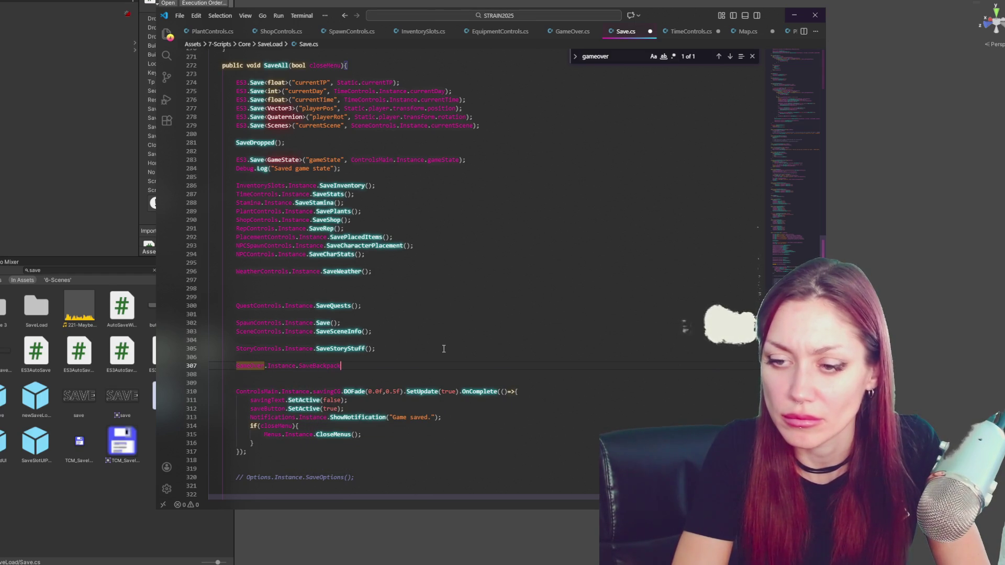
{"action": "type", "text": ";"}
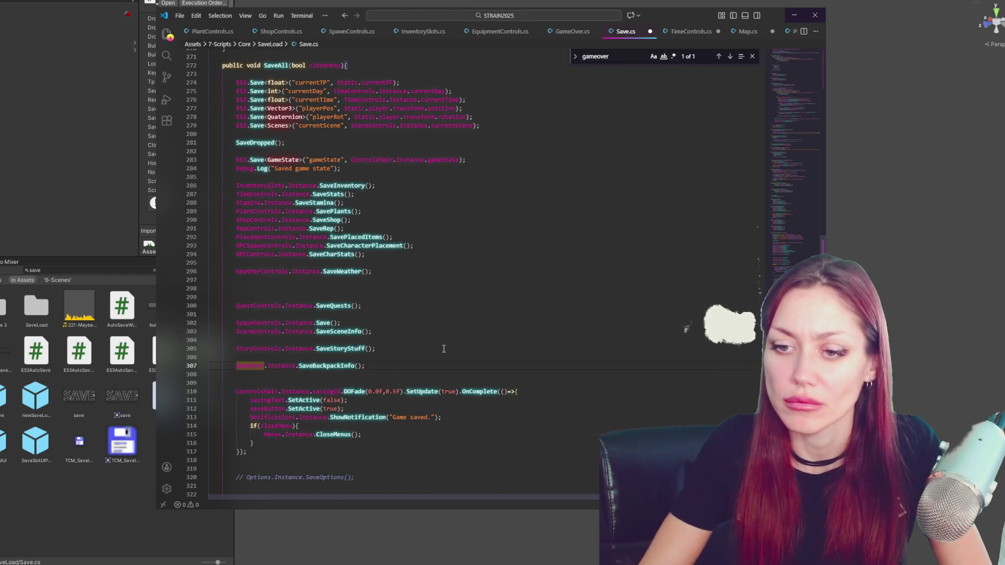
{"action": "key", "text": "ctrl+s"}
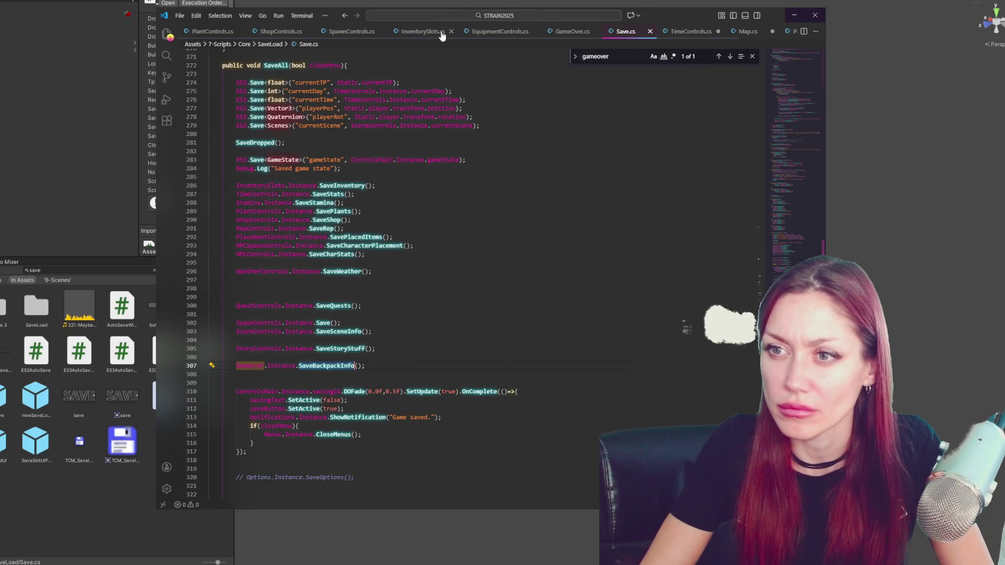
Add SaveBackpackInfo and LoadBackpackInfo methods to InventorySlots.cs, beginning an ES3.Save call
{"action": "left_click", "coordinate": [441, 33]}
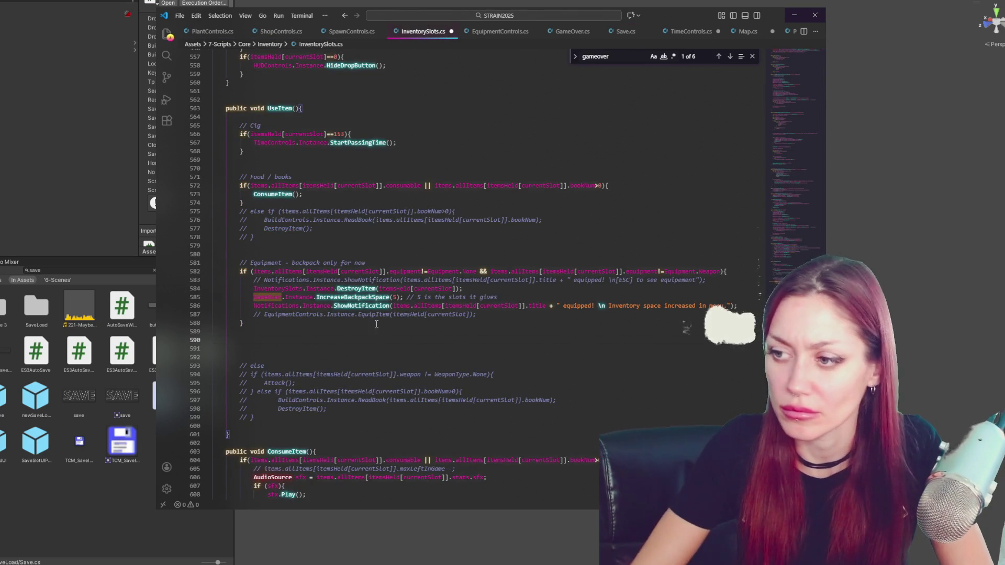
{"action": "scroll", "coordinate": [350, 329], "scroll_direction": "down", "scroll_amount": 20}
{"action": "left_click", "coordinate": [340, 269]}
{"action": "key", "text": "Return"}
{"action": "key", "text": "Return"}
{"action": "key", "text": "Return"}
{"action": "type", "text": "public SaveBackpackInfo(){"}
{"action": "key", "text": "Return"}
{"action": "key", "text": "Down"}
{"action": "key", "text": "Return"}
{"action": "key", "text": "Return"}
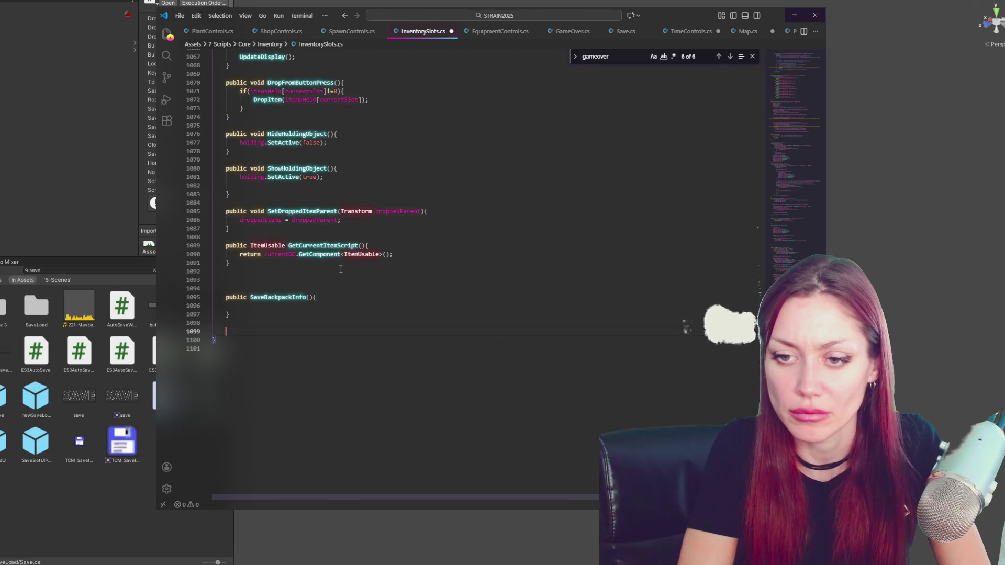
{"action": "type", "text": "public LoadBackpack"}
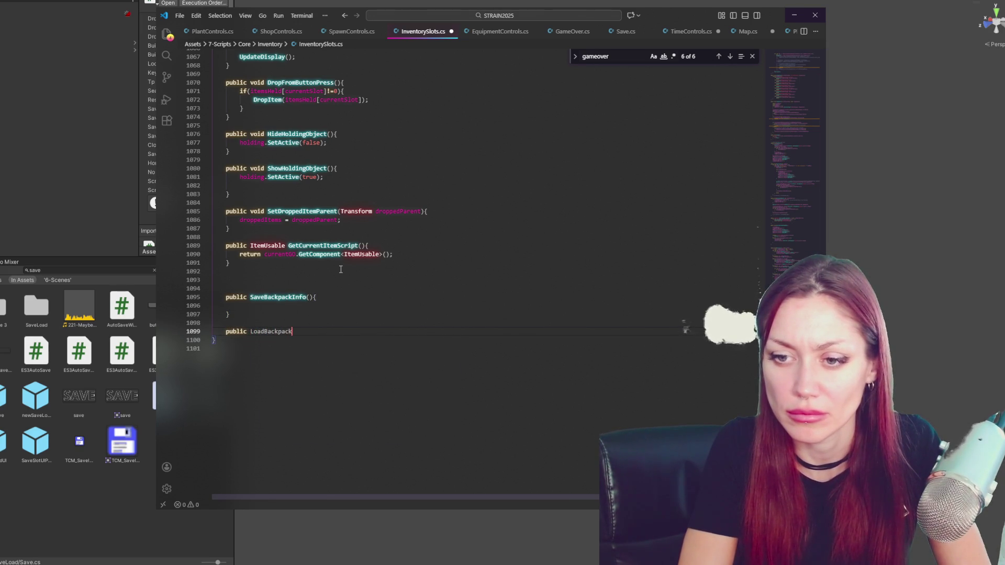
{"action": "type", "text": "Info(){"}
{"action": "key", "text": "Return"}
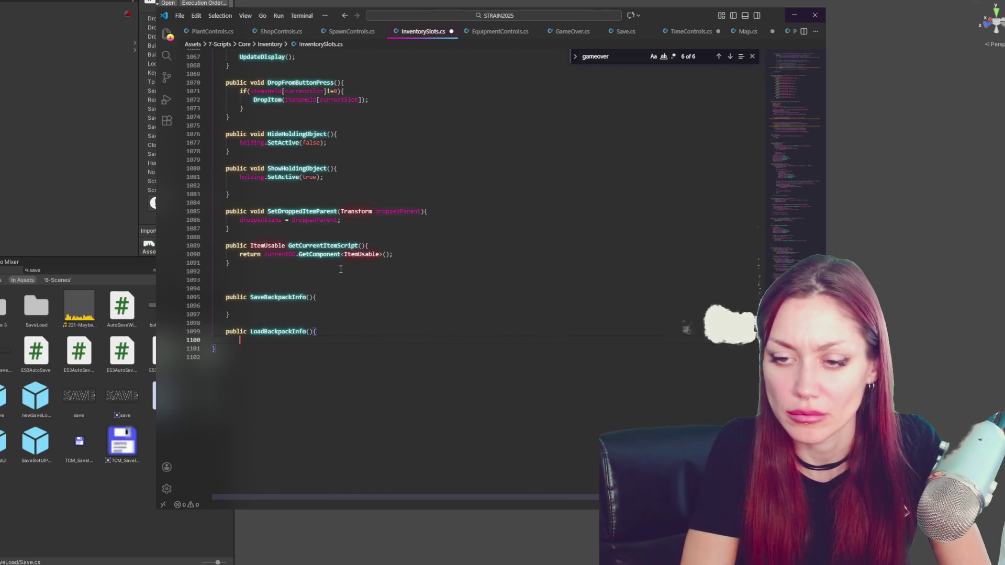
{"action": "key", "text": "Down"}
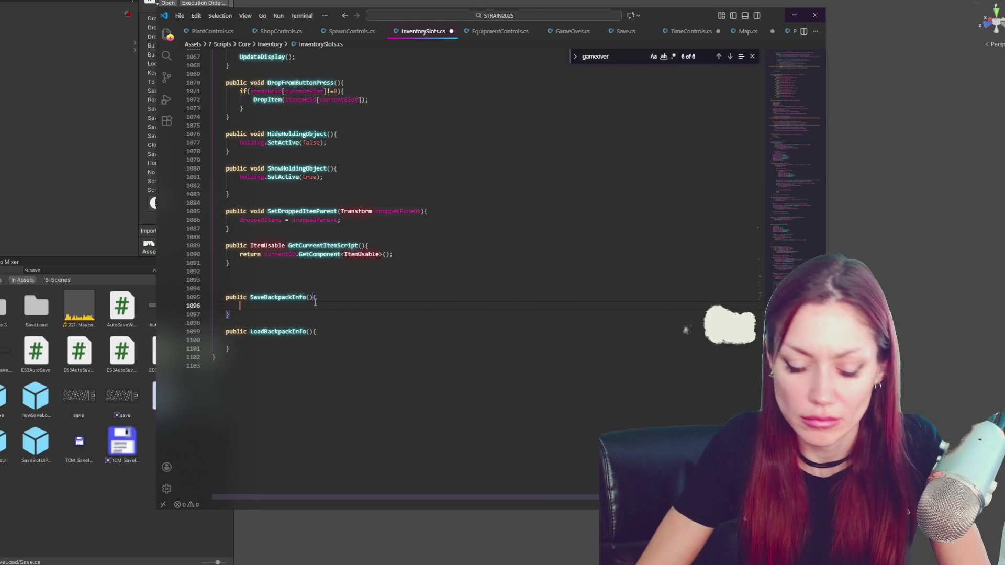
{"action": "left_click", "coordinate": [316, 303]}
{"action": "type", "text": "ES3."}
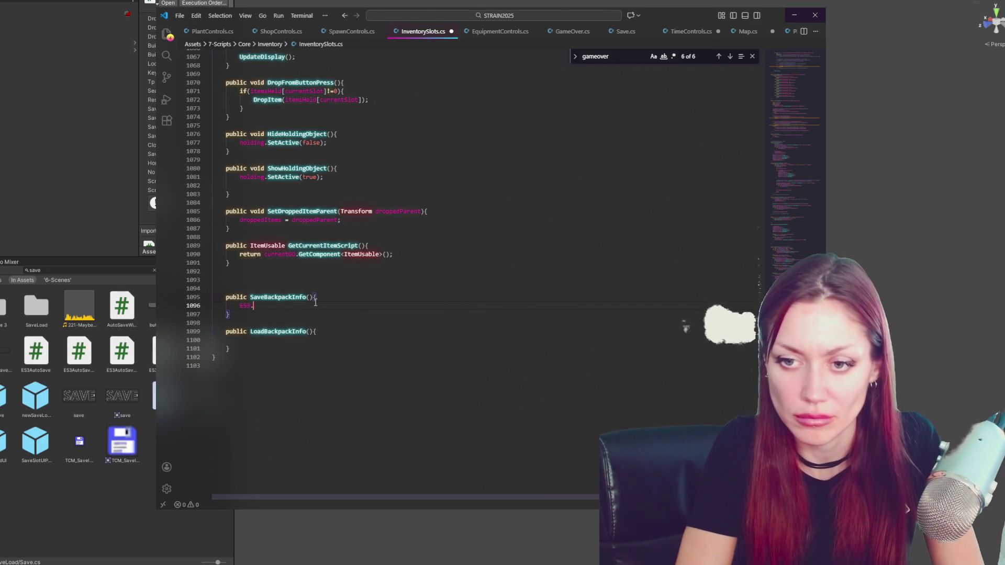
{"action": "type", "text": "Save("}
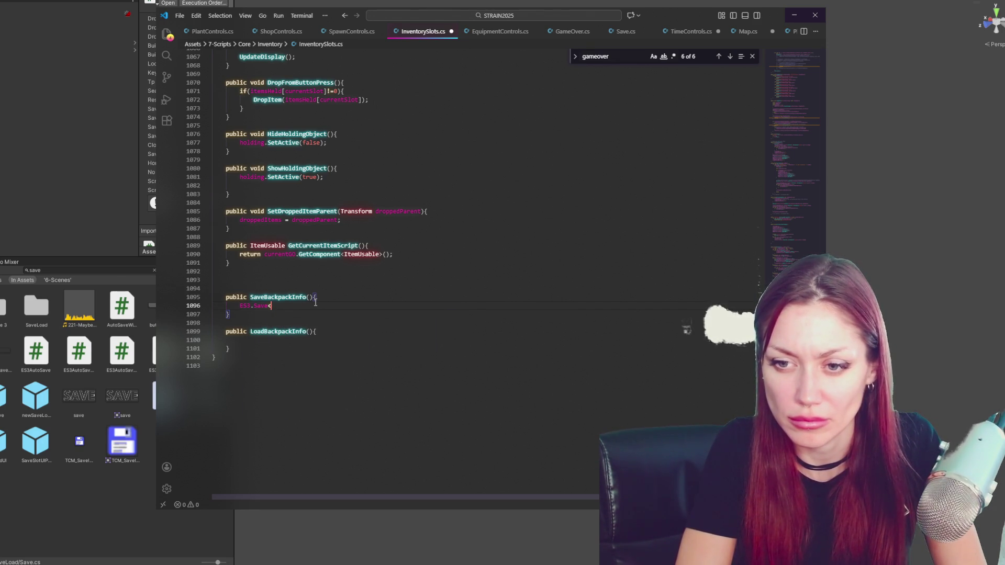
Review the 'save' code in ShopControls.cs, GameOver.cs and EquipmentControls.cs, then return to InventorySlots.cs
{"action": "left_click", "coordinate": [282, 33]}
{"action": "key", "text": "ctrl+f"}
{"action": "type", "text": "save"}
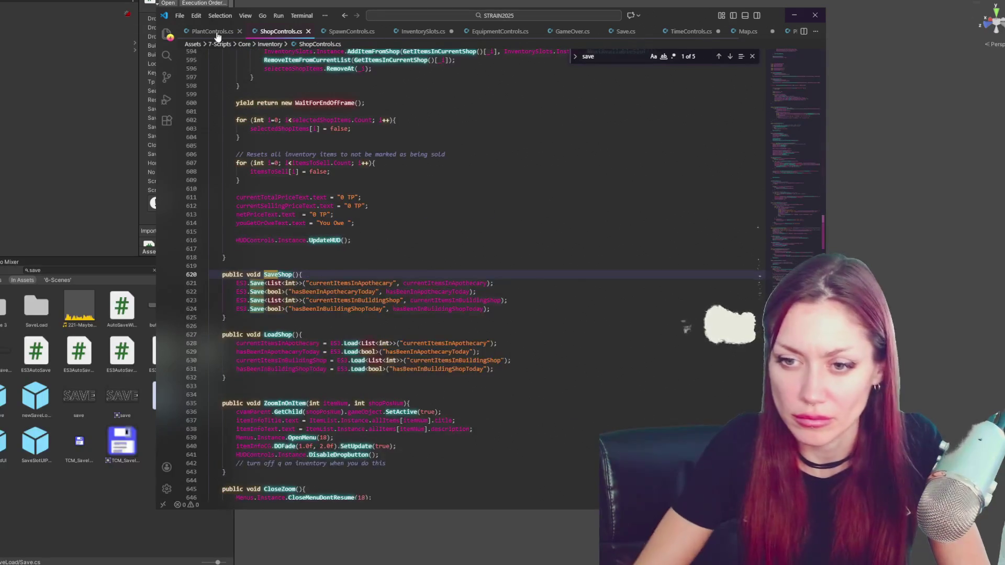
{"action": "left_click", "coordinate": [573, 31]}
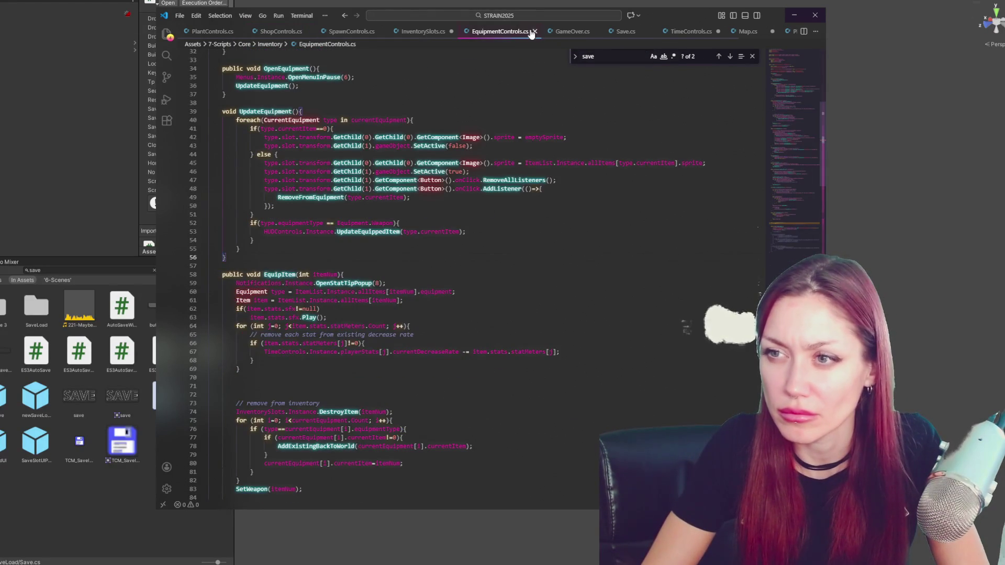
{"action": "scroll", "coordinate": [312, 354], "scroll_direction": "down", "scroll_amount": 3}
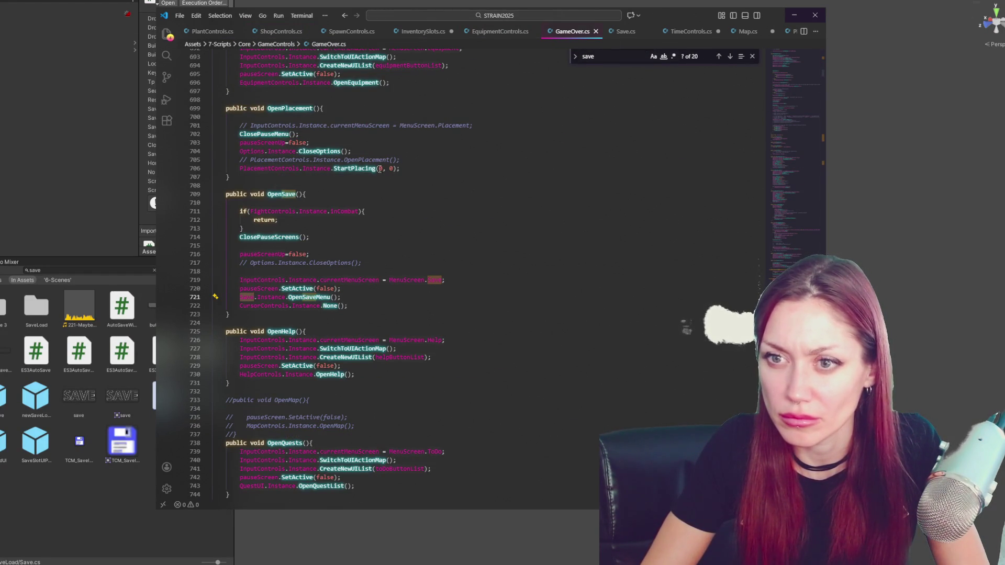
{"action": "left_click", "coordinate": [497, 33]}
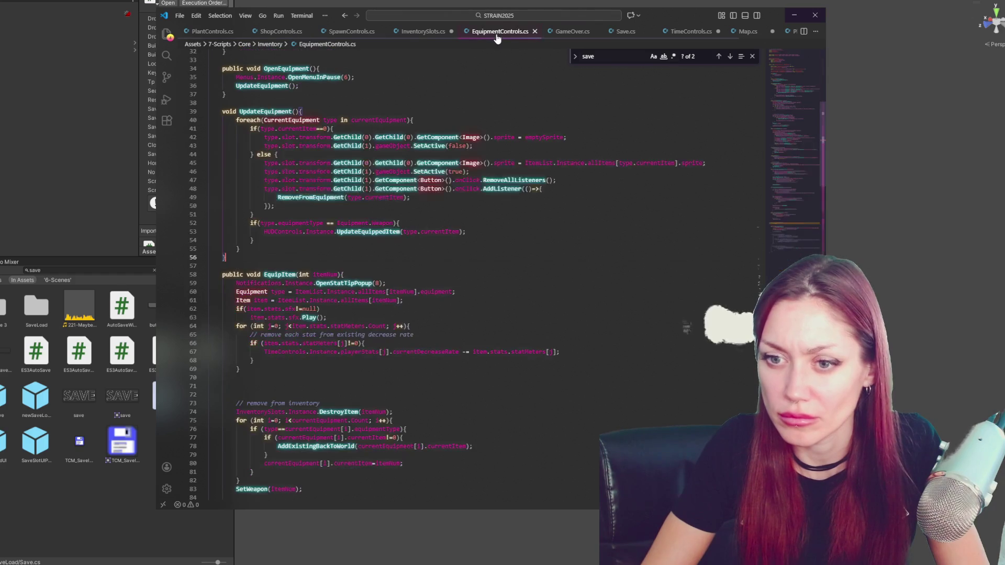
{"action": "left_click", "coordinate": [406, 32]}
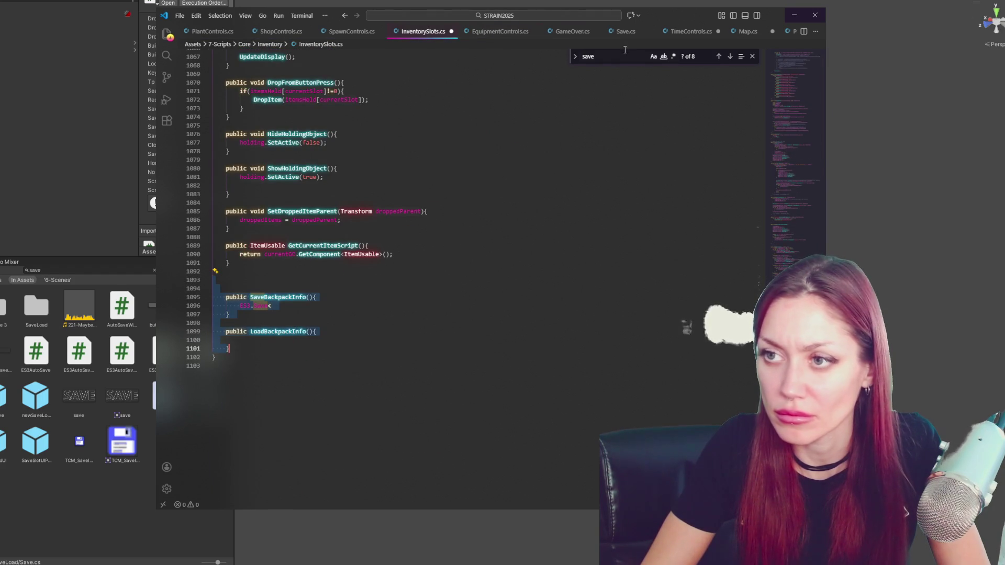
Paste the backpack save and load methods at the end of GameOver.cs, typing ES3.Save<int>
{"action": "left_click", "coordinate": [572, 31]}
{"action": "left_click_drag", "start_coordinate": [805, 251], "coordinate": [806, 275]}
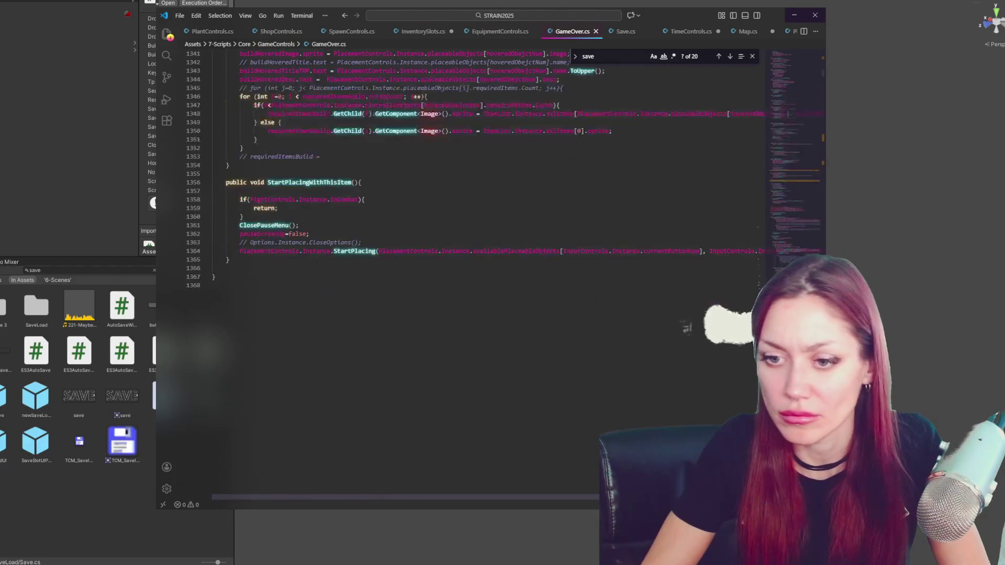
{"action": "left_click", "coordinate": [252, 256]}
{"action": "key", "text": "ctrl+v"}
{"action": "type", "text": "ES3.Save<"}
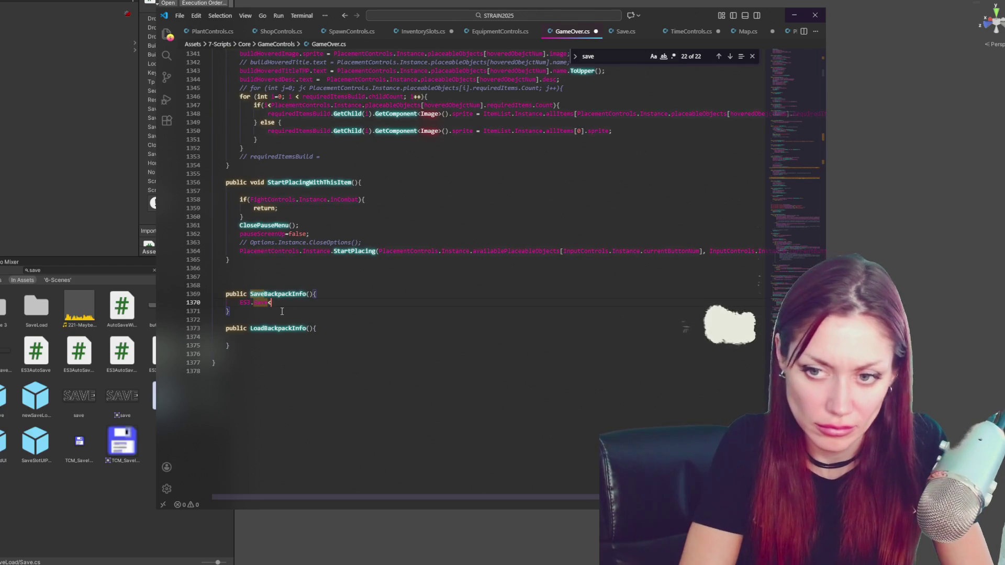
{"action": "type", "text": "ing>"}
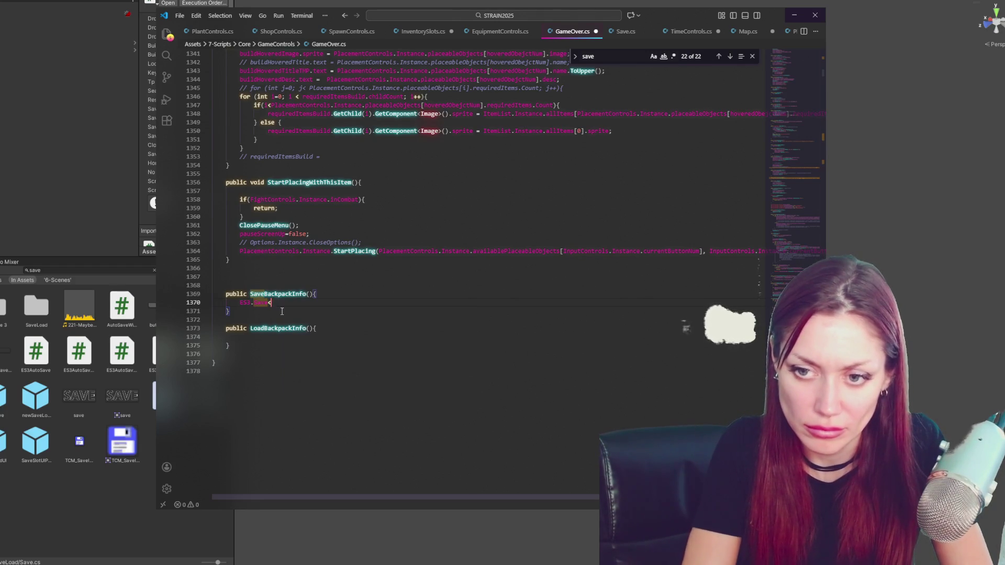
{"action": "key", "text": "BackSpace"}
{"action": "key", "text": "BackSpace"}
{"action": "type", "text": "t>"}
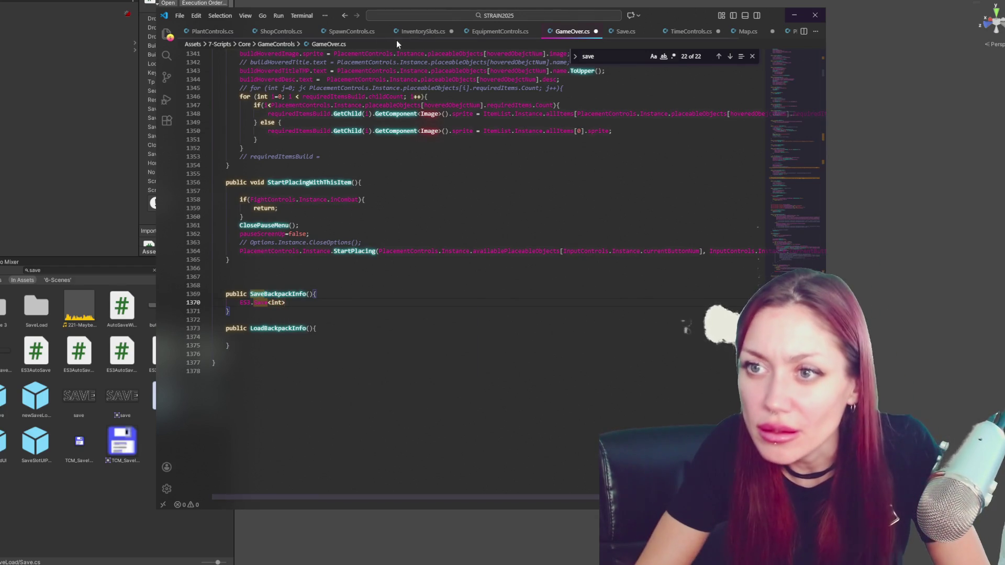
Copy the first two ES3.Save lines from ShopControls.cs SaveShop below SaveBackpackInfo as reference
{"action": "left_click", "coordinate": [429, 32]}
{"action": "left_click", "coordinate": [351, 31]}
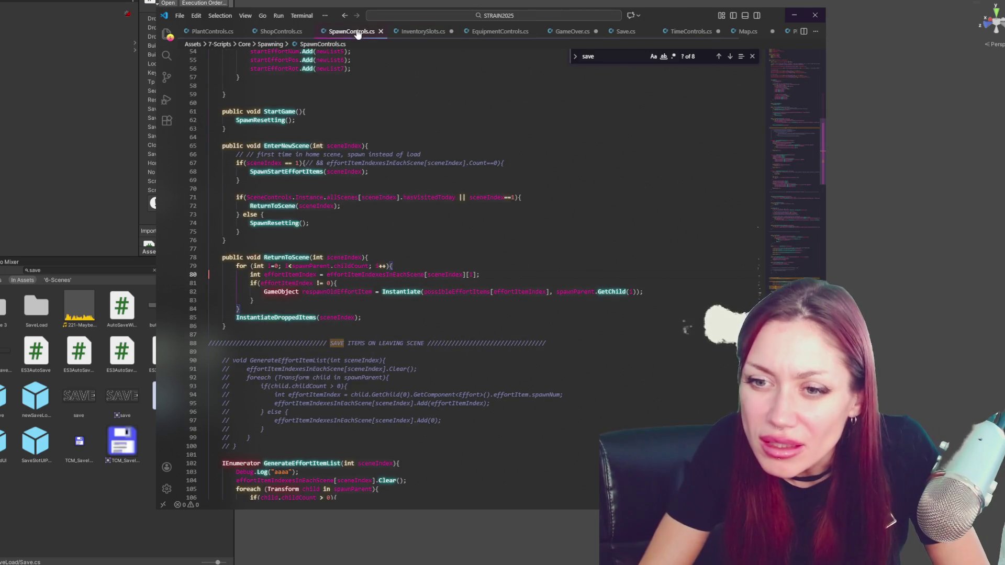
{"action": "left_click", "coordinate": [281, 31]}
{"action": "left_click_drag", "start_coordinate": [478, 292], "coordinate": [534, 276]}
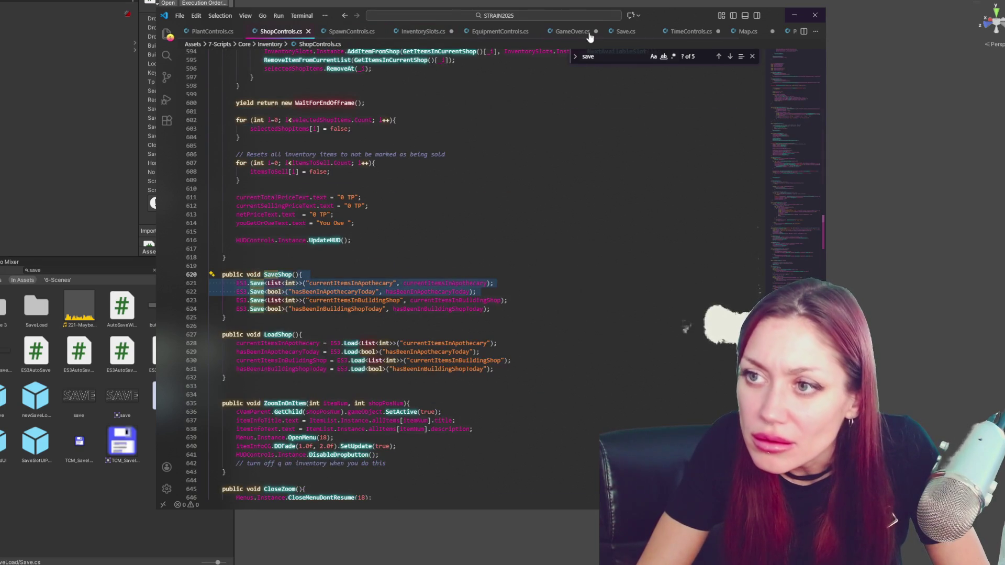
{"action": "key", "text": "ctrl+c"}
{"action": "left_click", "coordinate": [587, 32]}
{"action": "left_click", "coordinate": [359, 311]}
{"action": "key", "text": "ctrl+v"}
{"action": "left_click", "coordinate": [328, 311]}
{"action": "left_click", "coordinate": [318, 298]}
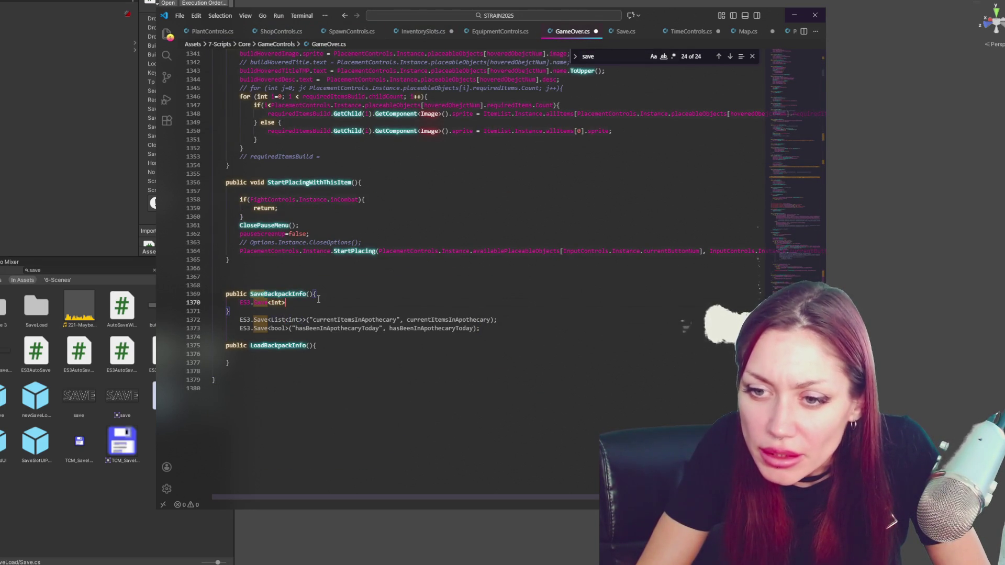
Complete ES3.Save<int>("currentBackpackSlot", currentBackpackSlots); and delete the reference shop lines
{"action": "type", "text": "("}
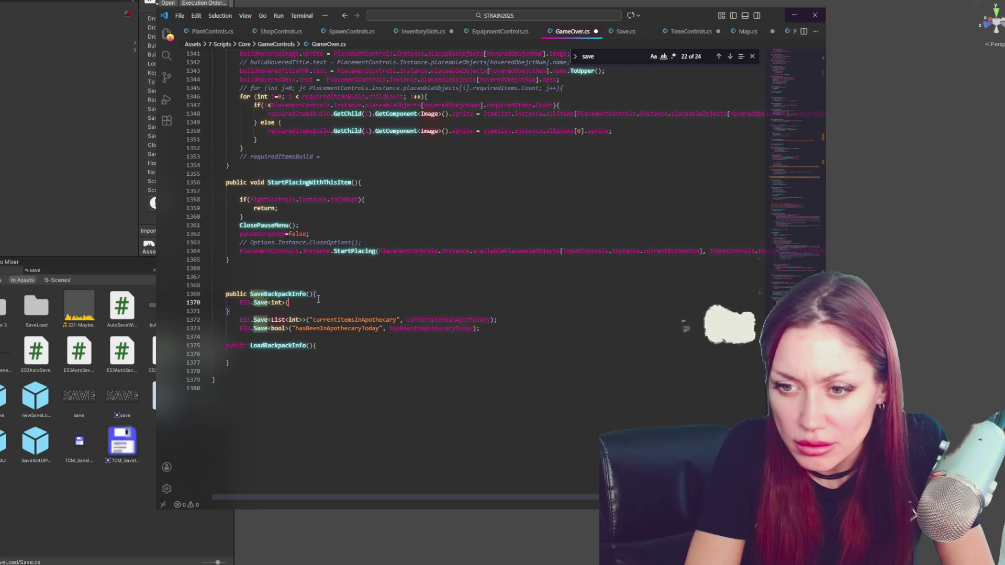
{"action": "type", "text": "\"currentBackpa"}
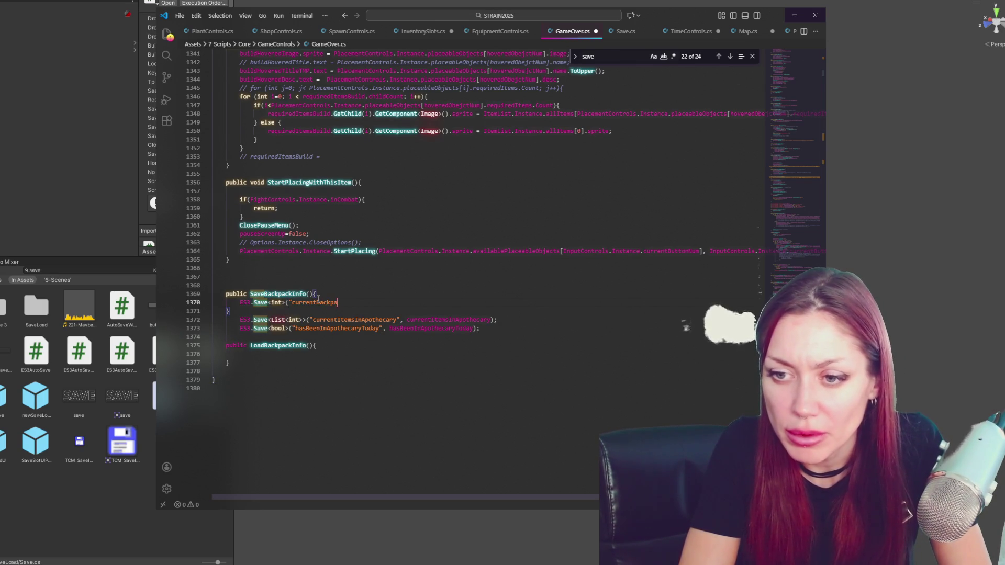
{"action": "type", "text": "ckSlot\", current"}
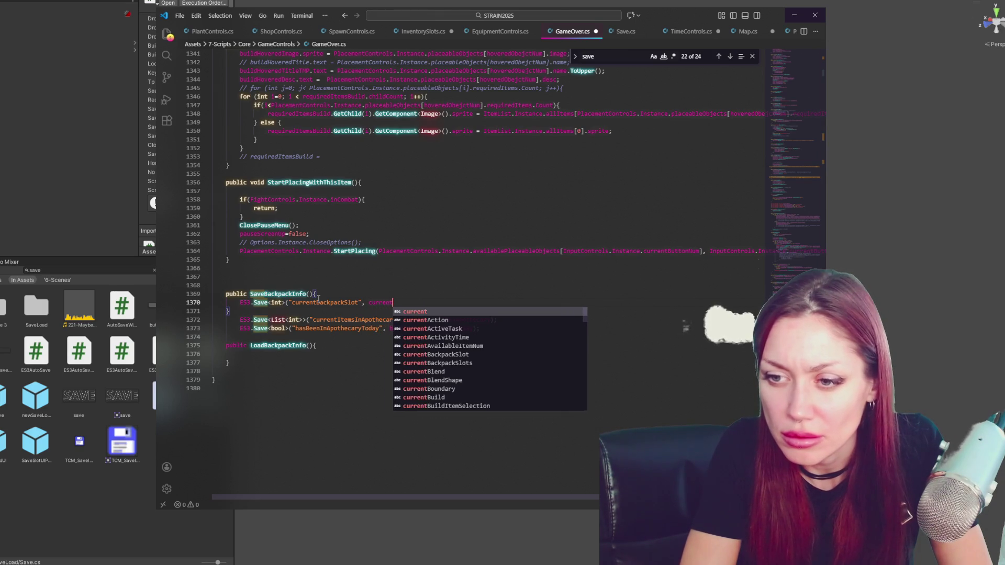
{"action": "type", "text": "Back"}
{"action": "key", "text": "Down"}
{"action": "key", "text": "Tab"}
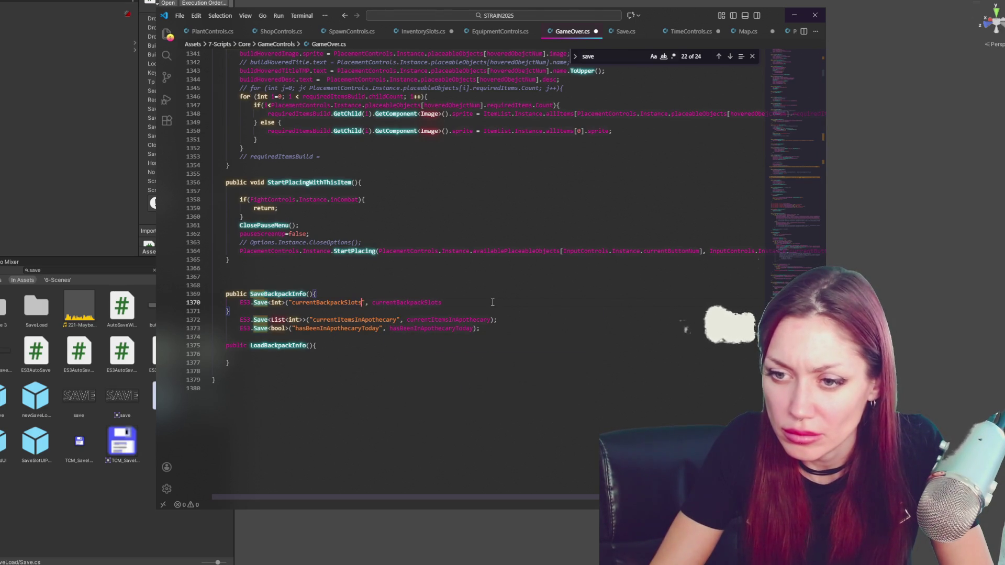
{"action": "type", "text": ");"}
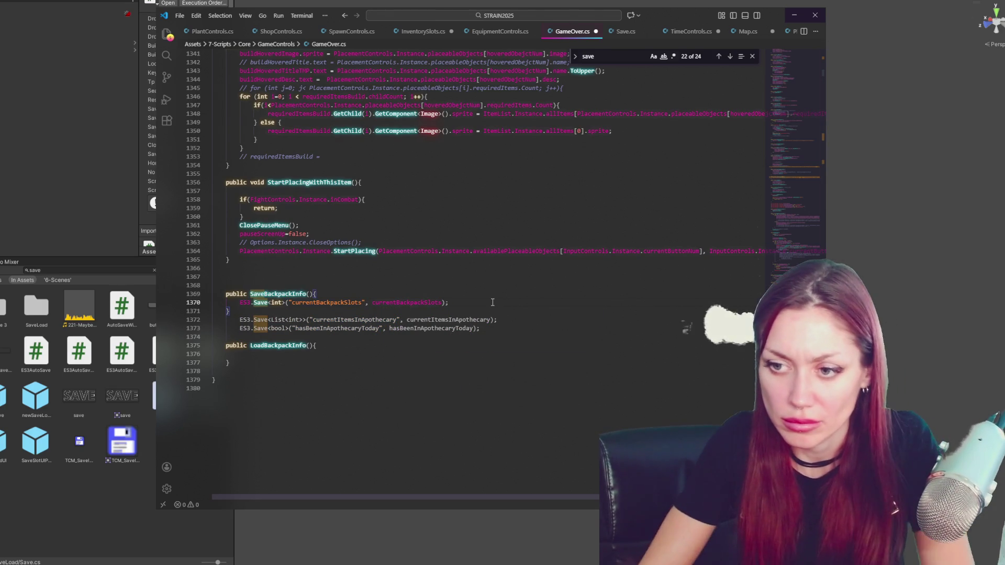
{"action": "left_click_drag", "start_coordinate": [513, 314], "coordinate": [505, 337]}
{"action": "key", "text": "BackSpace"}
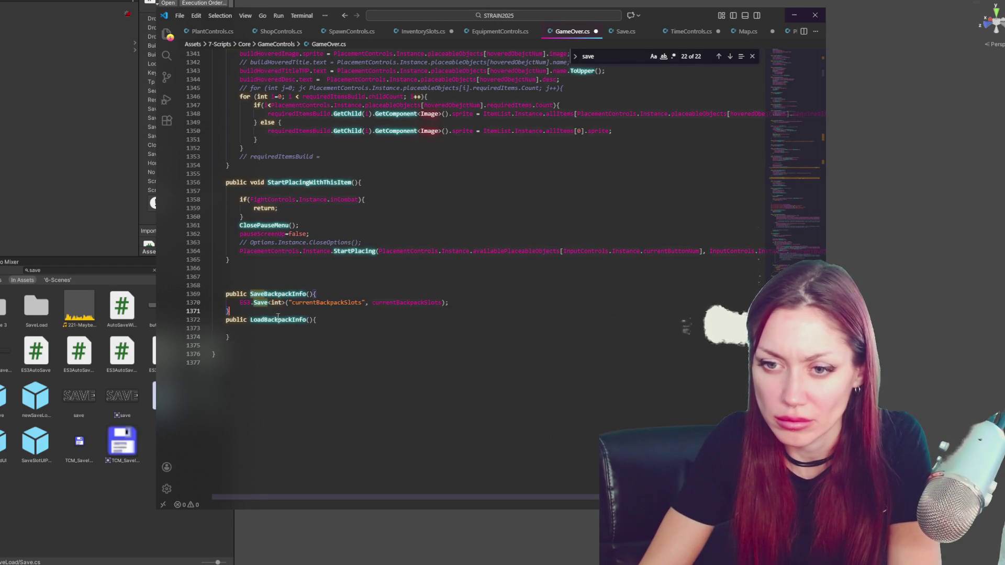
Load currentBackpackSlots with ES3.Load in LoadBackpackInfo, save GameOver.cs, and verify SaveAll in Save.cs
{"action": "left_click", "coordinate": [290, 329]}
{"action": "type", "text": "currentBackpackSlots"}
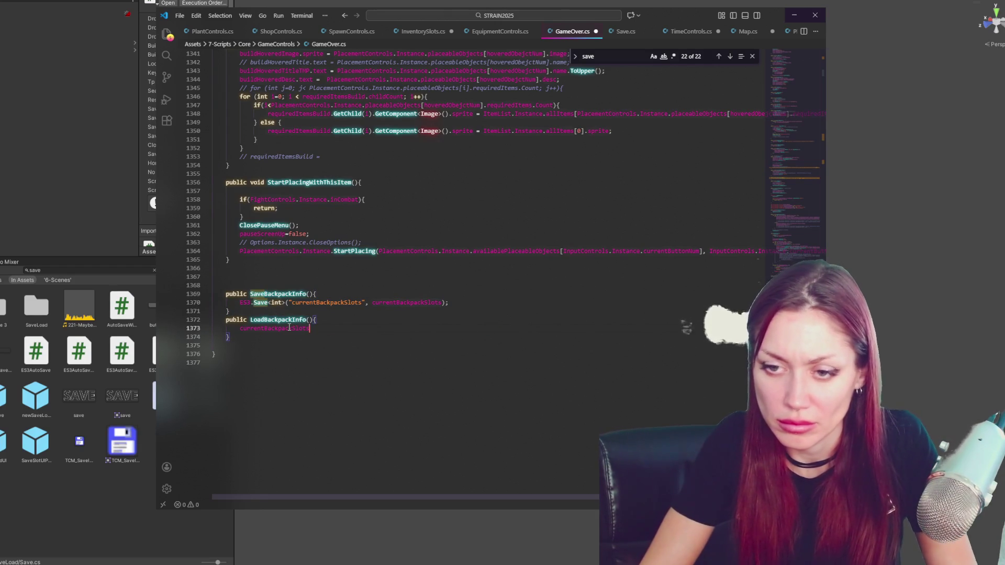
{"action": "type", "text": "."}
{"action": "key", "text": "BackSpace"}
{"action": "type", "text": "= "}
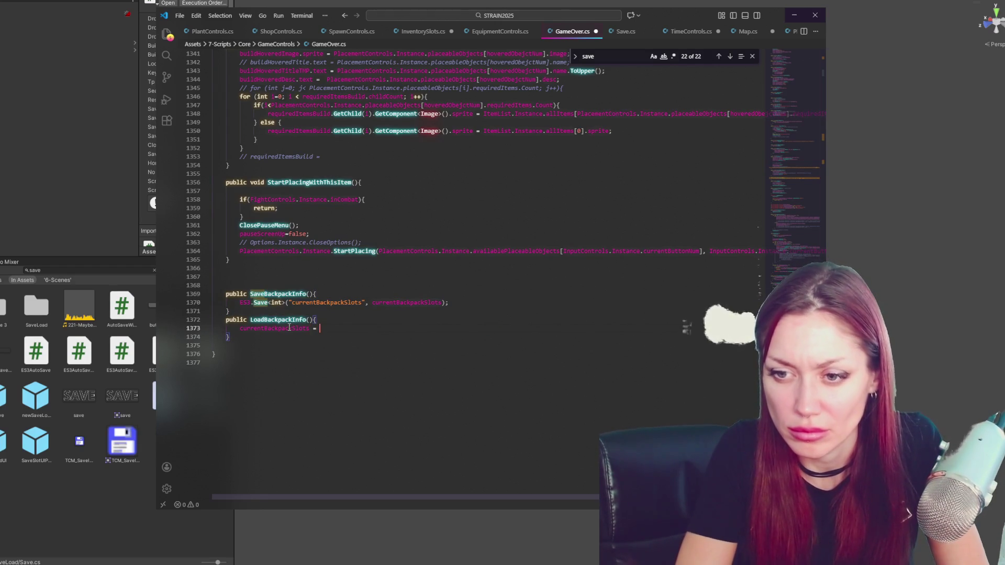
{"action": "type", "text": "ES3.L"}
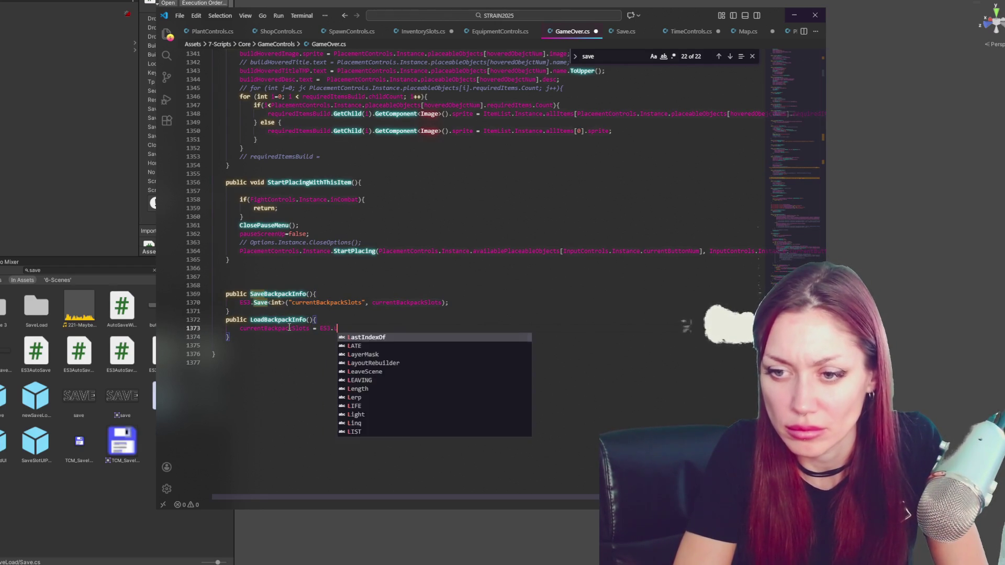
{"action": "type", "text": "oad(\"currentBackpackSlots\");"}
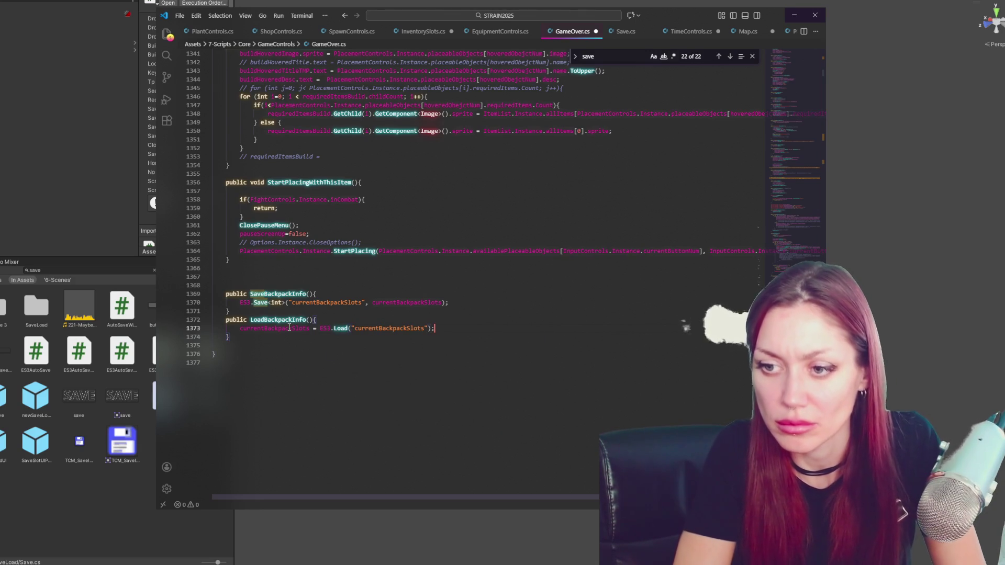
{"action": "key", "text": "ctrl+s"}
{"action": "key", "text": "Up"}
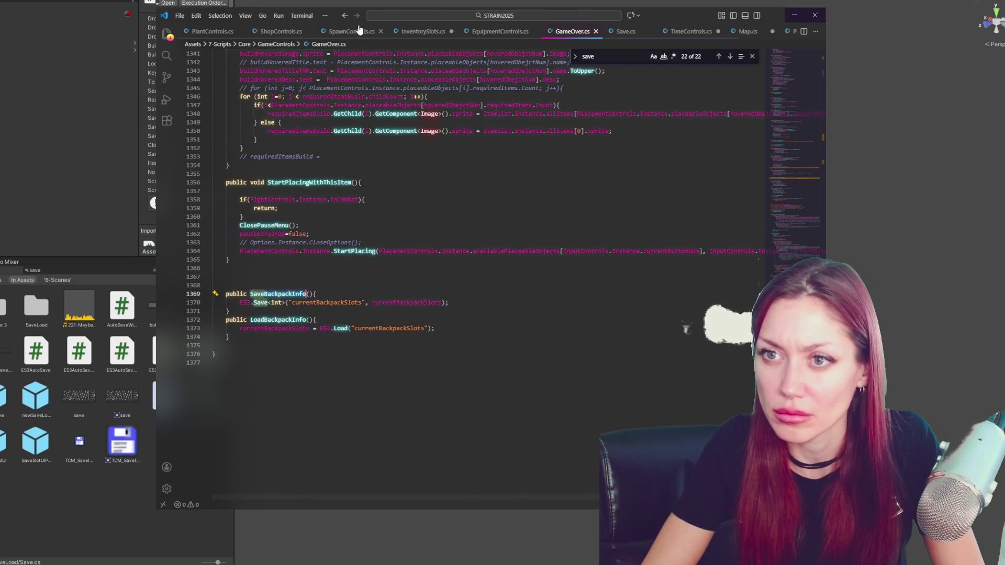
{"action": "left_click", "coordinate": [617, 33]}
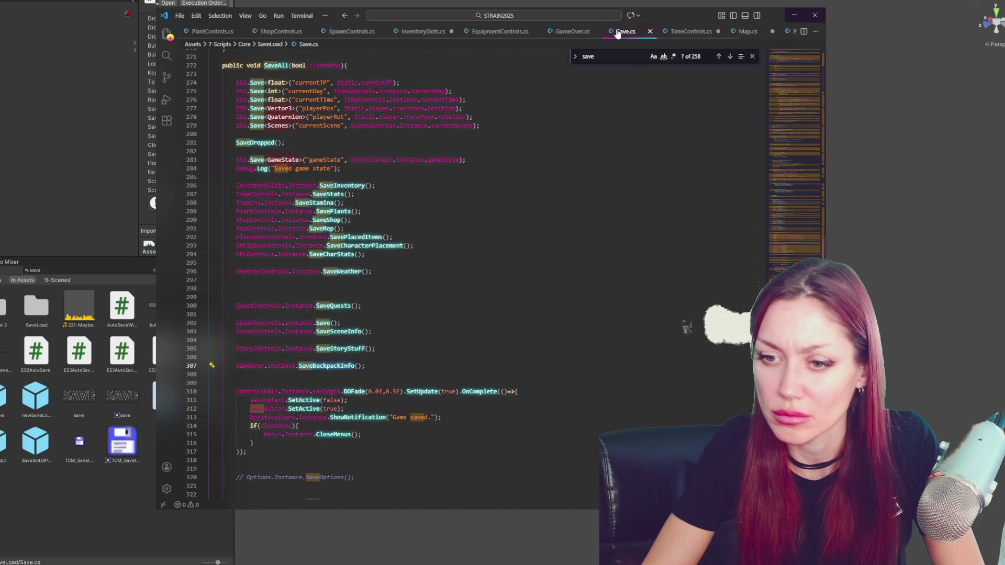
{"action": "left_click", "coordinate": [649, 32]}
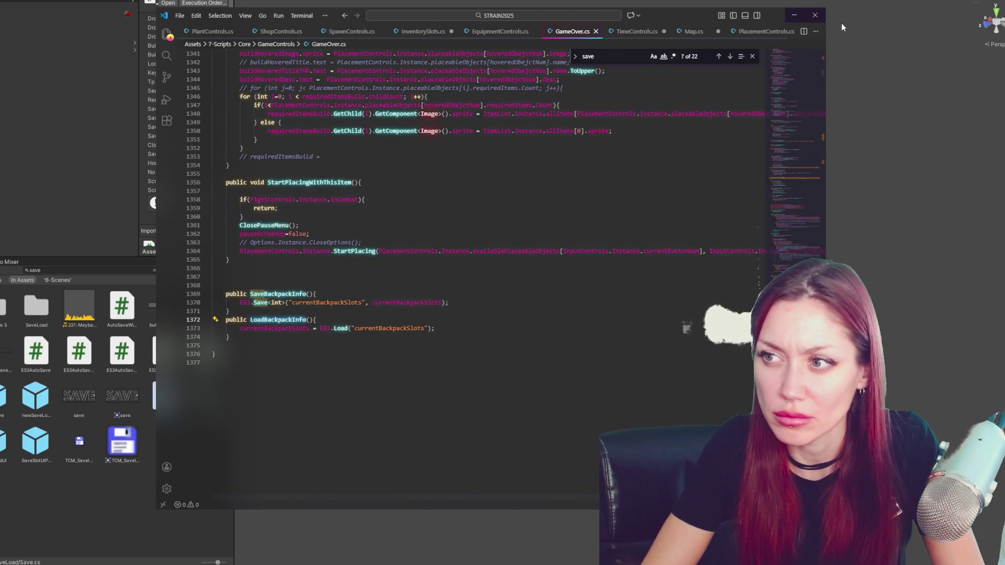
{"action": "left_click", "coordinate": [68, 278]}
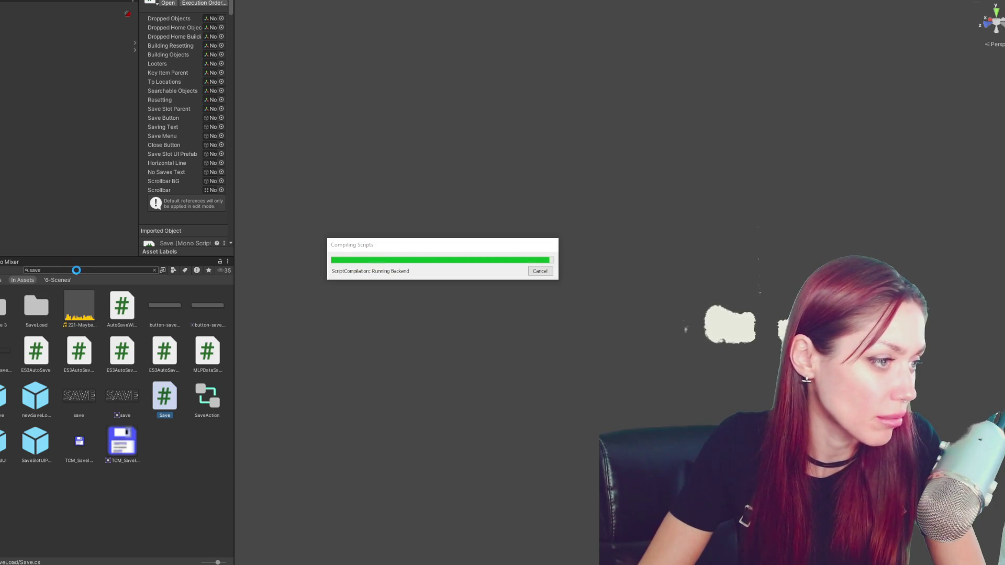
Find and open the ControlsMain script from the project asset search
{"action": "left_click", "coordinate": [76, 270]}
{"action": "type", "text": "main"}
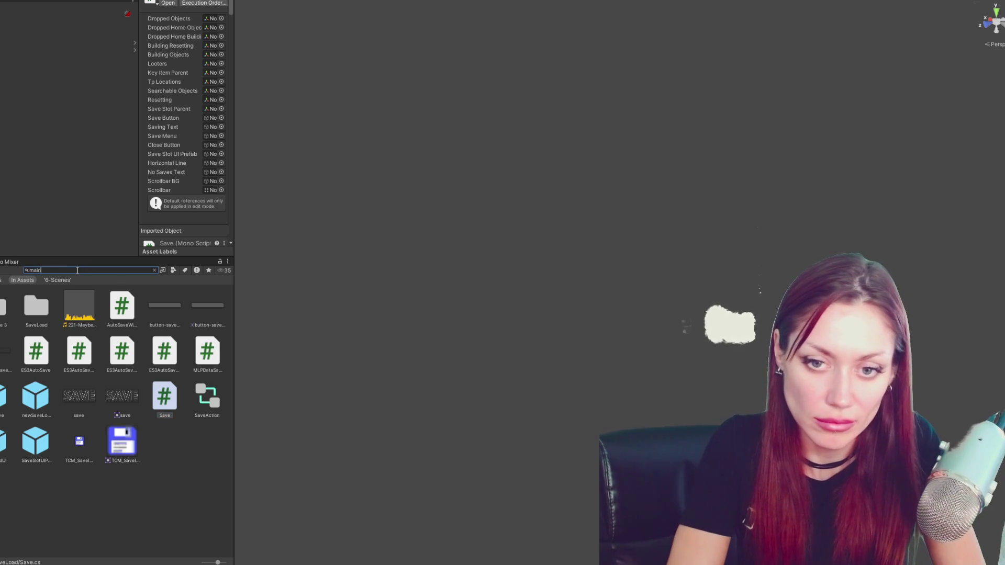
{"action": "type", "text": "con"}
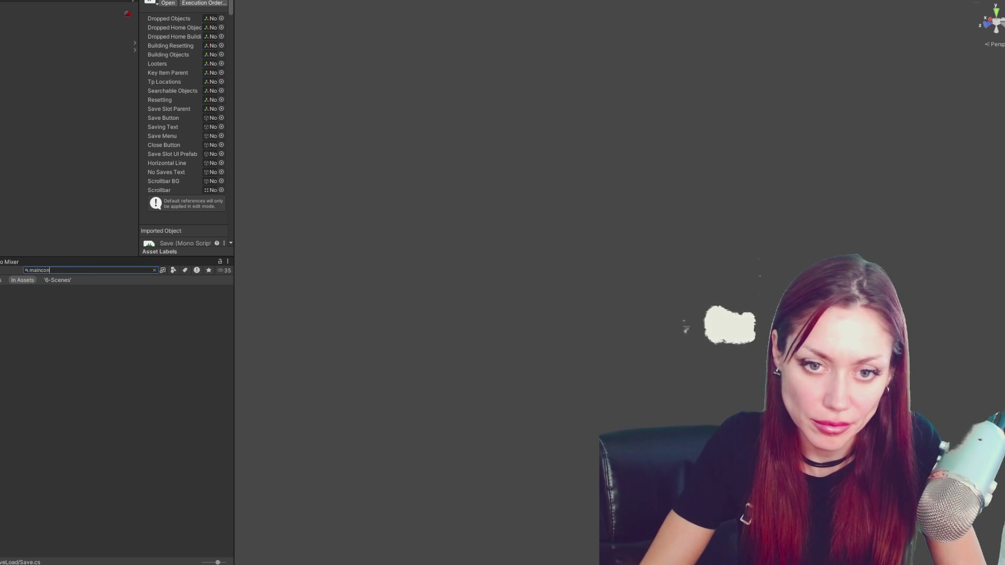
{"action": "key", "text": "ctrl+a"}
{"action": "type", "text": "c"}
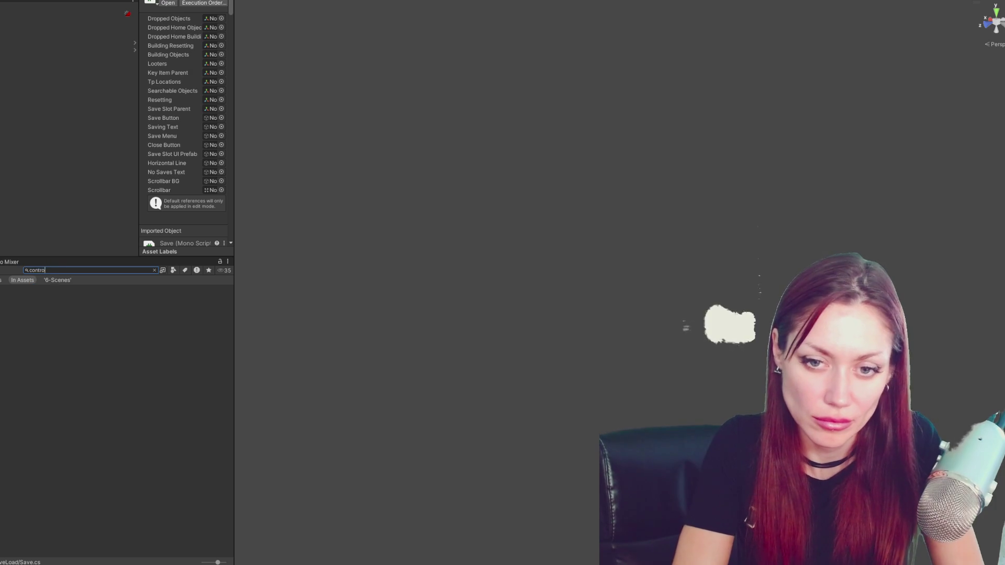
{"action": "key", "text": "Down"}
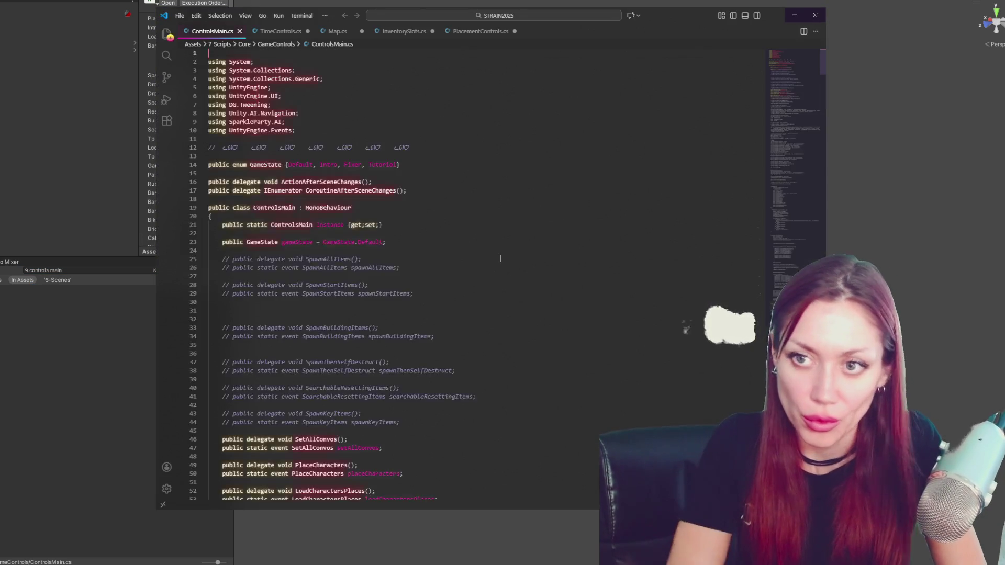
Add GameOver.Instance.LoadBackpackInfo(); after LoadWeather() in LoadGame, save, and return to Unity
{"action": "key", "text": "ctrl+f"}
{"action": "type", "text": "inst"}
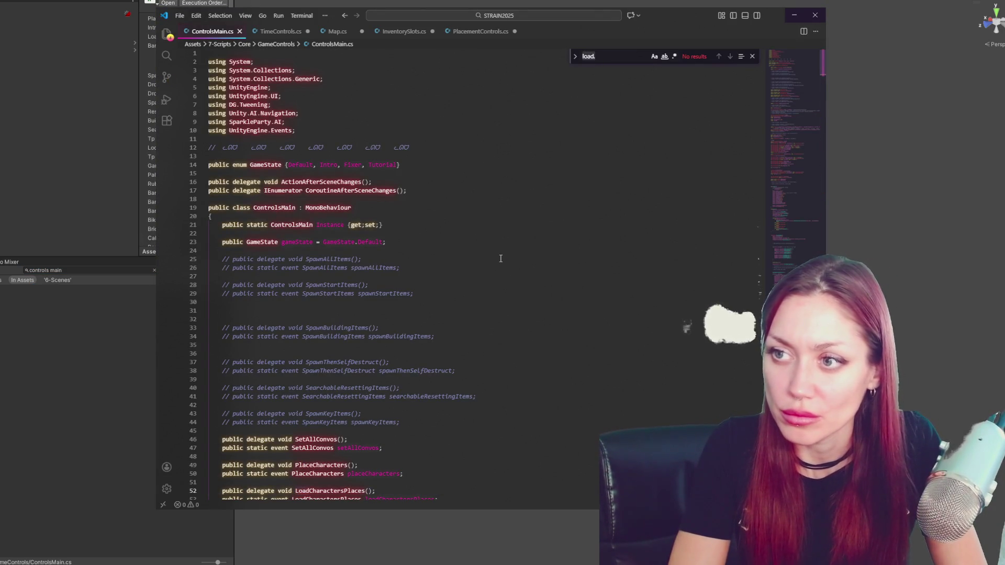
{"action": "type", "text": "ance.load"}
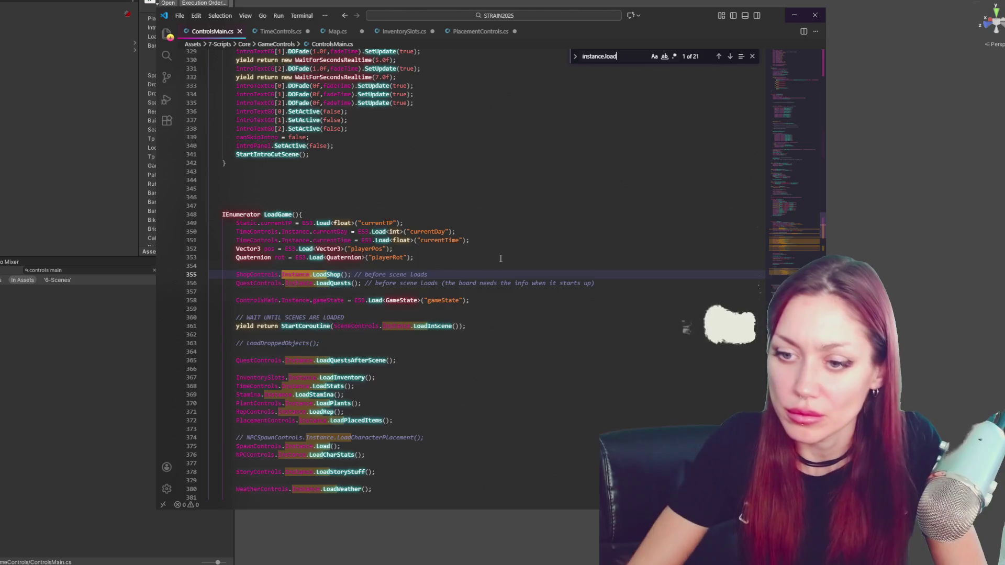
{"action": "scroll", "coordinate": [513, 314], "scroll_direction": "down", "scroll_amount": 4}
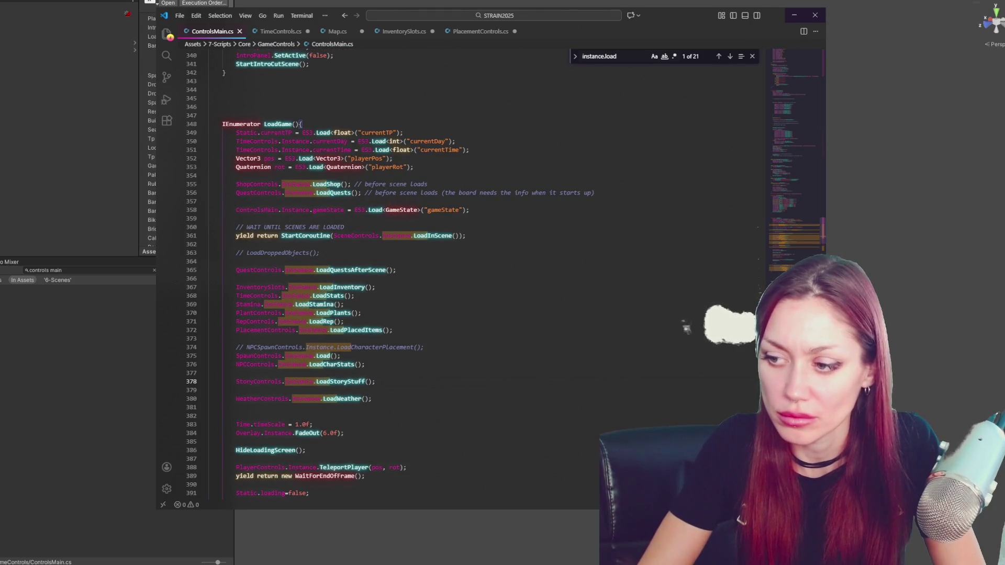
{"action": "key", "text": "Return"}
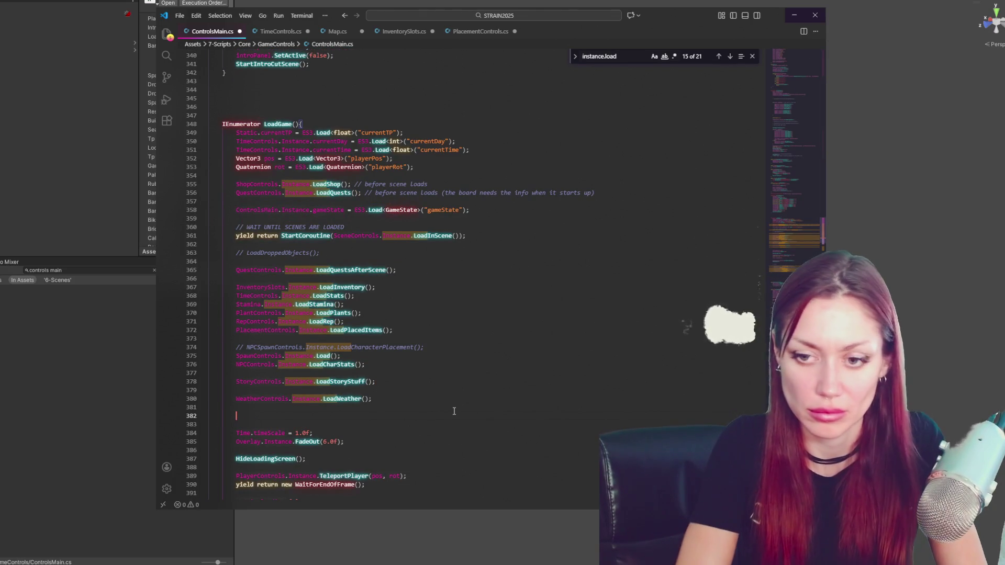
{"action": "type", "text": "GameOver.Instance"}
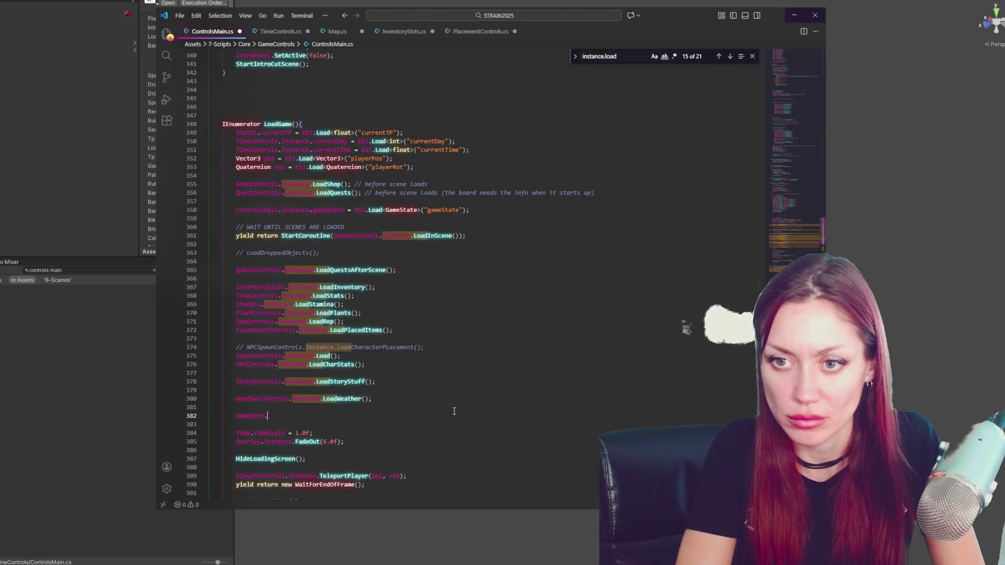
{"action": "type", "text": ".Lo"}
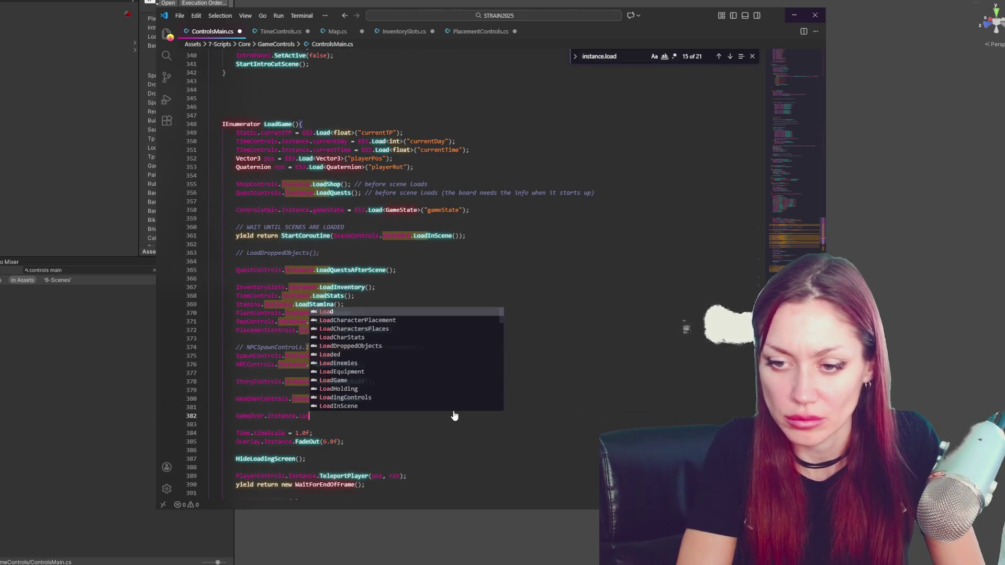
{"action": "type", "text": "adBado();"}
{"action": "key", "text": "ctrl+s"}
{"action": "left_click", "coordinate": [454, 411]}
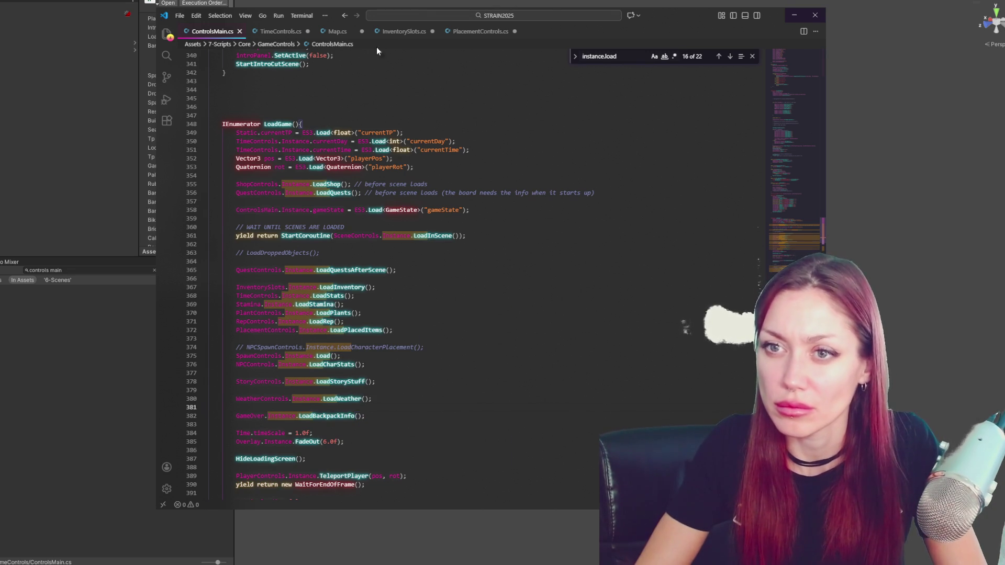
{"action": "left_click", "coordinate": [126, 212]}
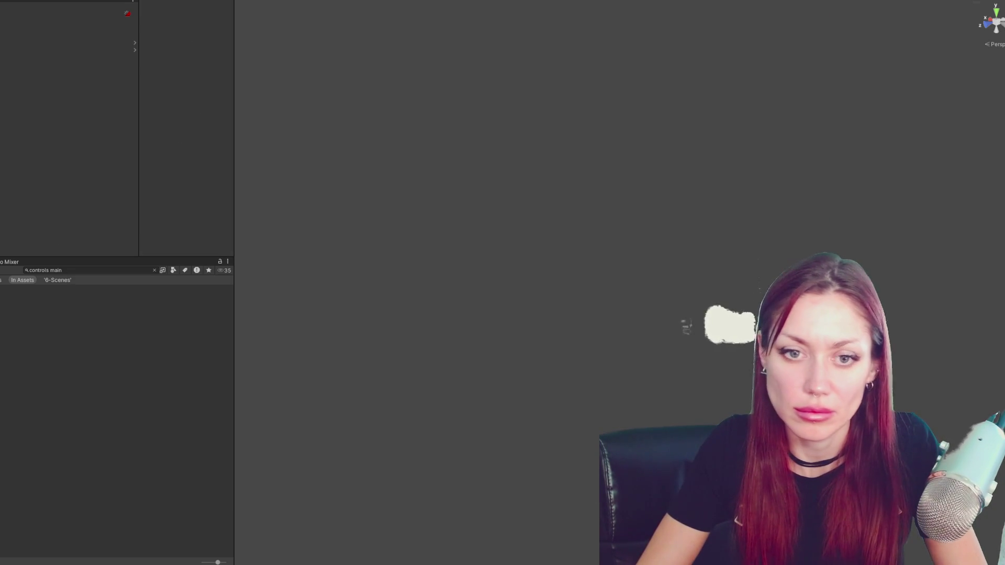
From the line 1369 error, prefix SaveBackpackInfo and LoadBackpackInfo with 'void', save, and recompile in Unity
{"action": "double_click", "coordinate": [89, 331]}
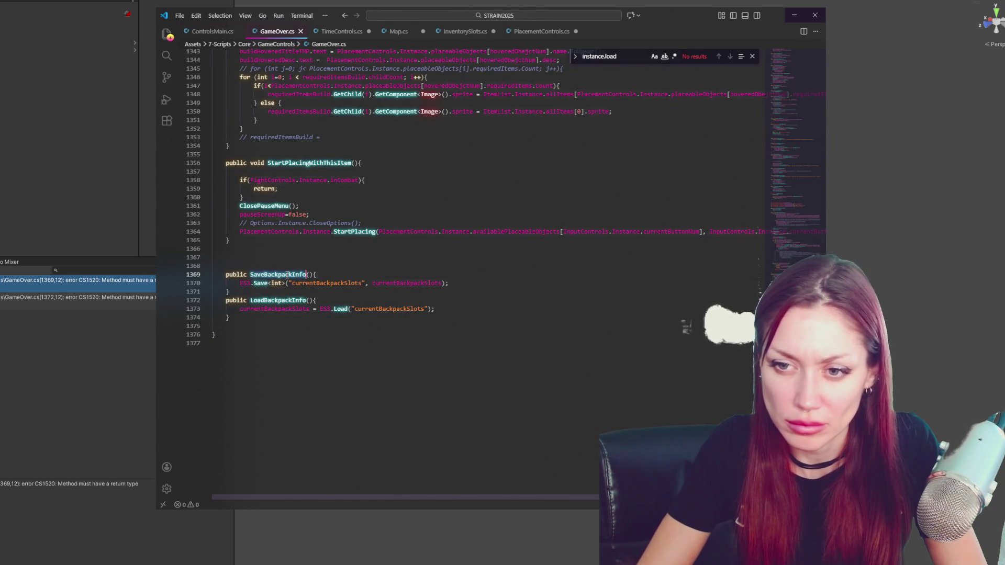
{"action": "type", "text": "void"}
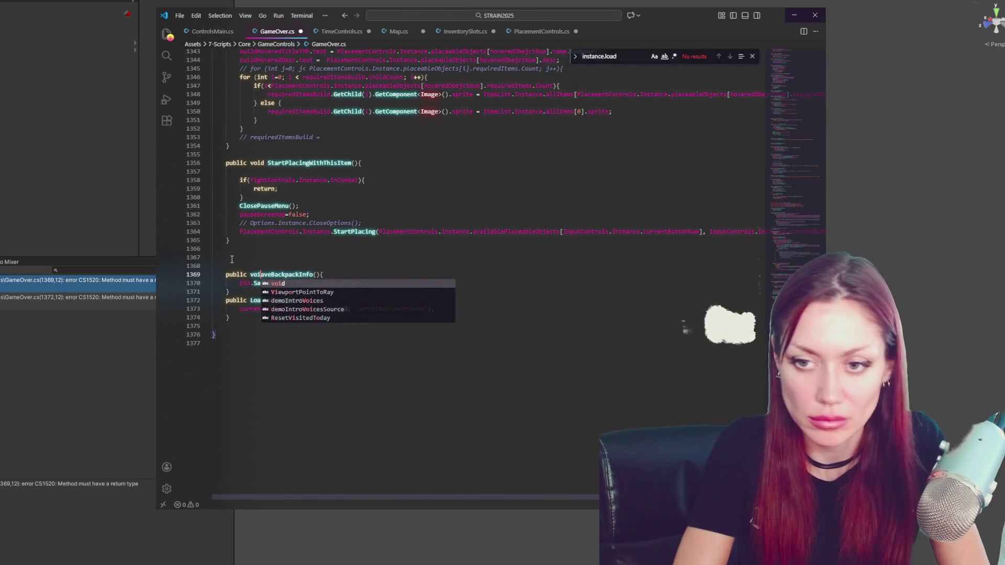
{"action": "left_click", "coordinate": [251, 300]}
{"action": "type", "text": "void"}
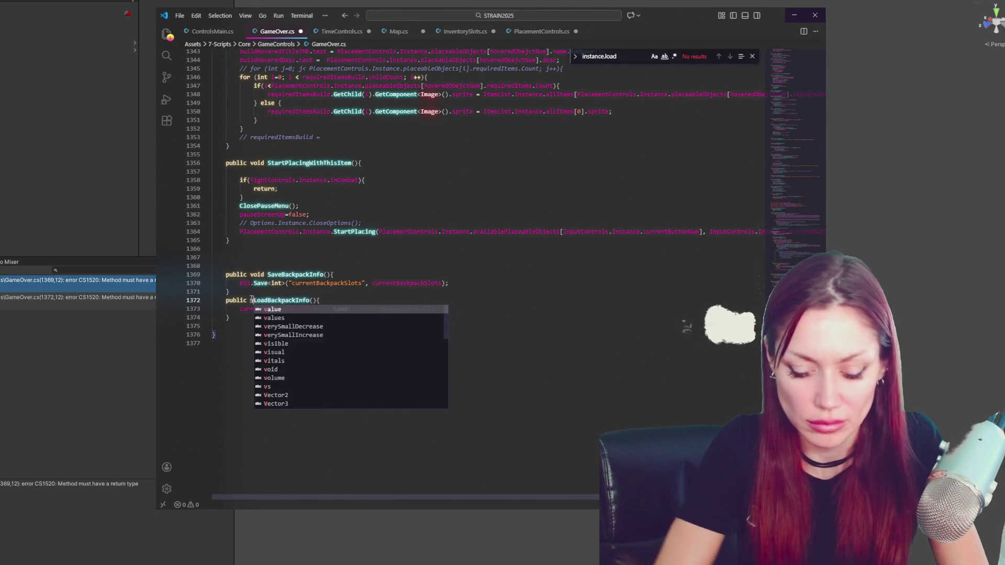
{"action": "key", "text": "ctrl+s"}
{"action": "left_click", "coordinate": [68, 399]}
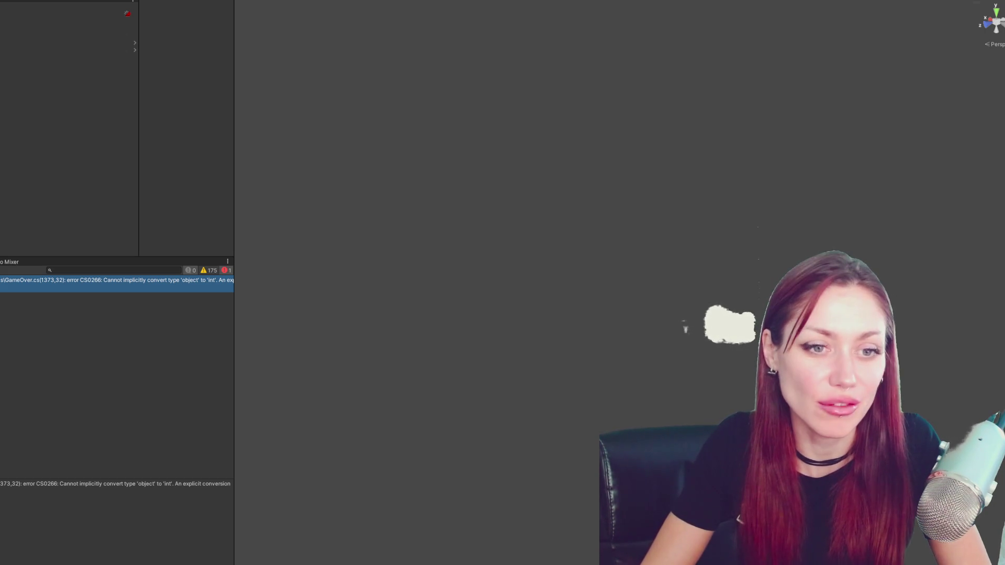
Change ES3.Load to ES3.Load<int> on GameOver.cs line 1373 and recompile in Unity
{"action": "double_click", "coordinate": [123, 289]}
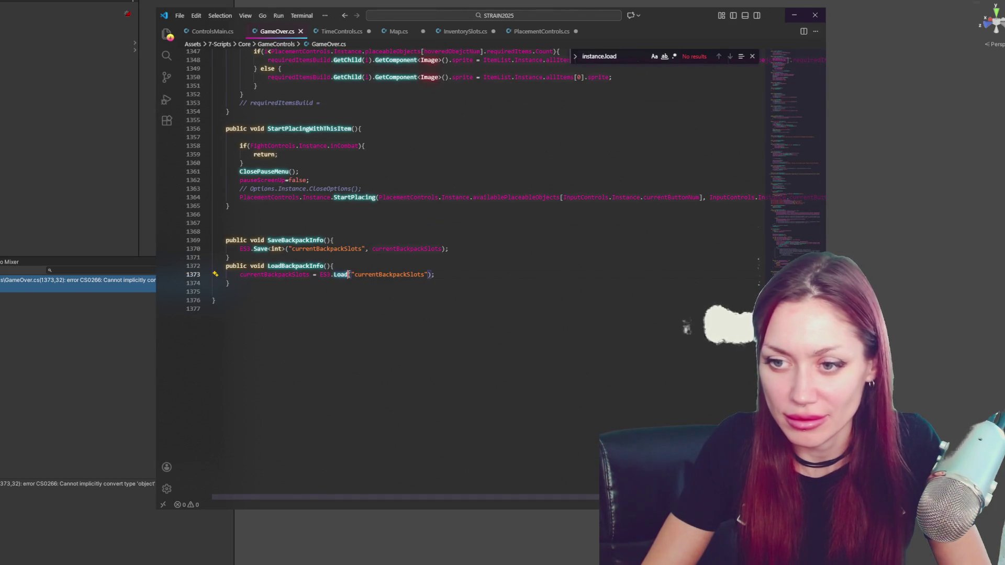
{"action": "type", "text": "<int>"}
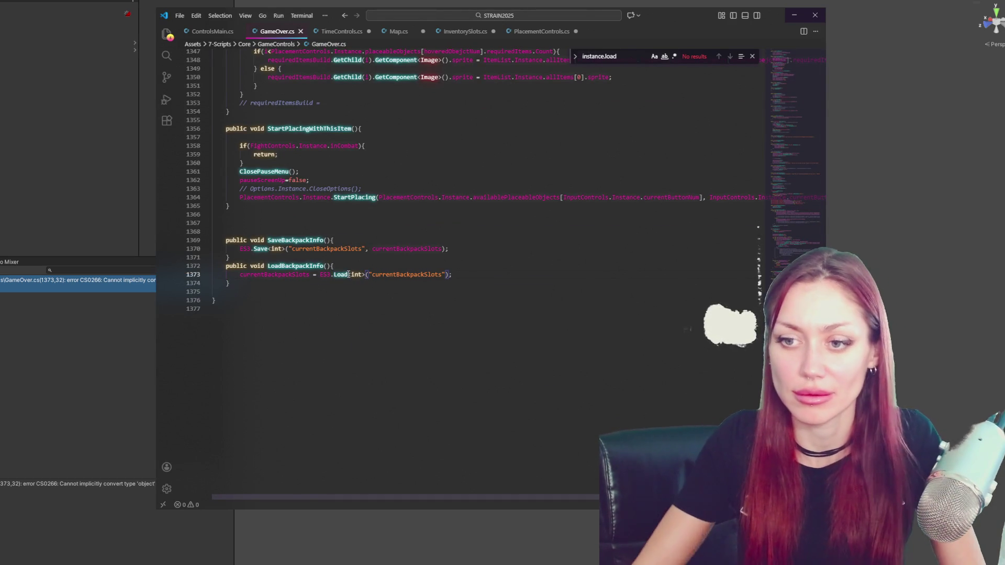
{"action": "left_click", "coordinate": [122, 365]}
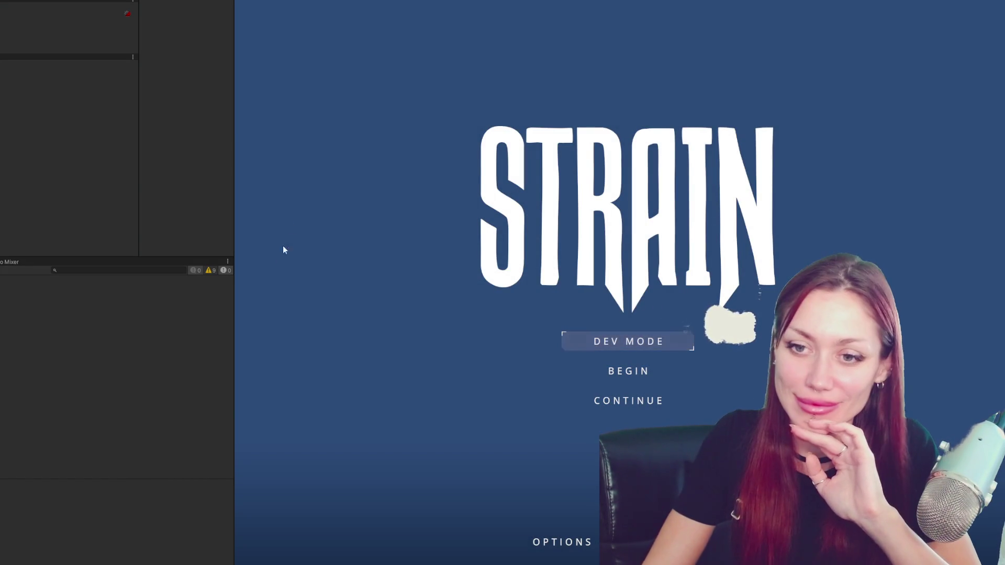
Enlarge the Game view, continue the saved game, and check the tasks and inventory
{"action": "left_click_drag", "start_coordinate": [233, 211], "coordinate": [1, 212]}
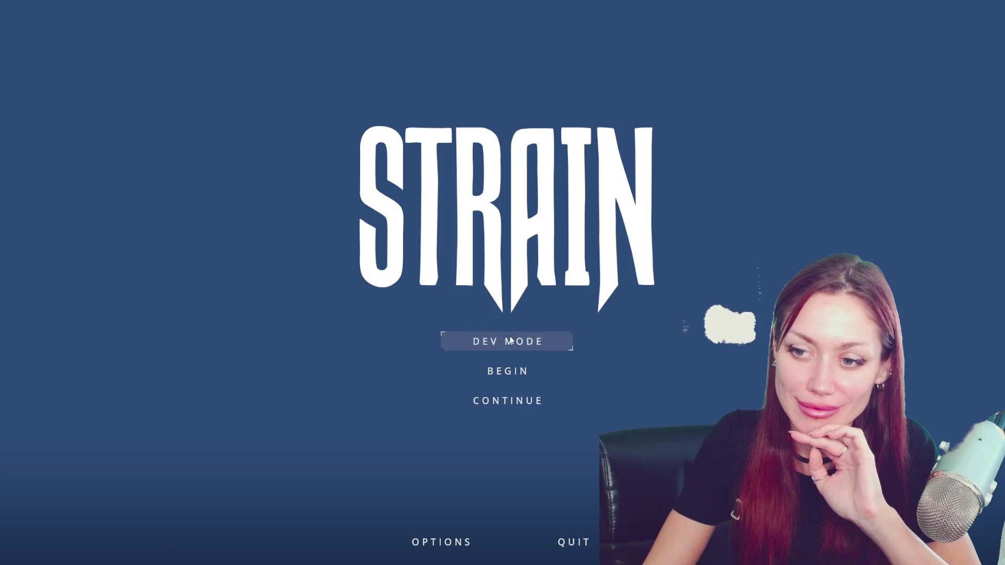
{"action": "left_click", "coordinate": [502, 406]}
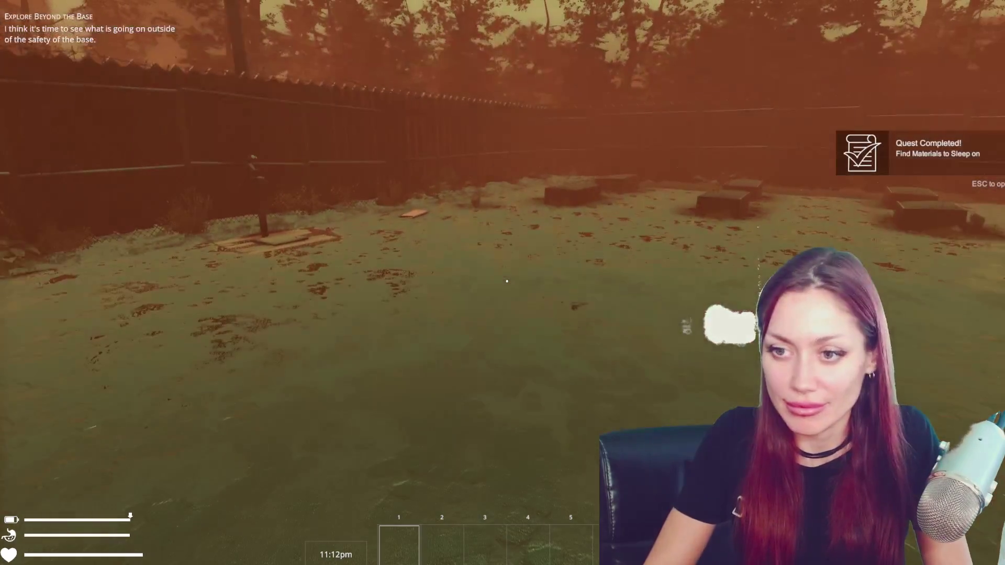
{"action": "key", "text": "Escape"}
{"action": "left_click", "coordinate": [622, 55]}
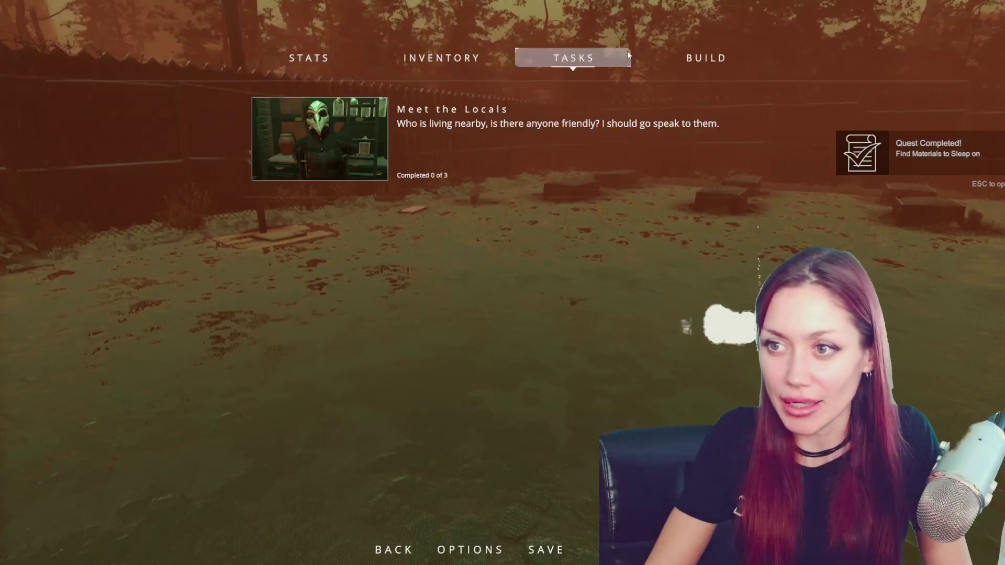
{"action": "left_click", "coordinate": [490, 55]}
{"action": "key", "text": "Escape"}
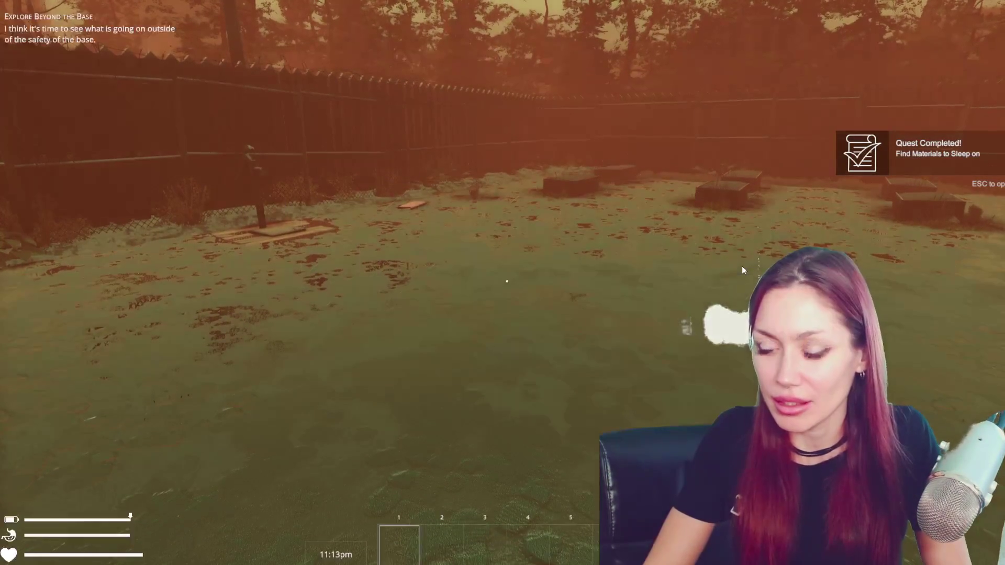
Spawn a backpack with the 'backpack' developer console command
{"action": "key", "text": "Escape"}
{"action": "key", "text": "grave"}
{"action": "type", "text": "p"}
{"action": "key", "text": "BackSpace"}
{"action": "type", "text": "backpack"}
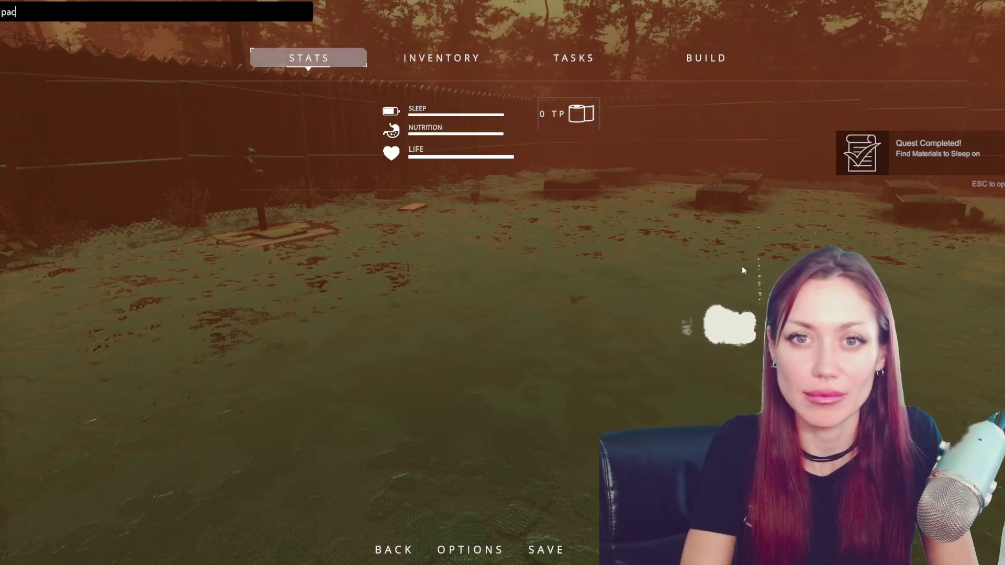
{"action": "key", "text": "Return"}
Pick up the backpack and confirm the added backpack space in the inventory
{"action": "key", "text": "Escape"}
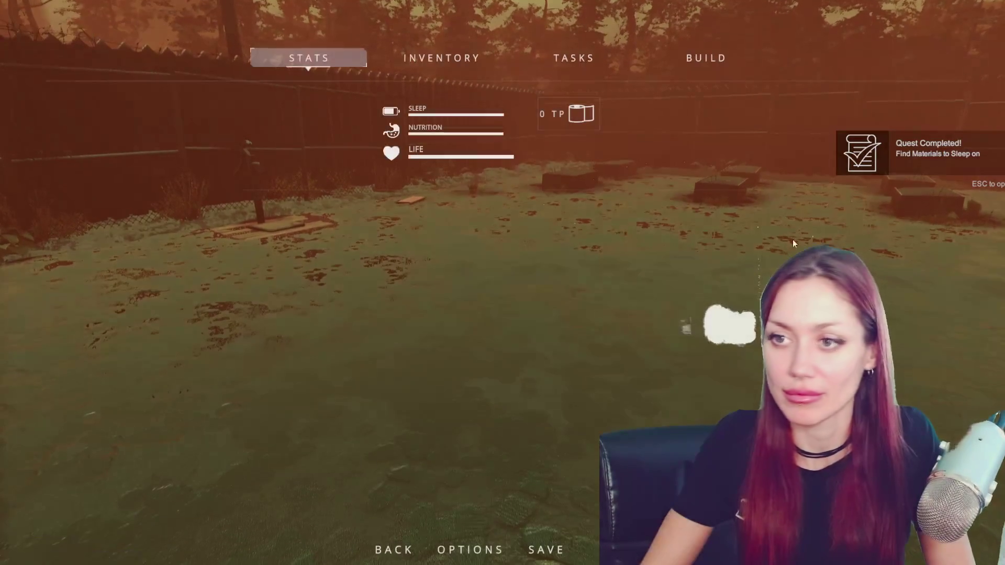
{"action": "left_click", "coordinate": [479, 58]}
{"action": "key", "text": "Escape"}
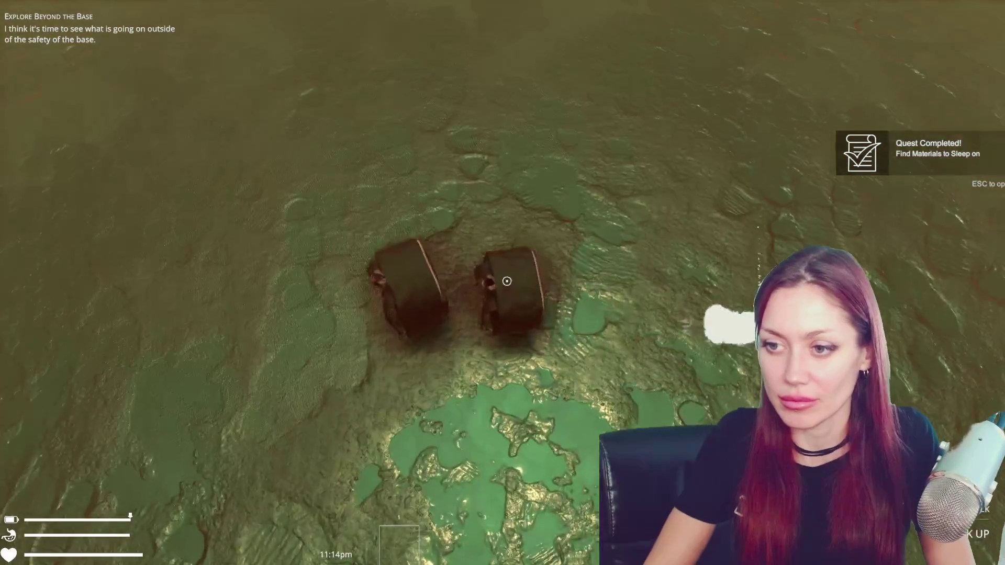
{"action": "key", "text": "e"}
{"action": "key", "text": "Escape"}
{"action": "key", "text": "Escape"}
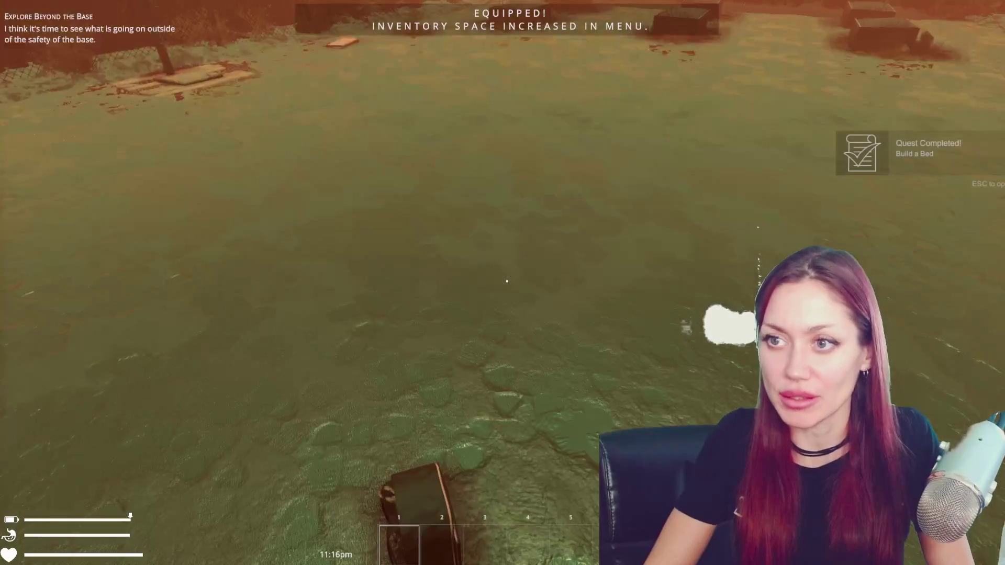
{"action": "key", "text": "Escape"}
{"action": "left_click", "coordinate": [453, 61]}
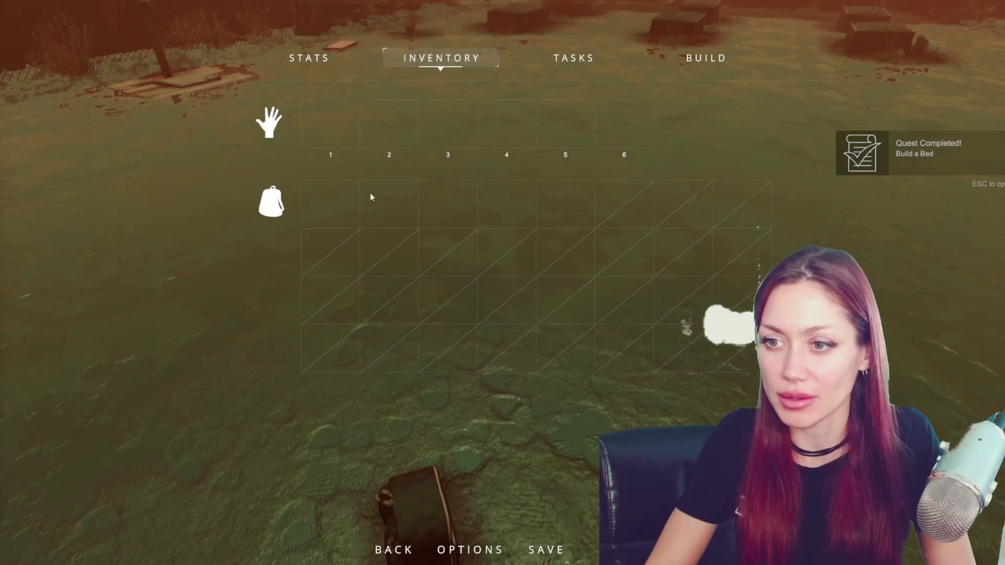
{"action": "key", "text": "Escape"}
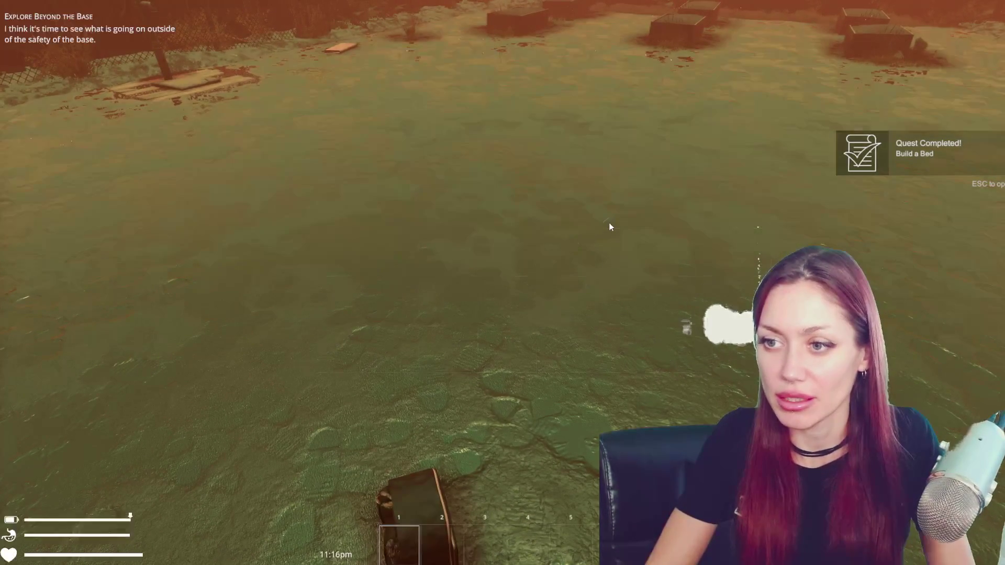
Overwrite the December 10, 2025 save and quit to the title screen
{"action": "key", "text": "Escape"}
{"action": "left_click", "coordinate": [547, 549]}
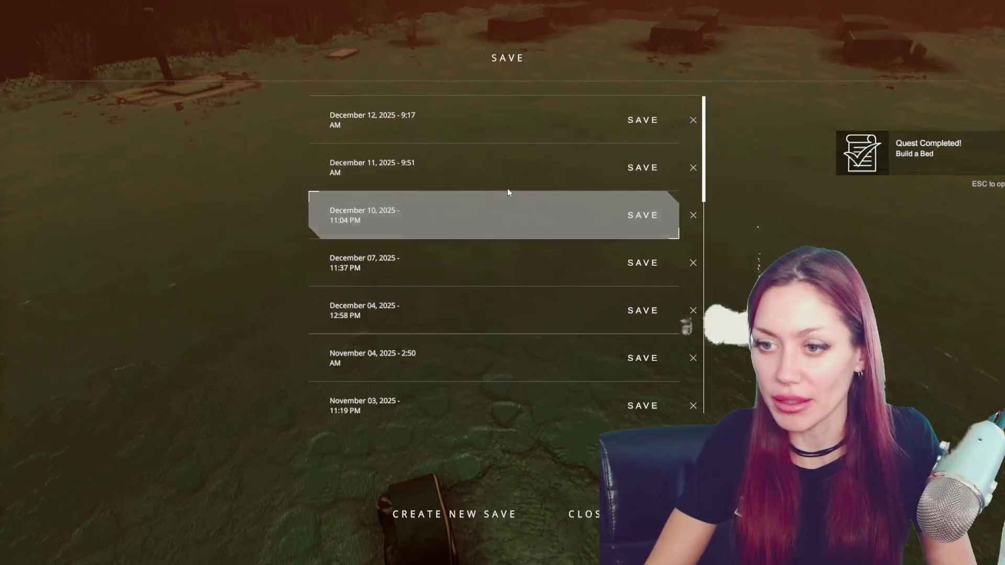
{"action": "left_click", "coordinate": [485, 131]}
{"action": "left_click", "coordinate": [497, 295]}
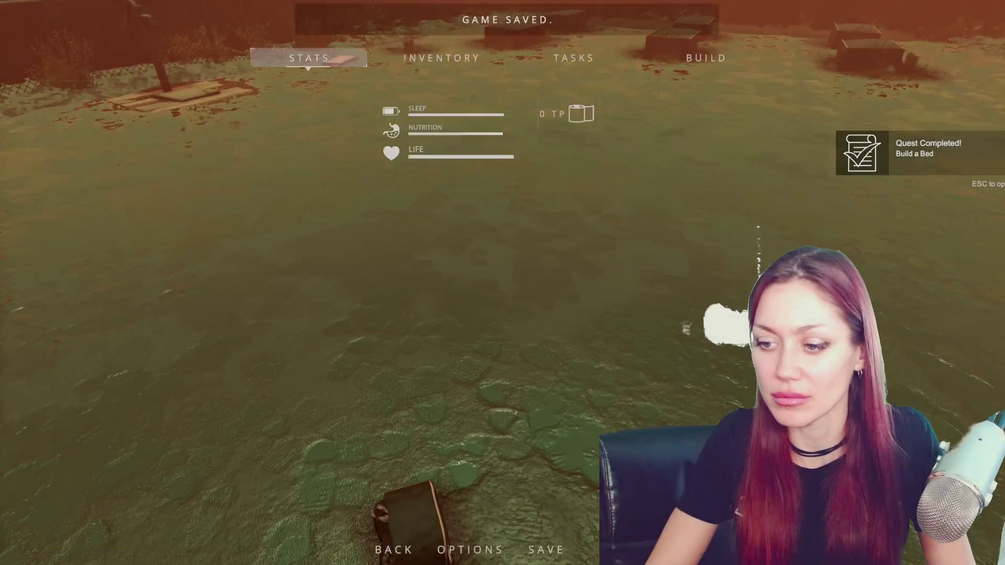
{"action": "key", "text": "Escape"}
{"action": "left_click", "coordinate": [507, 294]}
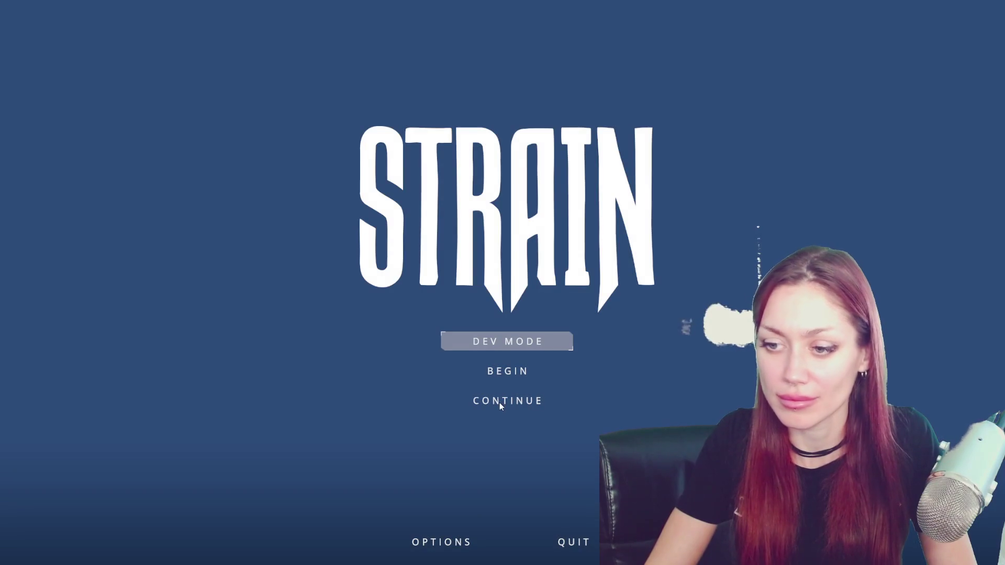
Continue the just-saved game and check that the backpack slots were restored
{"action": "left_click", "coordinate": [500, 402]}
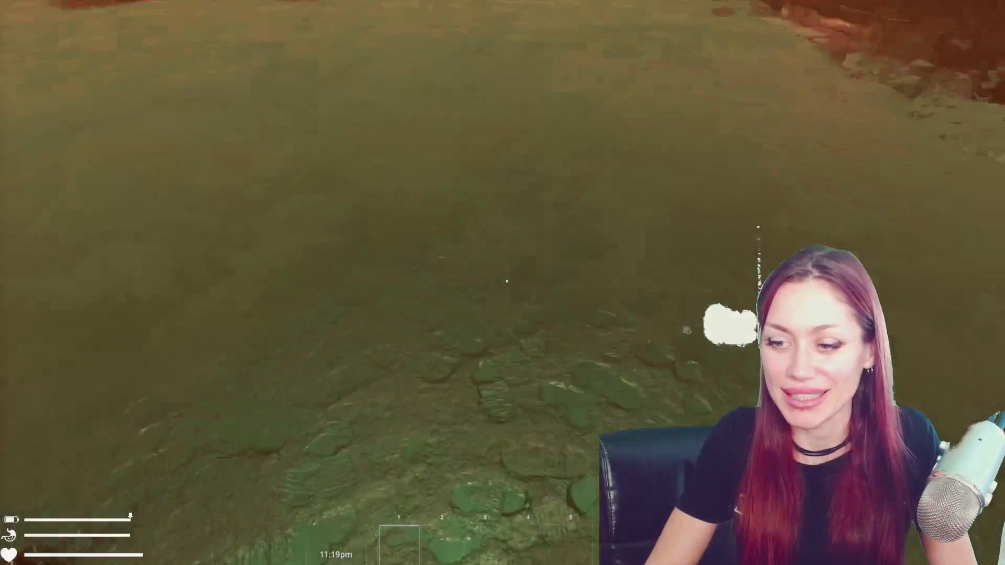
{"action": "key", "text": "Escape"}
{"action": "left_click", "coordinate": [451, 52]}
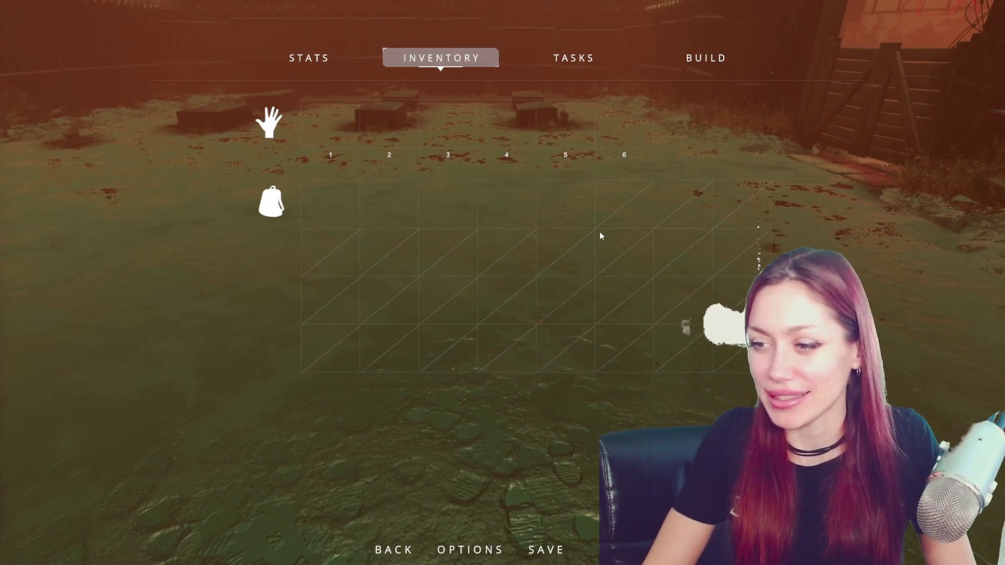
{"action": "key", "text": "Escape"}
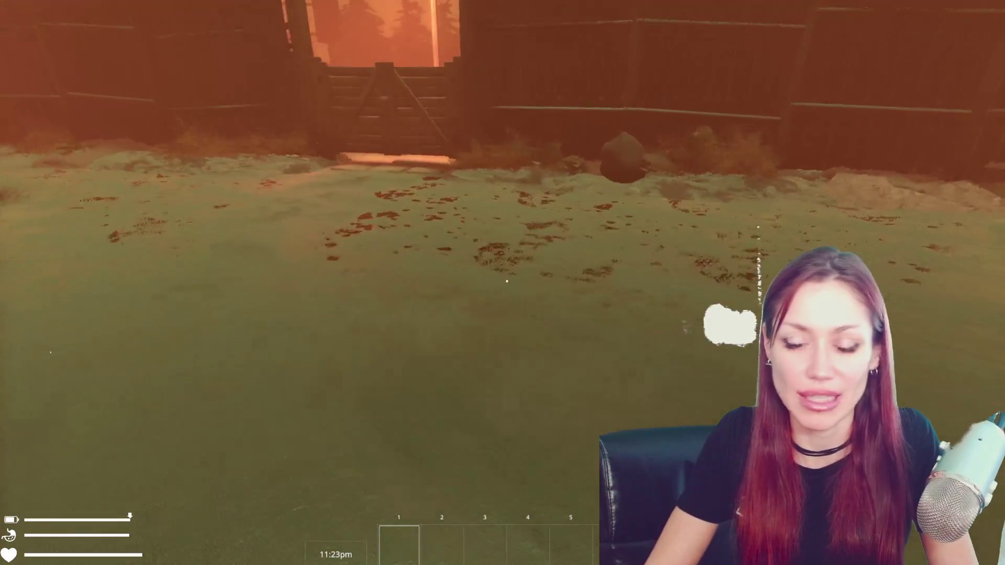
Break the rock by the fence, take the Empty Jar, and open the wooden gate
{"action": "key", "text": "w"}
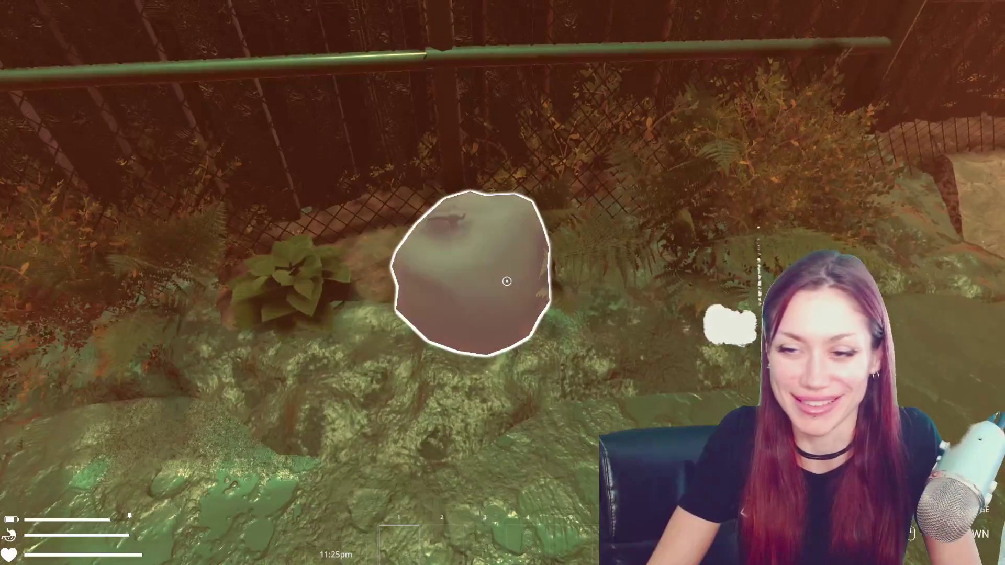
{"action": "left_click", "coordinate": [507, 281]}
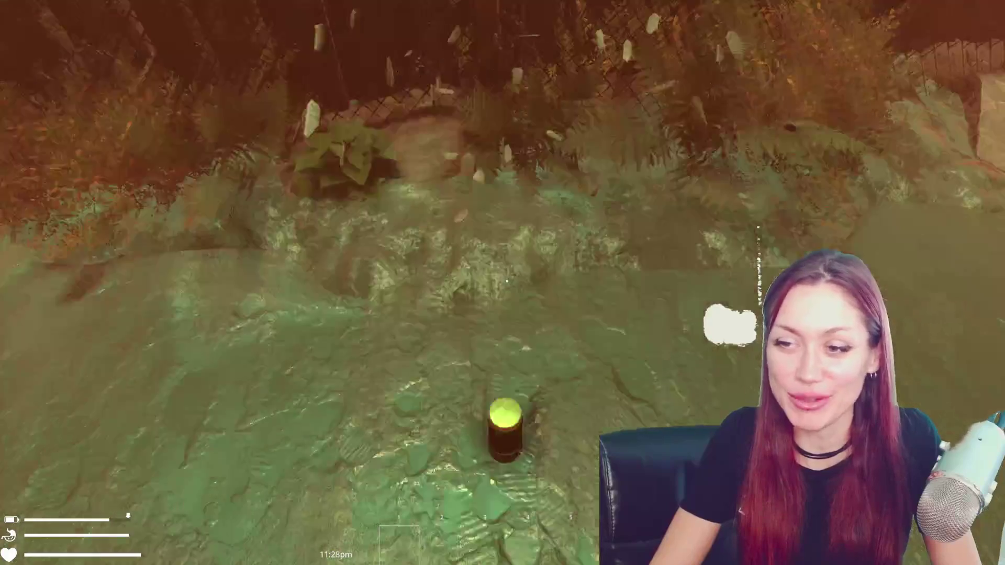
{"action": "left_click", "coordinate": [507, 281]}
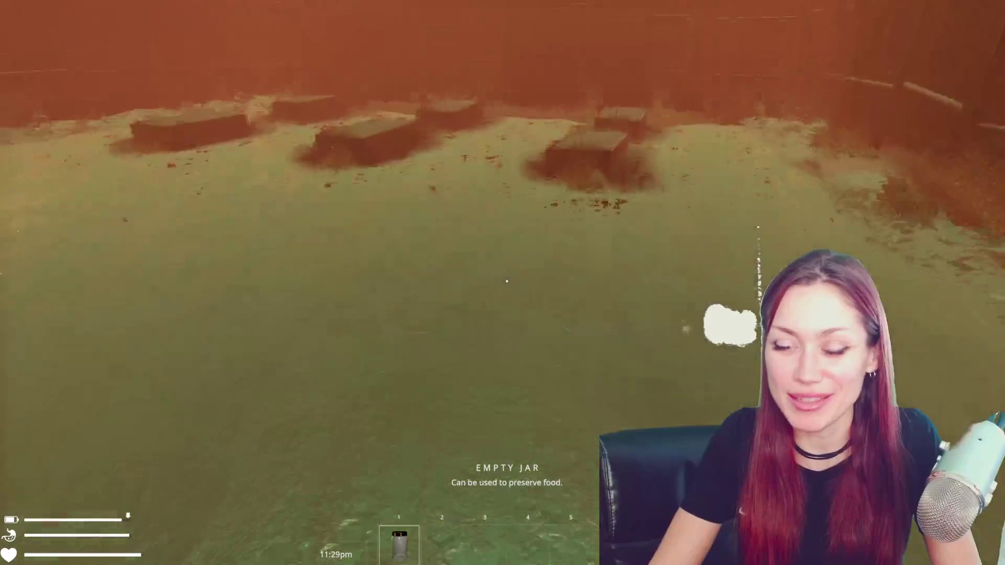
{"action": "key", "text": "w"}
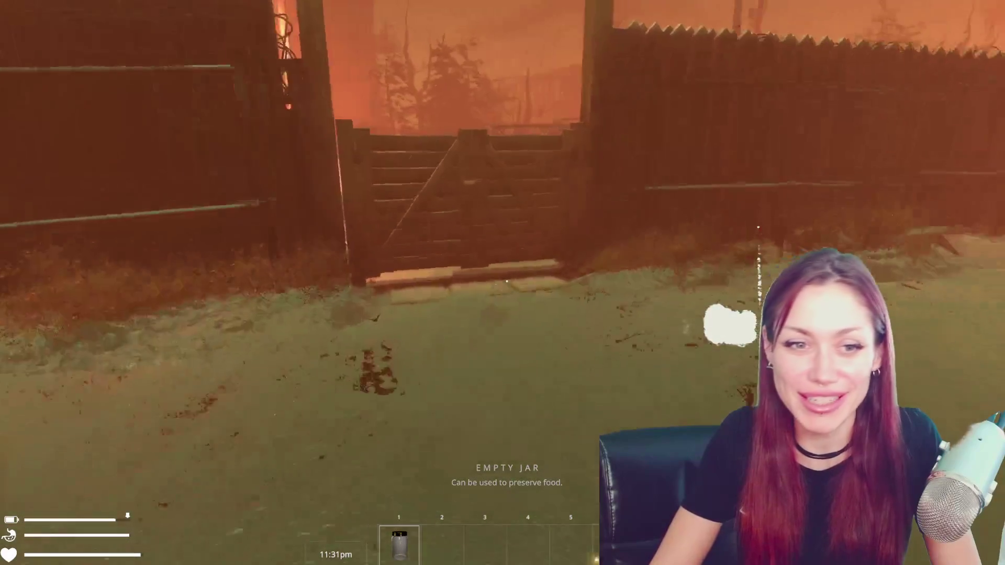
{"action": "key", "text": "w"}
{"action": "left_click", "coordinate": [507, 281]}
Walk through the gate to the red fence and move the Empty Jar into the backpack
{"action": "key", "text": "w"}
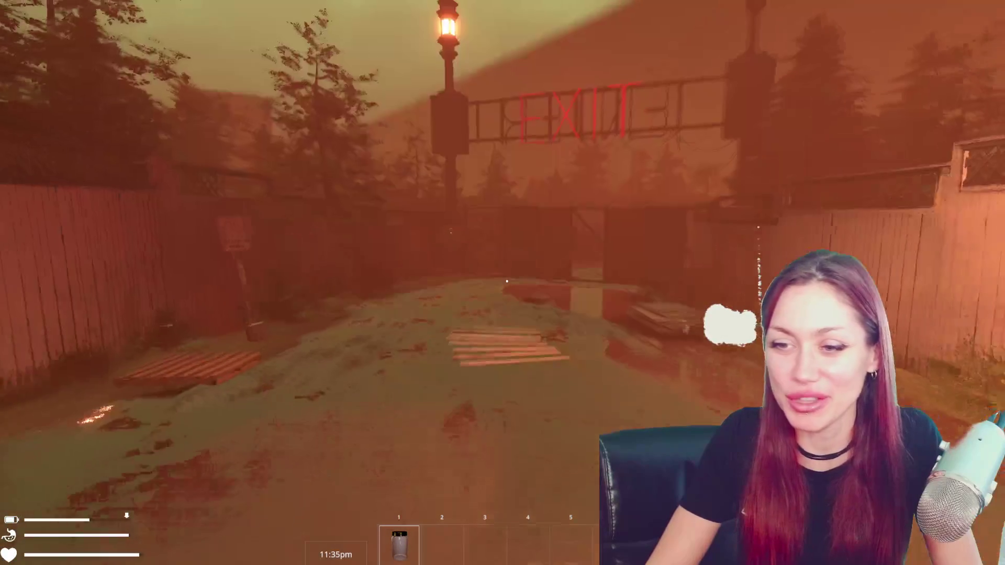
{"action": "key", "text": "w"}
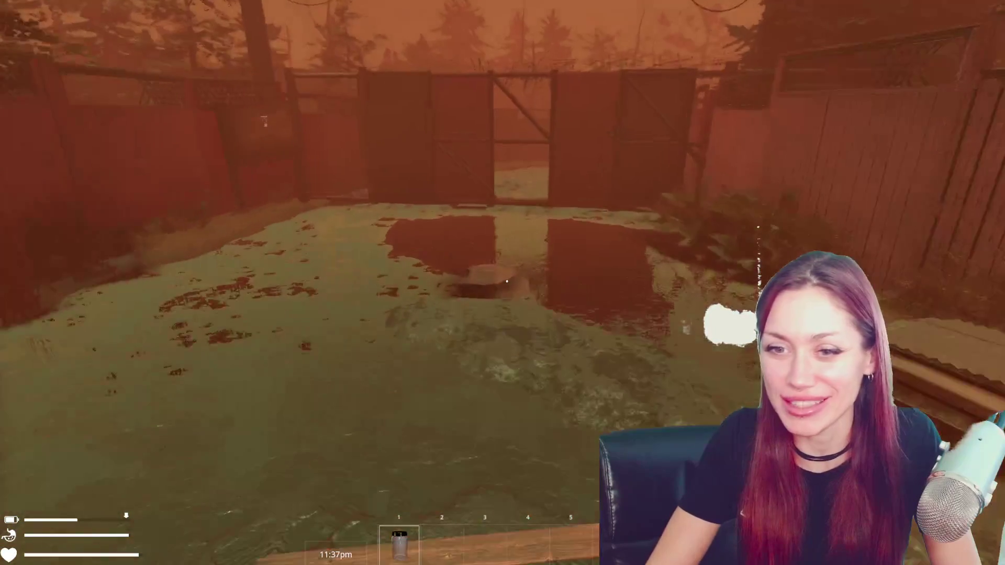
{"action": "key", "text": "w"}
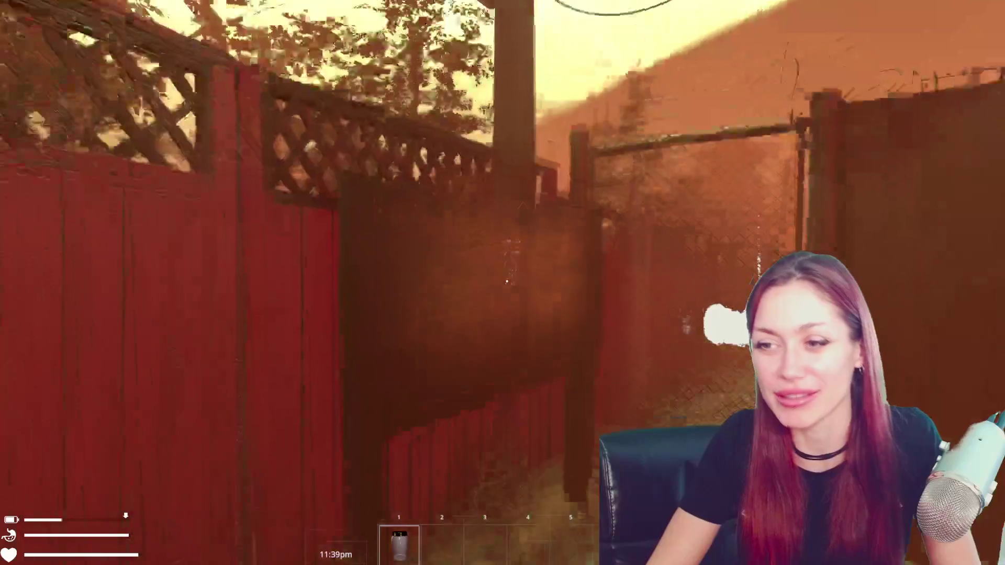
{"action": "key", "text": "Escape"}
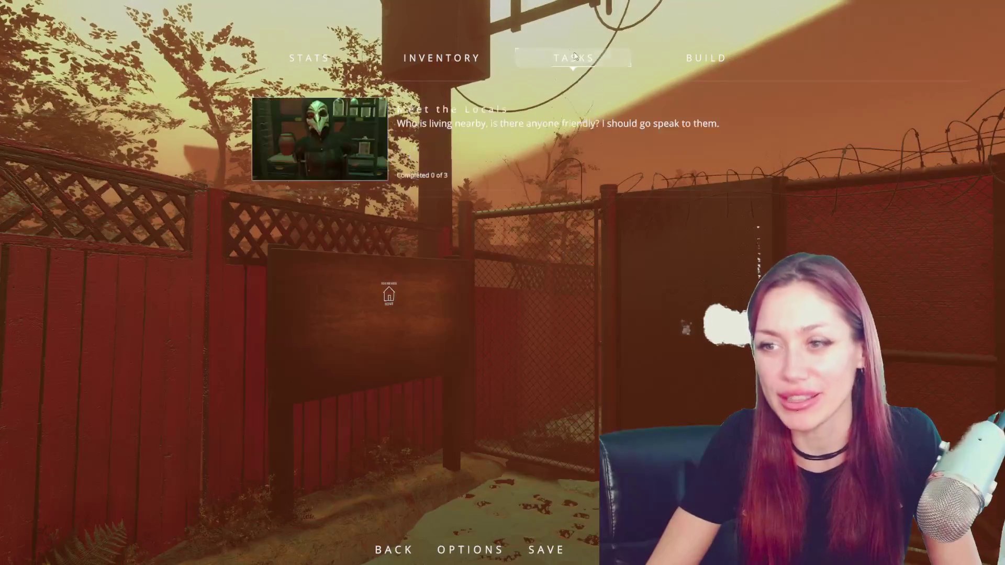
{"action": "left_click", "coordinate": [332, 128]}
{"action": "key", "text": "Escape"}
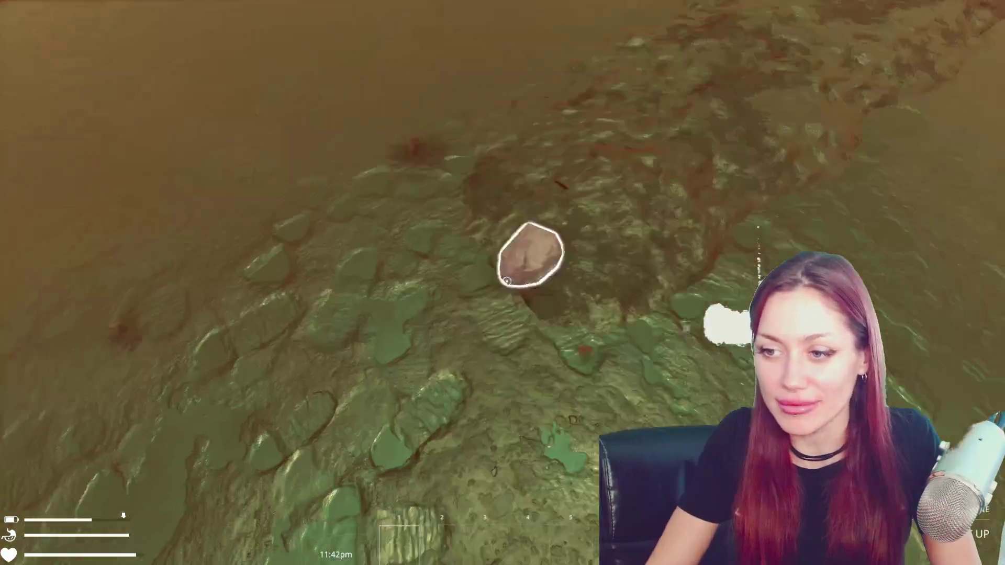
Collect a stone, scrap metal sheet, hay, another stone, and a wooden board
{"action": "left_click", "coordinate": [506, 281]}
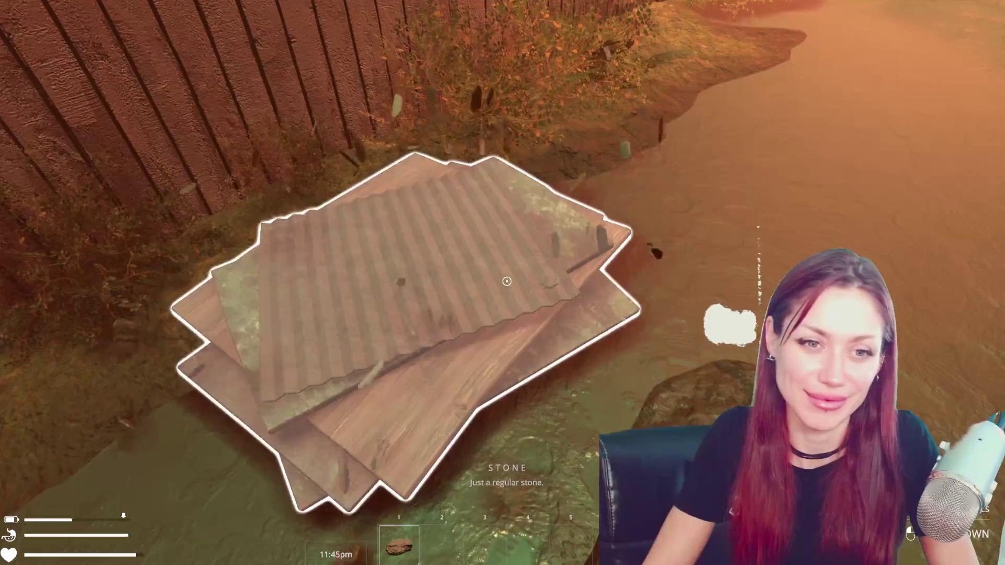
{"action": "left_click", "coordinate": [507, 281]}
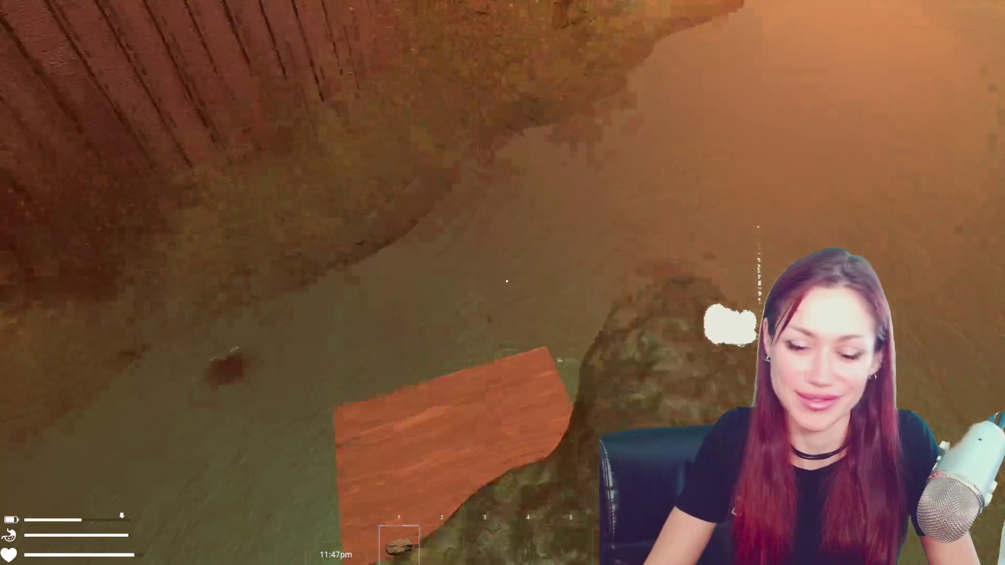
{"action": "key", "text": "w"}
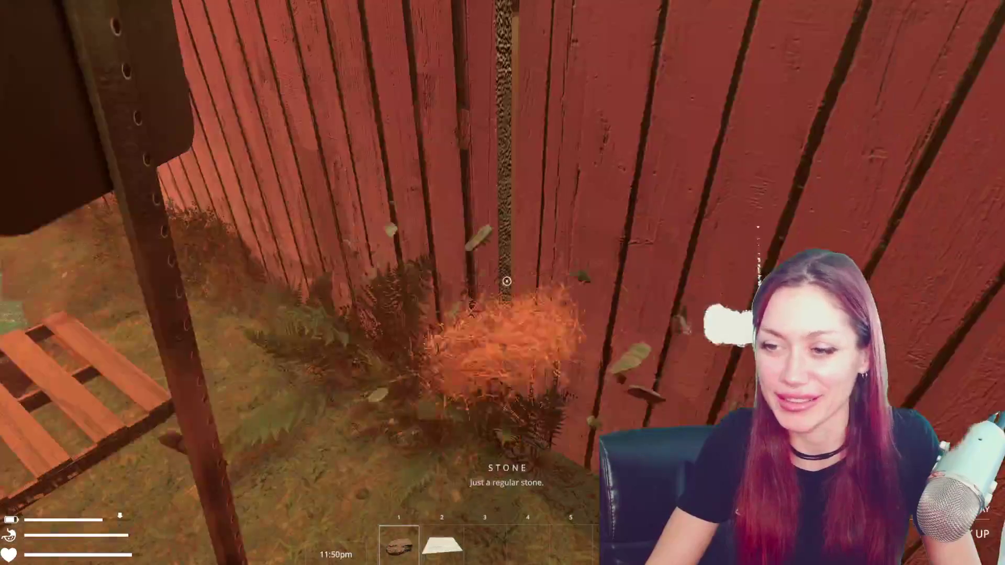
{"action": "left_click", "coordinate": [506, 281]}
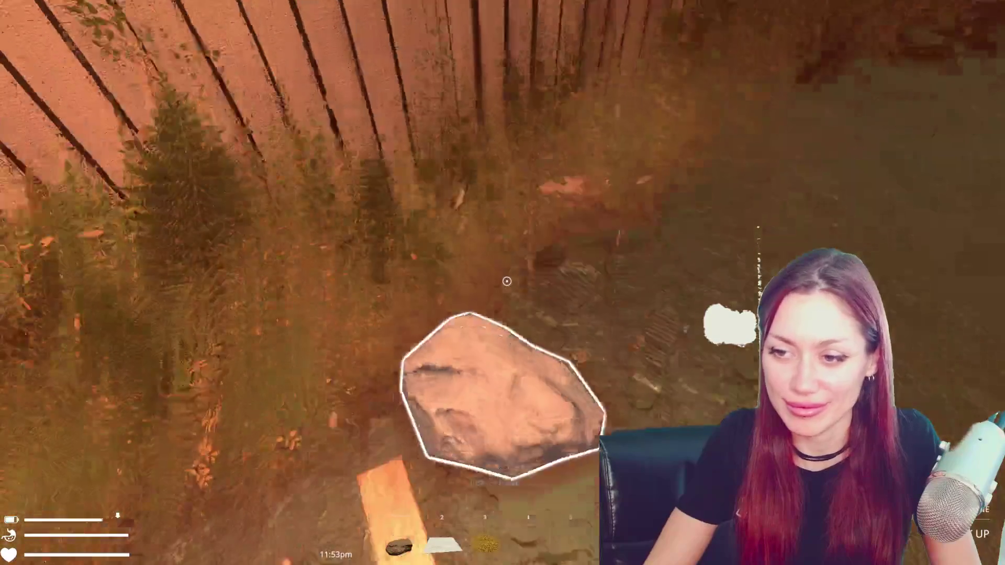
{"action": "left_click", "coordinate": [507, 281]}
{"action": "key", "text": "w"}
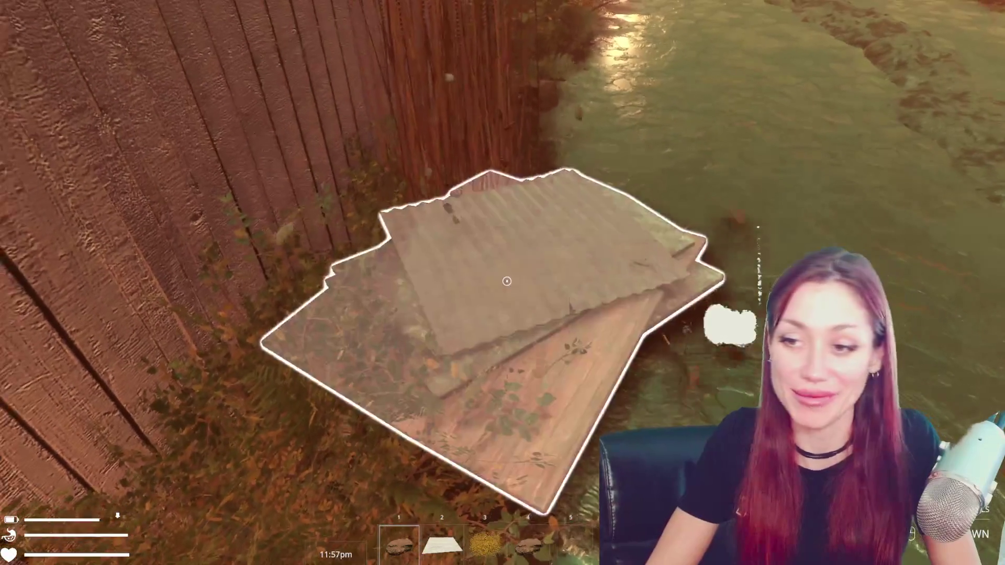
{"action": "left_click", "coordinate": [506, 281]}
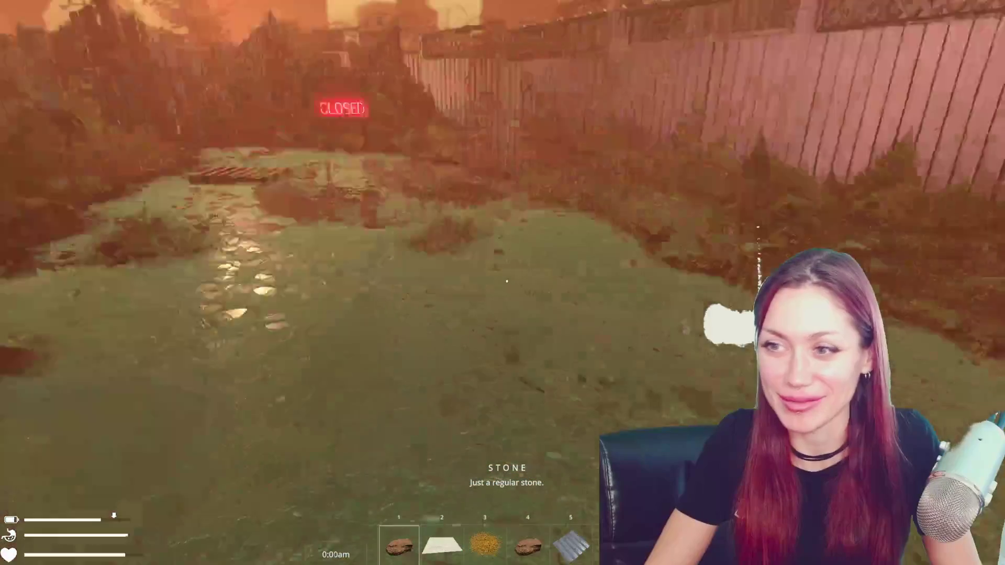
{"action": "key", "text": "Escape"}
Move Stone, Wooden Board and Hay into the backpack until Scrap Metal no longer fits
{"action": "left_click", "coordinate": [480, 56]}
{"action": "left_click", "coordinate": [330, 124]}
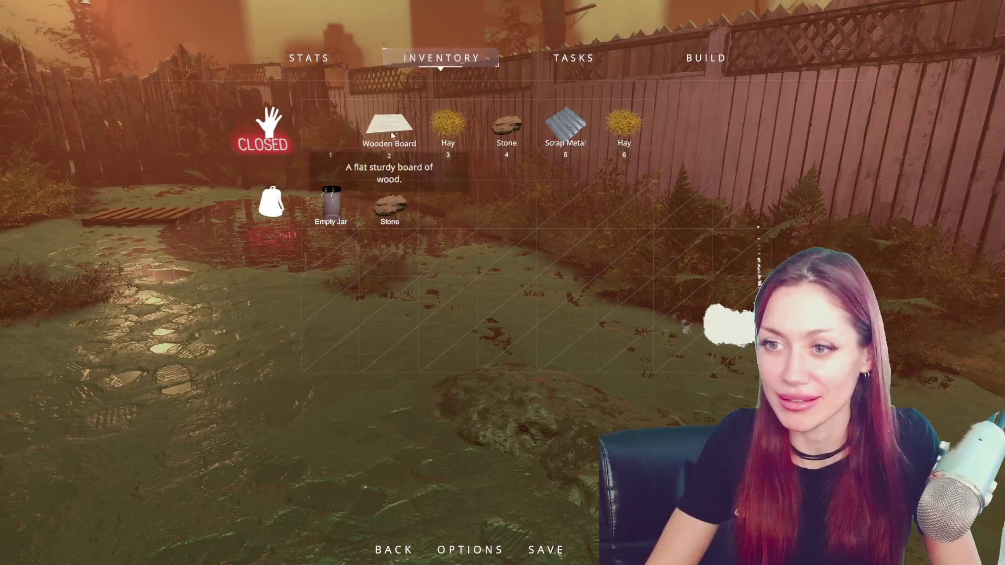
{"action": "left_click", "coordinate": [389, 124]}
{"action": "left_click", "coordinate": [447, 124]}
{"action": "left_click", "coordinate": [548, 132]}
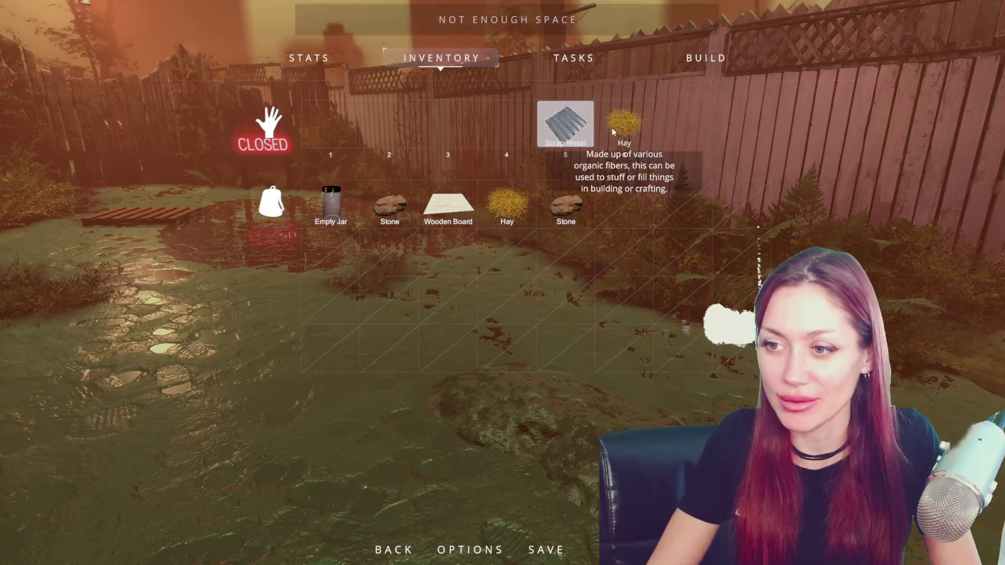
{"action": "key", "text": "Escape"}
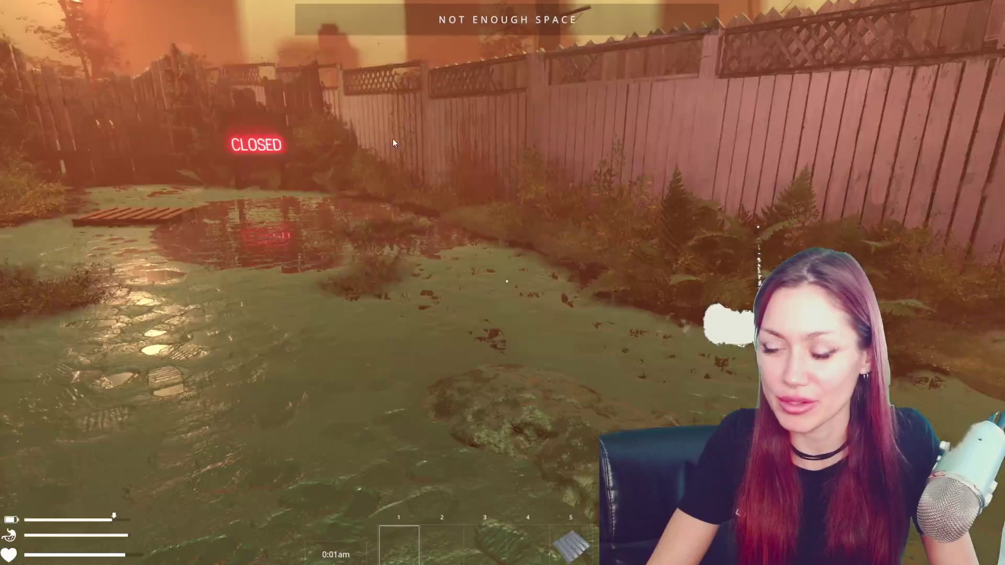
Move the Stones, Hay and Wooden Board back to the hotbar until the Empty Jar won't fit
{"action": "key", "text": "Escape"}
{"action": "left_click", "coordinate": [437, 55]}
{"action": "left_click", "coordinate": [566, 205]}
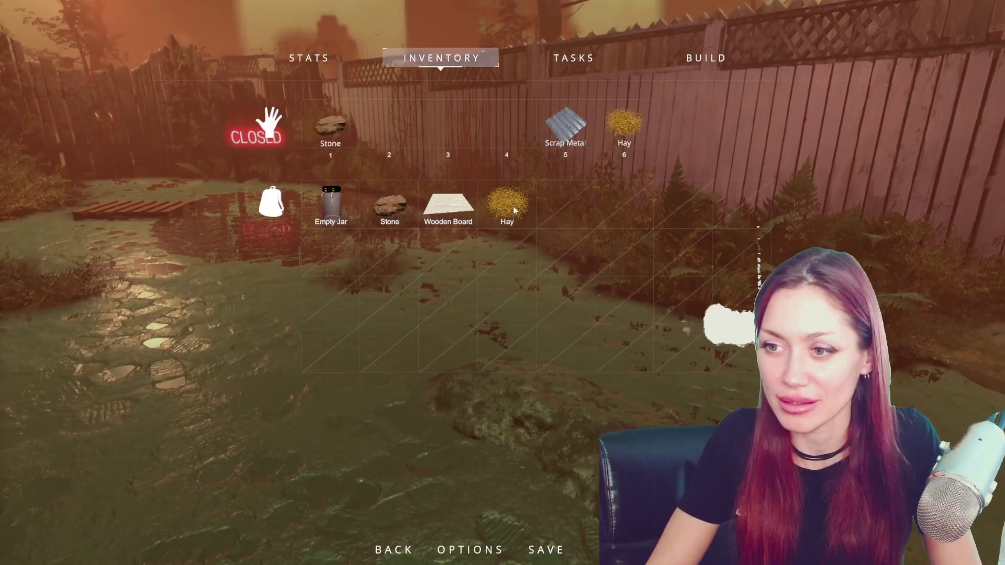
{"action": "left_click", "coordinate": [507, 206]}
{"action": "left_click", "coordinate": [448, 205]}
{"action": "left_click", "coordinate": [390, 205]}
{"action": "left_click", "coordinate": [331, 219]}
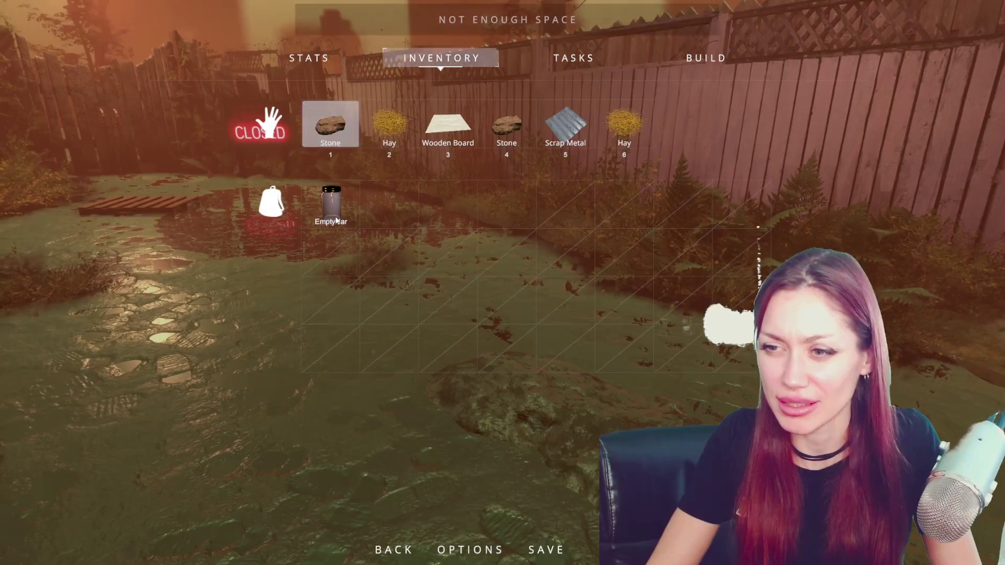
Refill the backpack with Hay, Wooden Board, Stone and Scrap Metal until Hay won't fit
{"action": "left_click", "coordinate": [393, 123]}
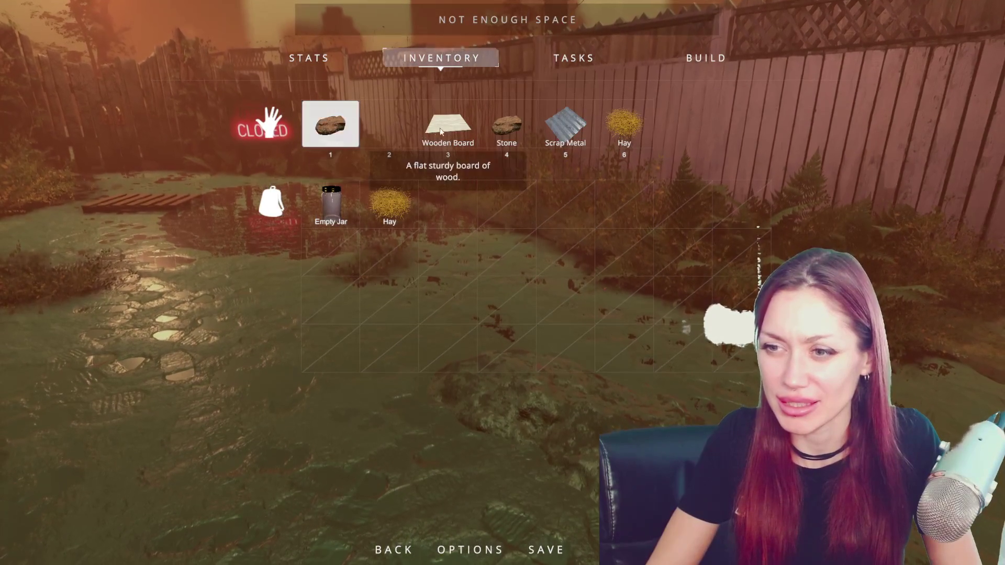
{"action": "left_click", "coordinate": [448, 126]}
{"action": "left_click", "coordinate": [499, 136]}
{"action": "left_click", "coordinate": [570, 139]}
{"action": "left_click", "coordinate": [605, 143]}
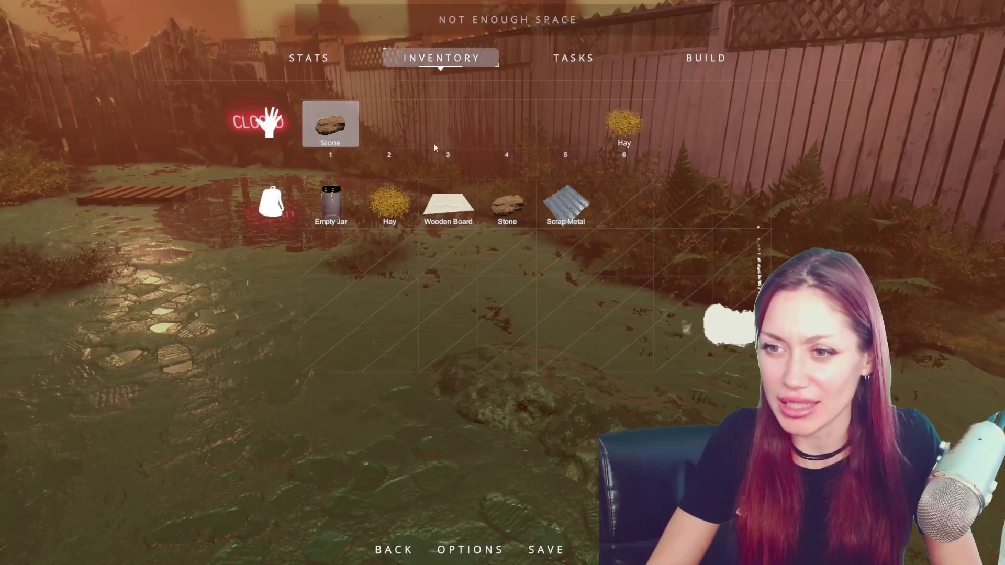
Move the Empty Jar and items back to the hotbar until Scrap Metal won't fit
{"action": "left_click", "coordinate": [344, 222]}
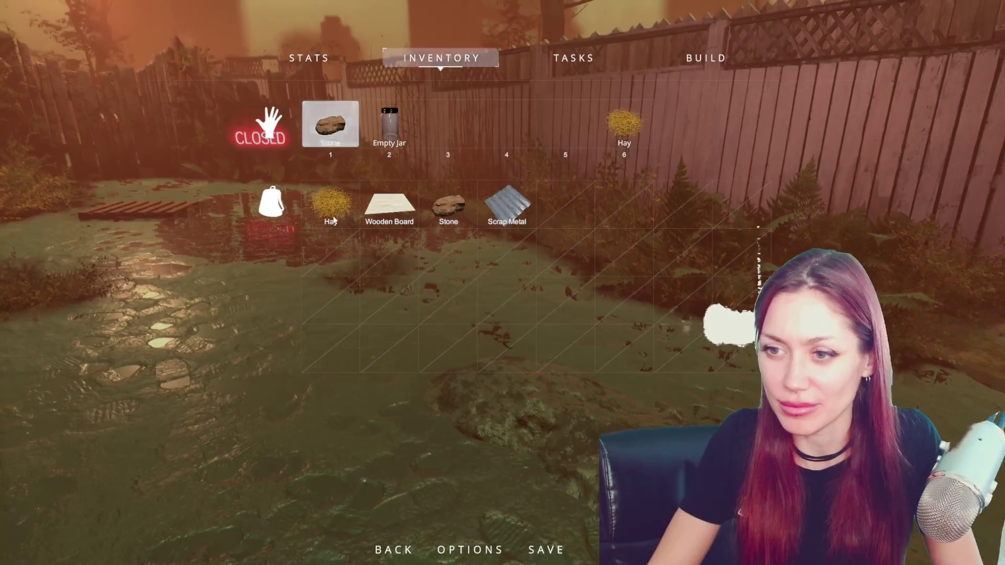
{"action": "left_click", "coordinate": [340, 220]}
{"action": "left_click", "coordinate": [339, 220]}
{"action": "left_click", "coordinate": [336, 219]}
{"action": "left_click", "coordinate": [334, 218]}
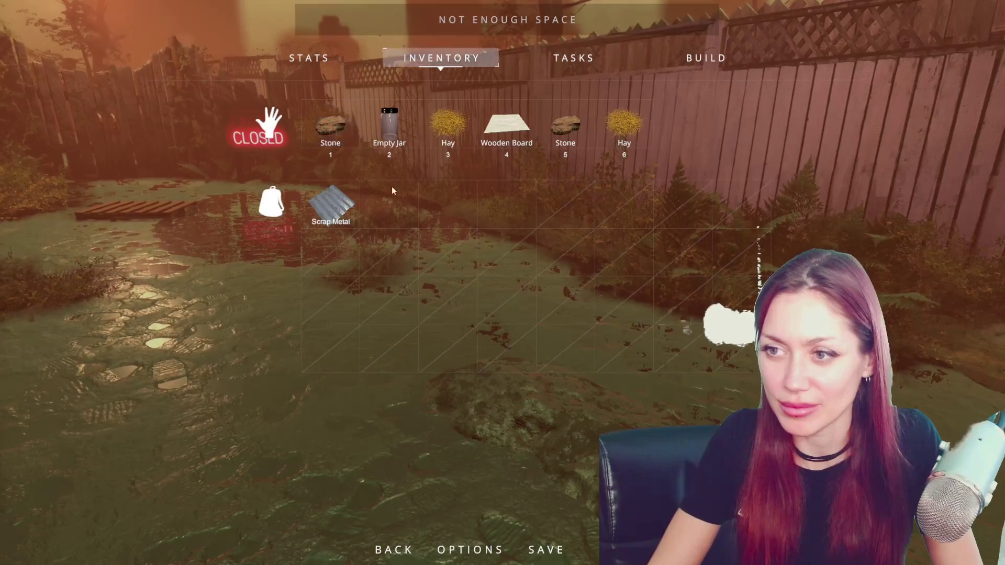
{"action": "key", "text": "Tab"}
Put Scrap Metal in hotbar slot 1 and leave only the Empty Jar in the backpack
{"action": "key", "text": "Tab"}
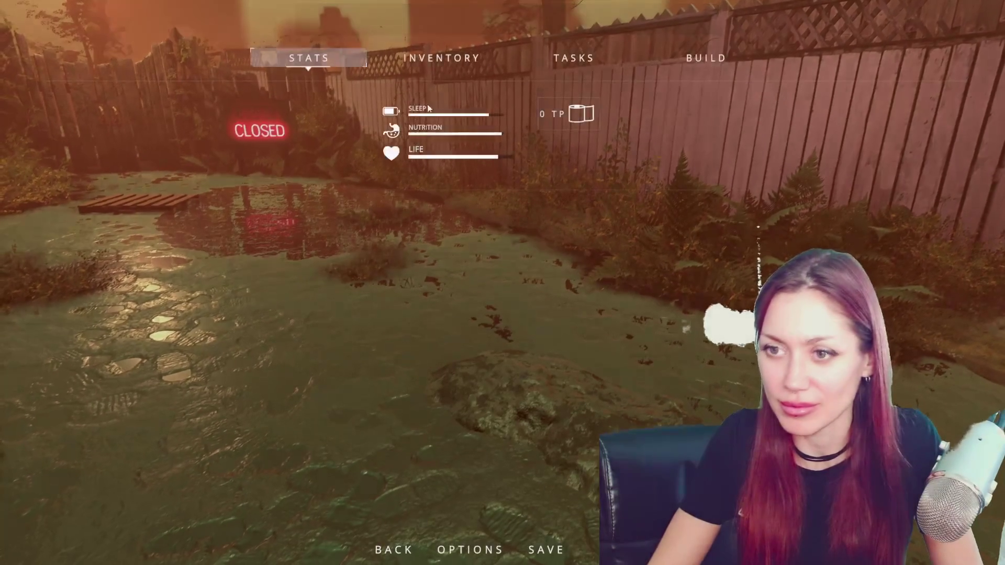
{"action": "left_click", "coordinate": [441, 58]}
{"action": "left_click", "coordinate": [321, 215]}
{"action": "key", "text": "Tab"}
{"action": "key", "text": "Tab"}
{"action": "left_click", "coordinate": [414, 58]}
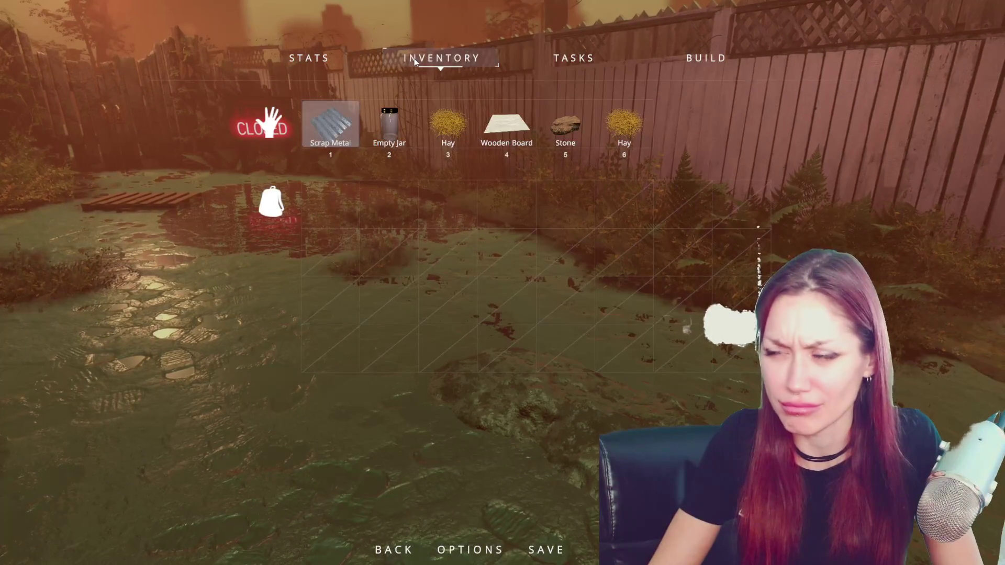
{"action": "left_click", "coordinate": [406, 128]}
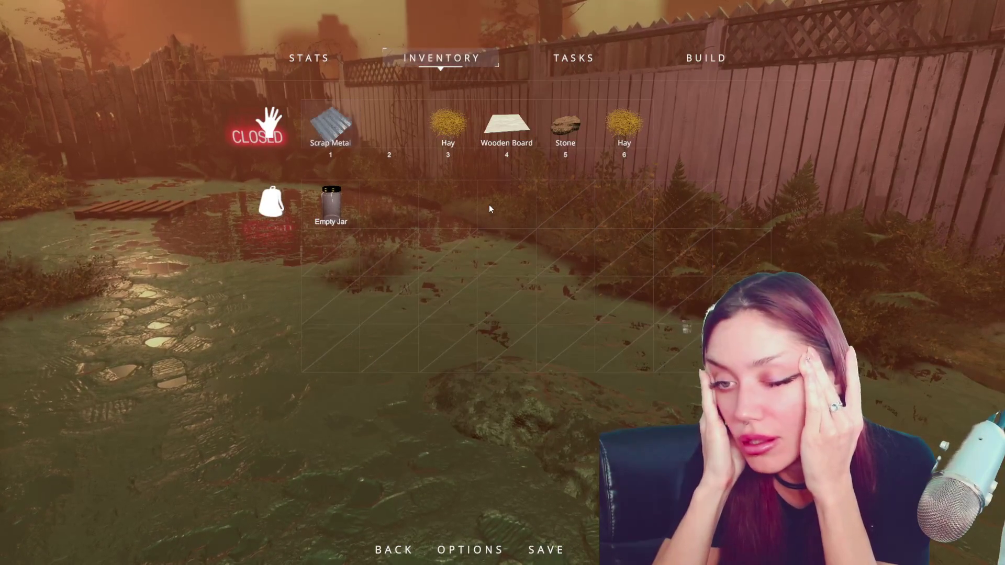
{"action": "key", "text": "Escape"}
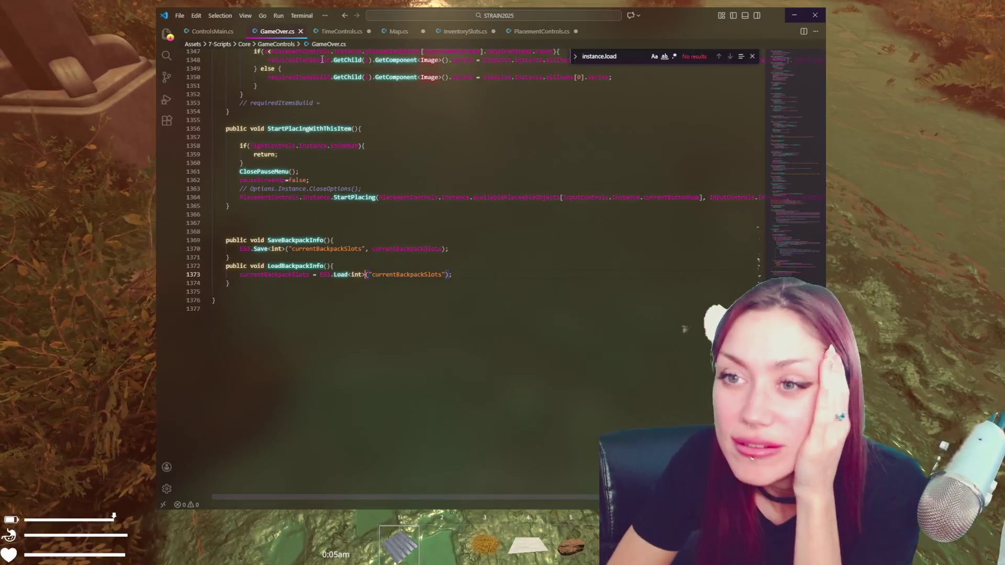
Search GameOver.cs for 'currentbackpack' and step to the slot-building loop near line 1145
{"action": "scroll", "coordinate": [684, 329], "scroll_direction": "up", "scroll_amount": 4}
{"action": "left_click", "coordinate": [799, 183]}
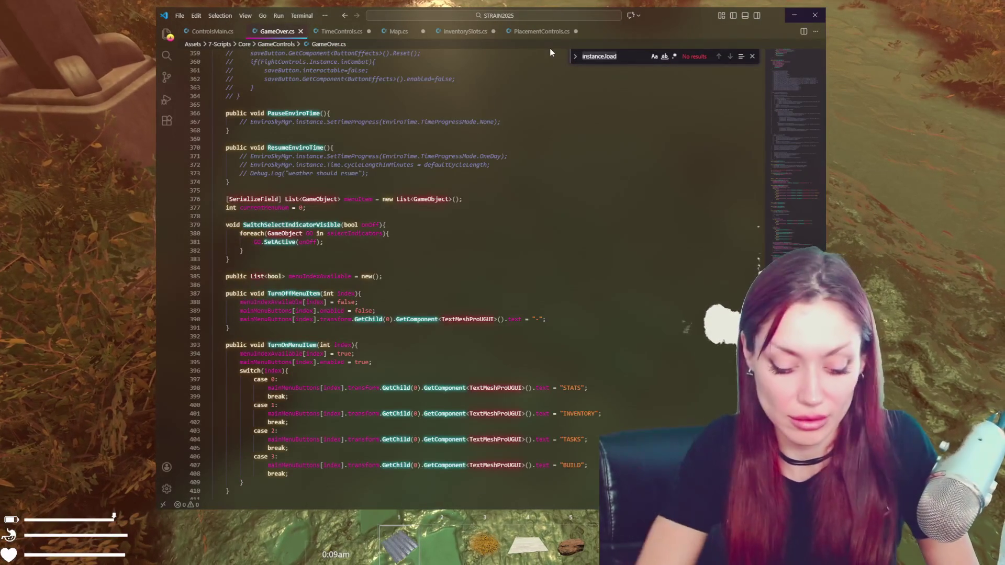
{"action": "key", "text": "ctrl+f"}
{"action": "type", "text": "currentbackpack"}
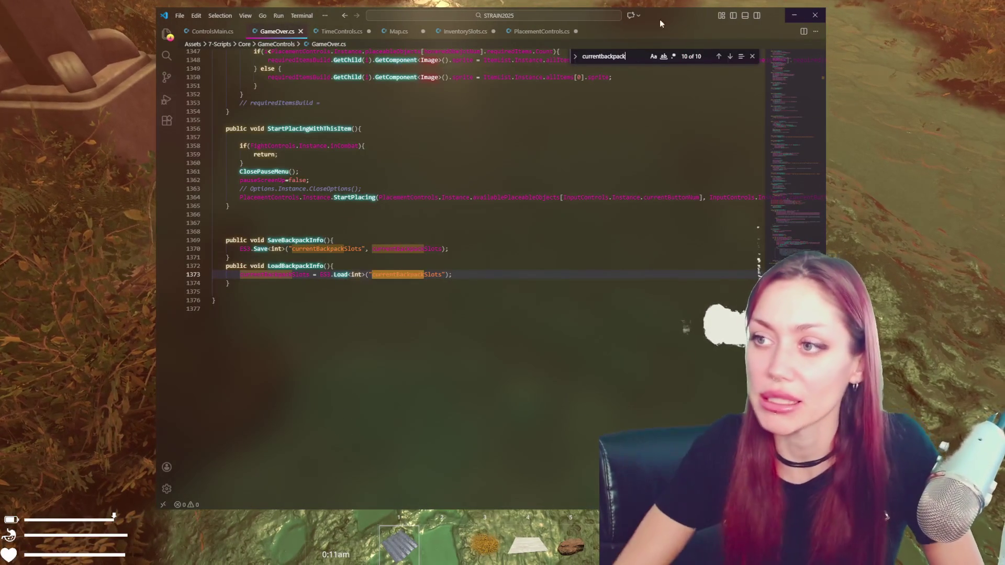
{"action": "double_click", "coordinate": [733, 56]}
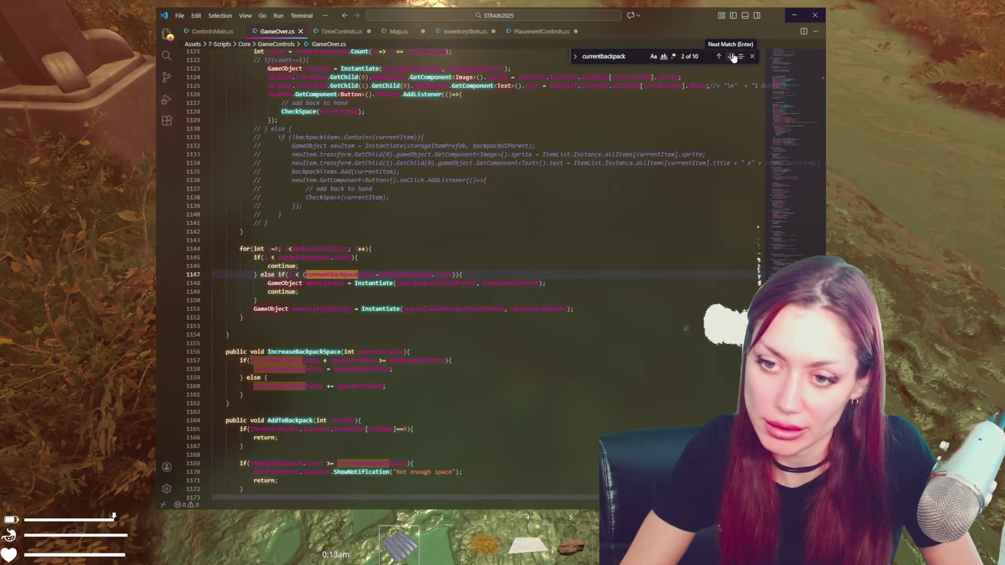
{"action": "scroll", "coordinate": [369, 160], "scroll_direction": "down", "scroll_amount": 3}
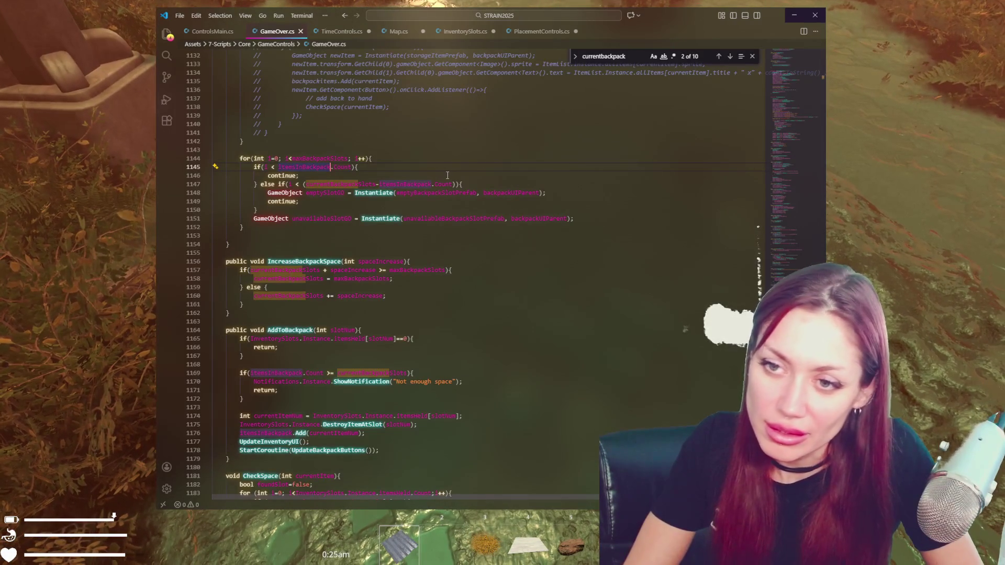
{"action": "key", "text": "Down"}
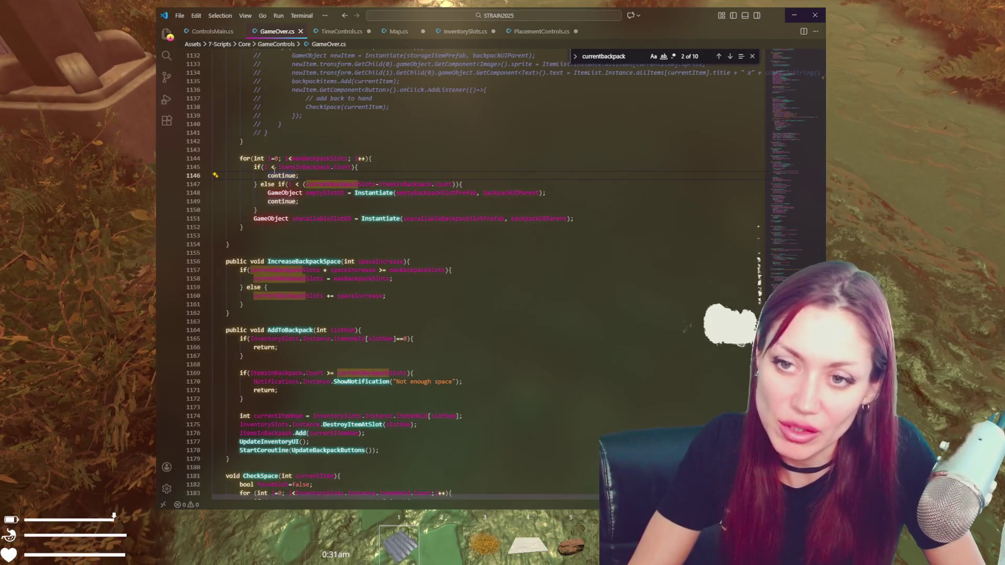
{"action": "key", "text": "Up"}
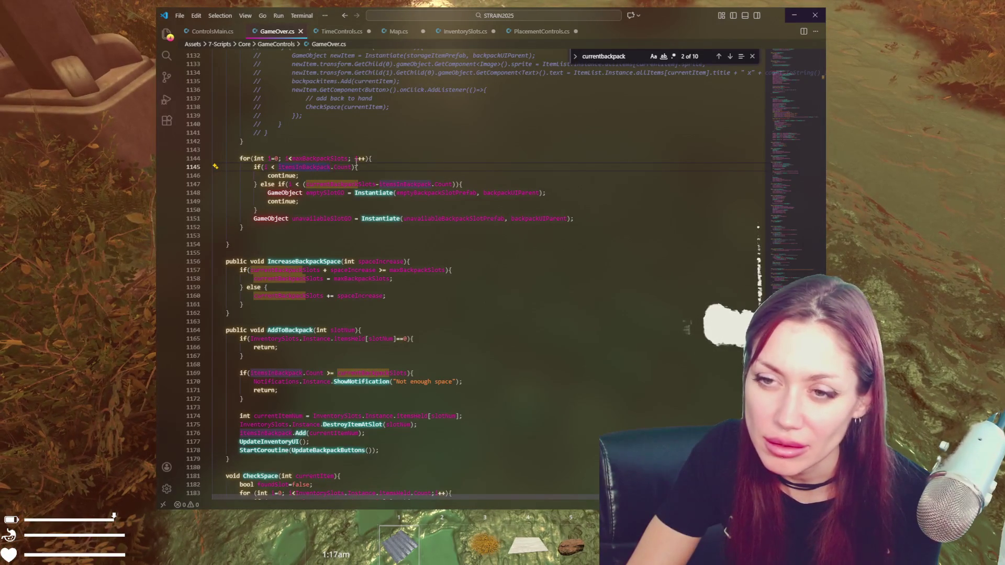
{"action": "left_click", "coordinate": [291, 185]}
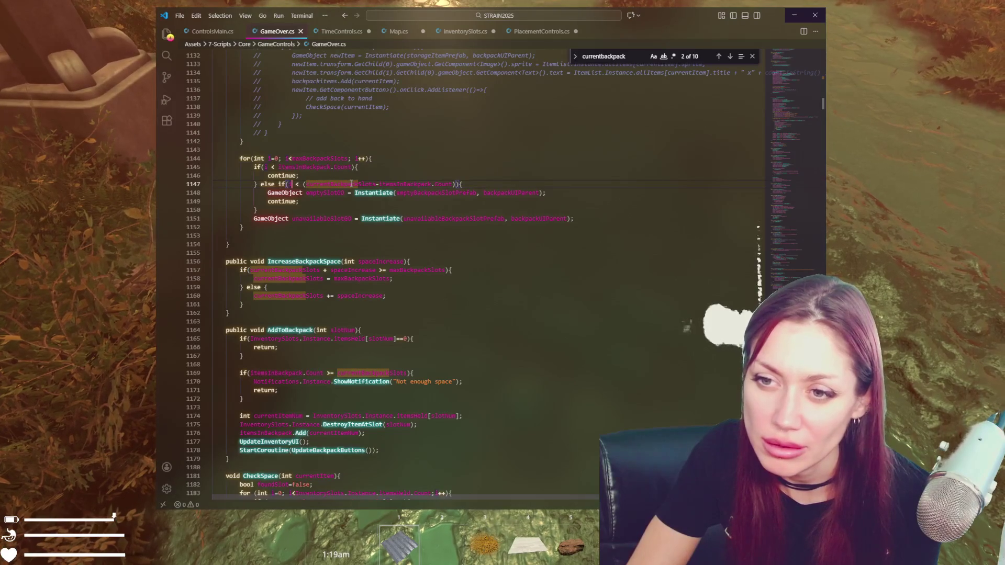
{"action": "double_click", "coordinate": [351, 184]}
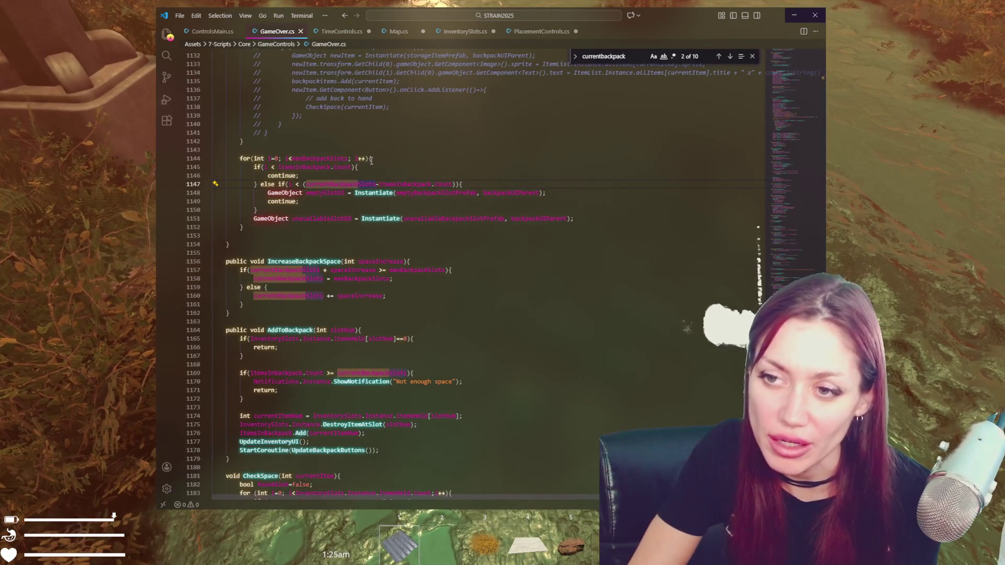
{"action": "double_click", "coordinate": [405, 185]}
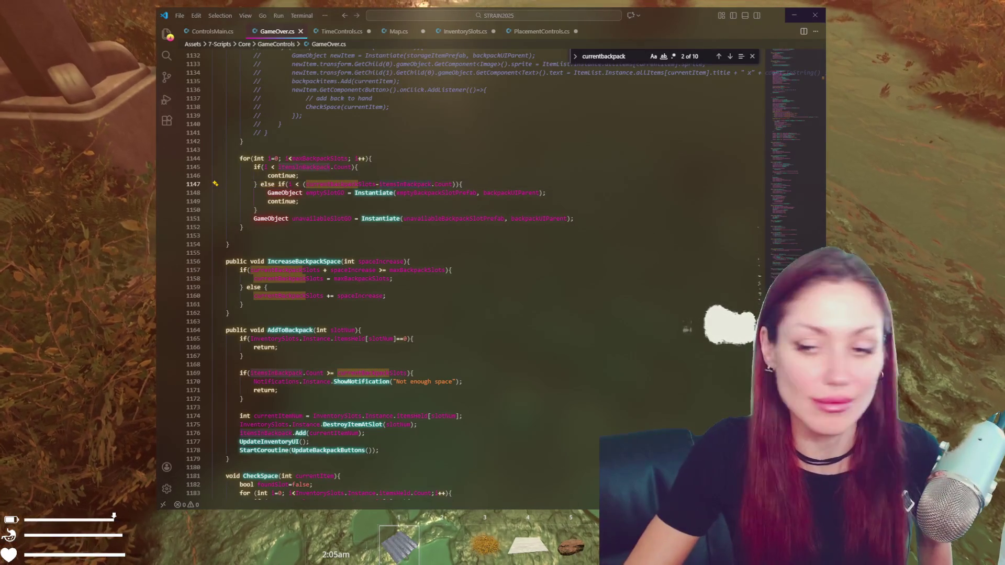
Review the maxBackpackSlots check in IncreaseBackpackSpace and the currentBackpackSlots condition in GameOver.cs
{"action": "left_click", "coordinate": [445, 270]}
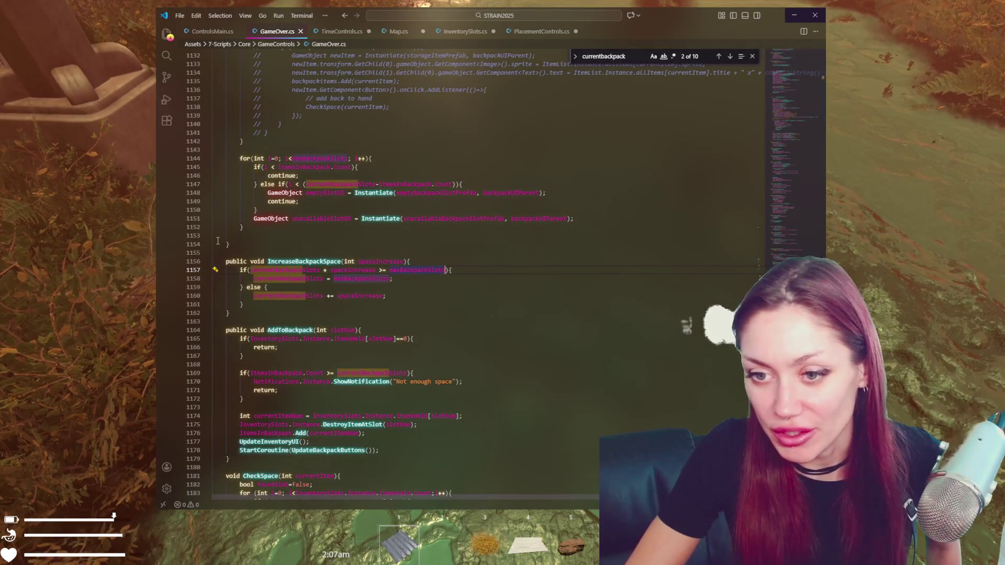
{"action": "double_click", "coordinate": [321, 261]}
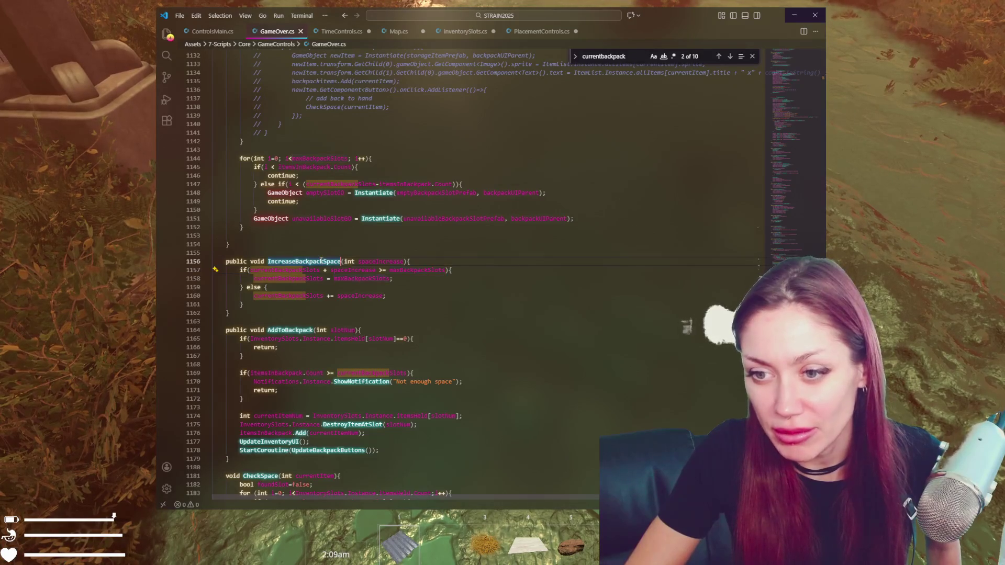
{"action": "key", "text": "Down"}
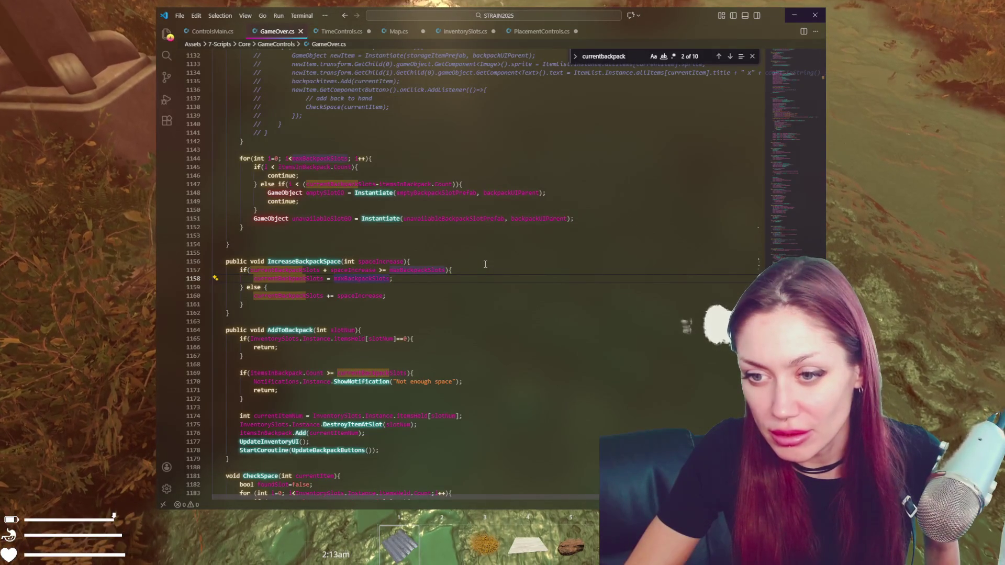
{"action": "scroll", "coordinate": [459, 250], "scroll_direction": "up", "scroll_amount": 3}
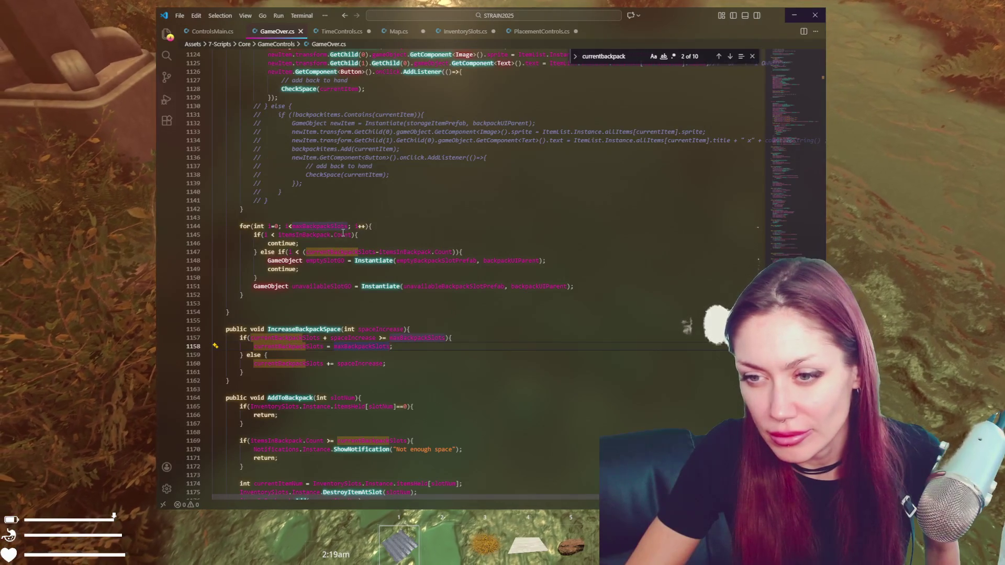
{"action": "double_click", "coordinate": [361, 252]}
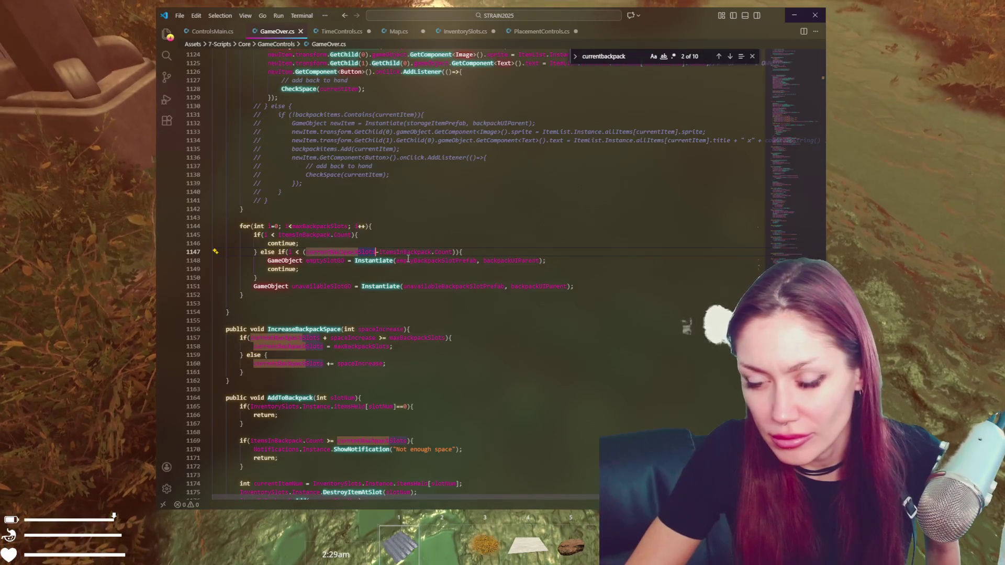
Delete both continue statements from the backpack slot loop
{"action": "left_click", "coordinate": [306, 287]}
{"action": "triple_click", "coordinate": [288, 269]}
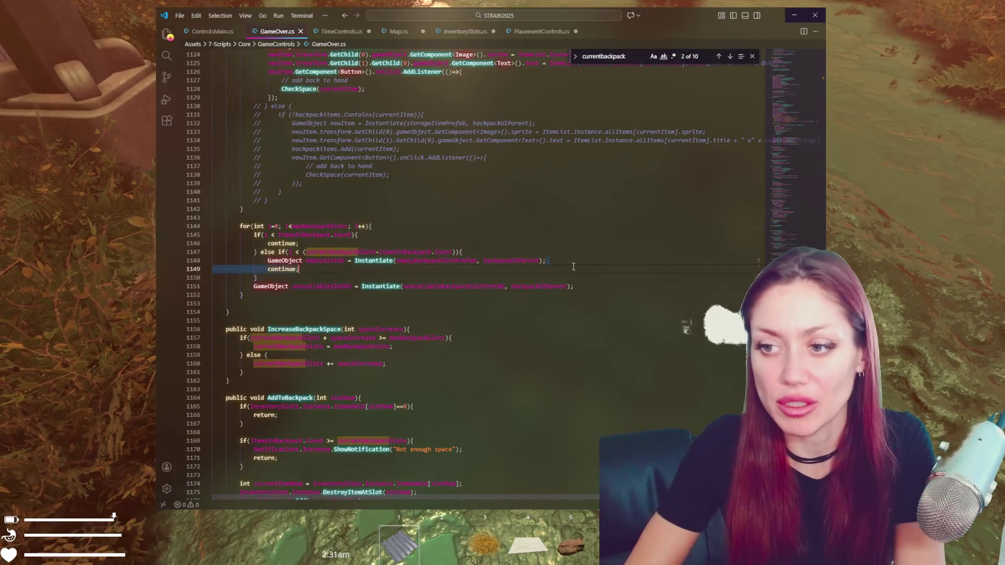
{"action": "key", "text": "BackSpace"}
{"action": "left_click", "coordinate": [390, 233]}
{"action": "key", "text": "shift+Down"}
{"action": "key", "text": "BackSpace"}
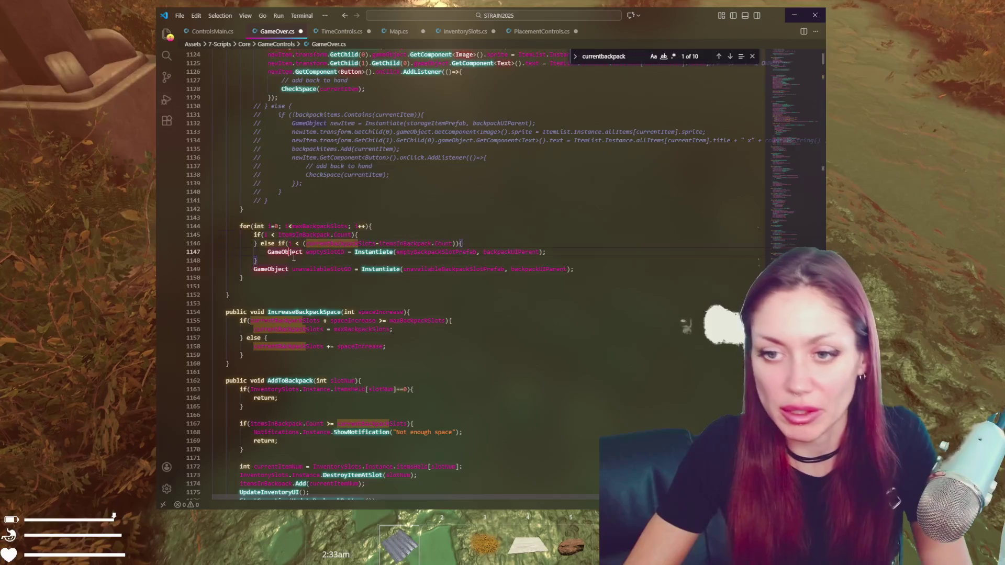
Wrap the unavailable-slot Instantiate line in an indented else { } block
{"action": "left_click", "coordinate": [293, 260]}
{"action": "type", "text": "w"}
{"action": "key", "text": "BackSpace"}
{"action": "type", "text": "else {"}
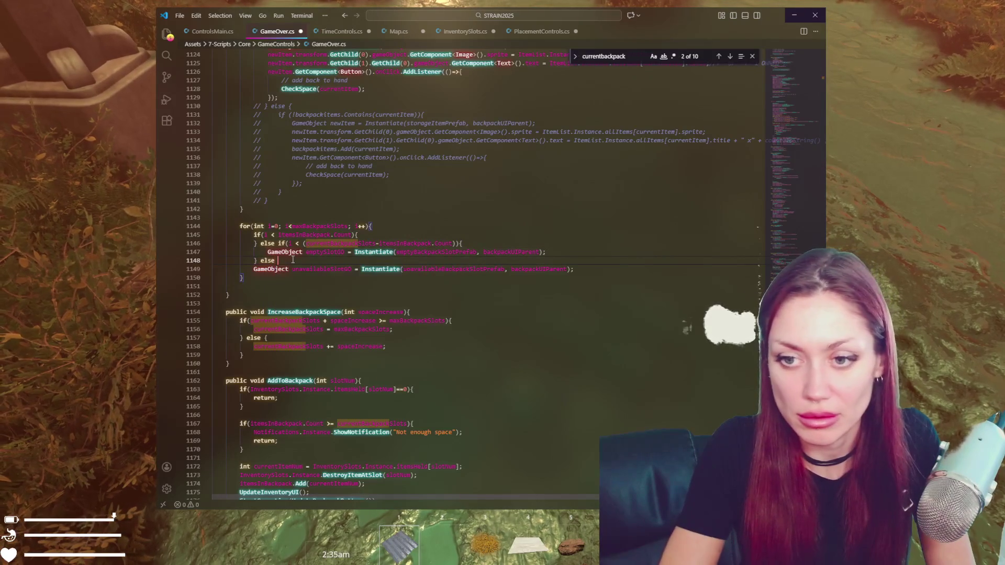
{"action": "left_click", "coordinate": [254, 269]}
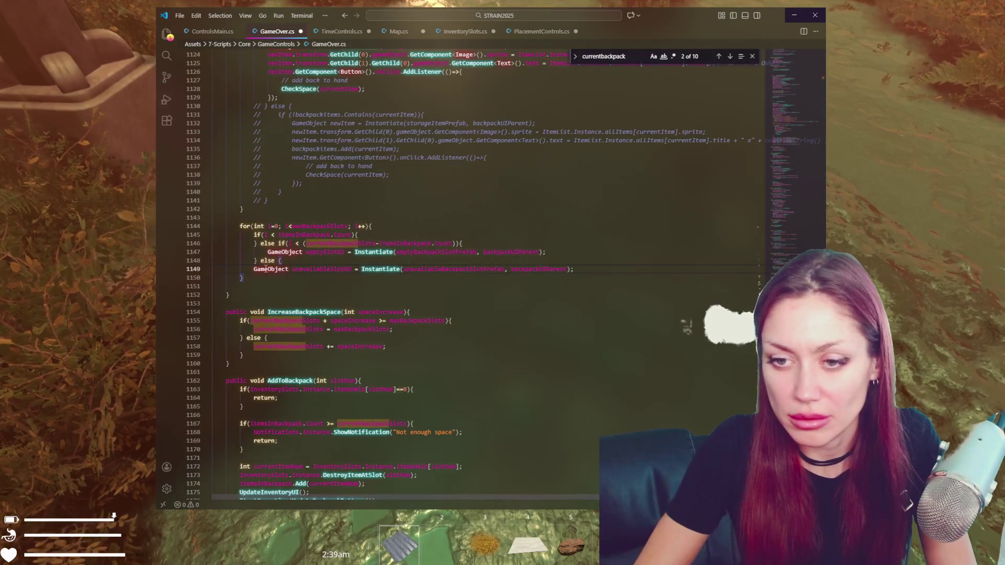
{"action": "key", "text": "Tab"}
{"action": "left_click", "coordinate": [595, 269]}
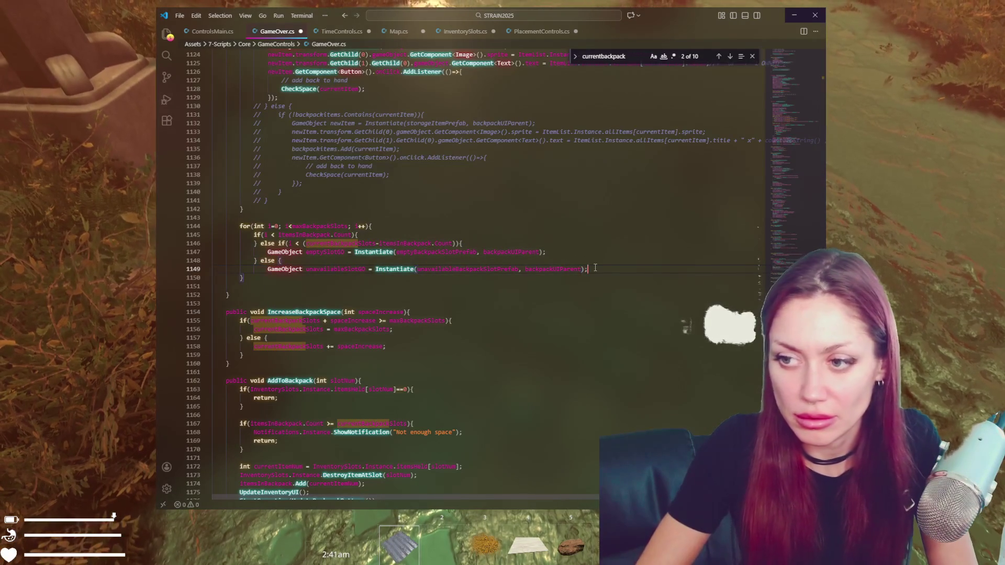
{"action": "key", "text": "Return"}
{"action": "type", "text": "}"}
{"action": "left_click", "coordinate": [395, 228]}
{"action": "left_click", "coordinate": [396, 235]}
{"action": "key", "text": "Return"}
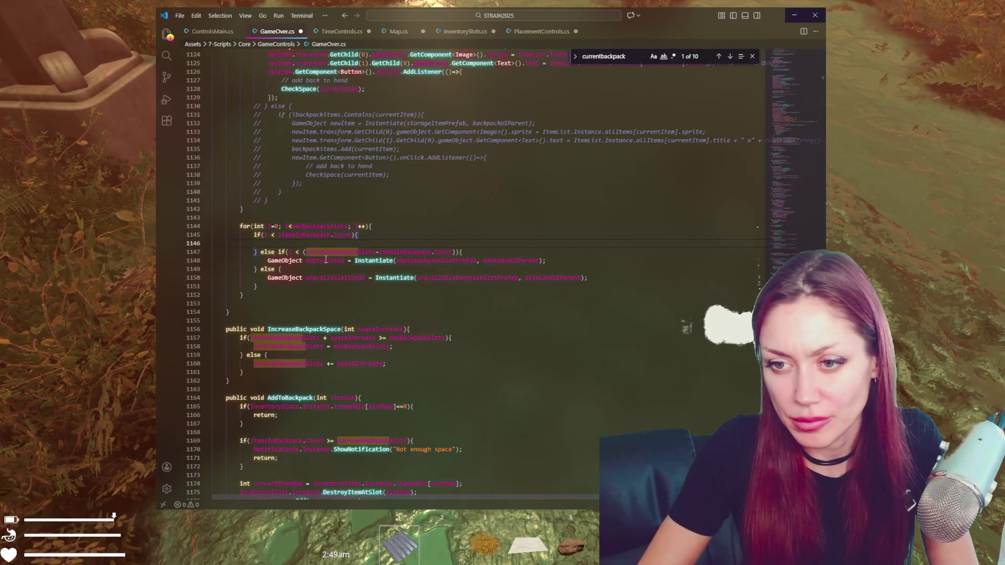
{"action": "left_click", "coordinate": [569, 260]}
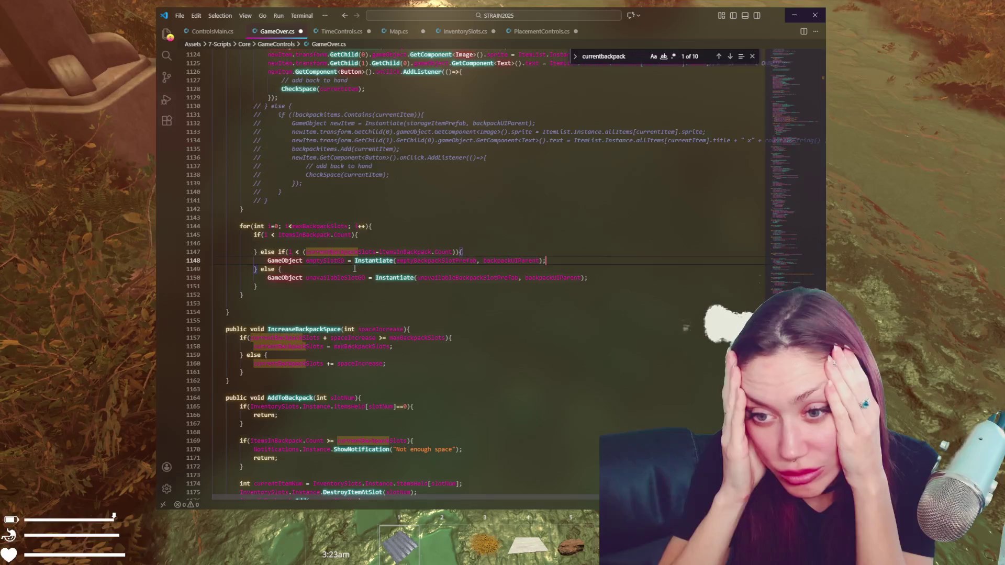
Remove '- itemsInBackpack.Count' so the else-if compares i to currentBackpackSlots alone, then return to Unity
{"action": "left_click", "coordinate": [266, 234]}
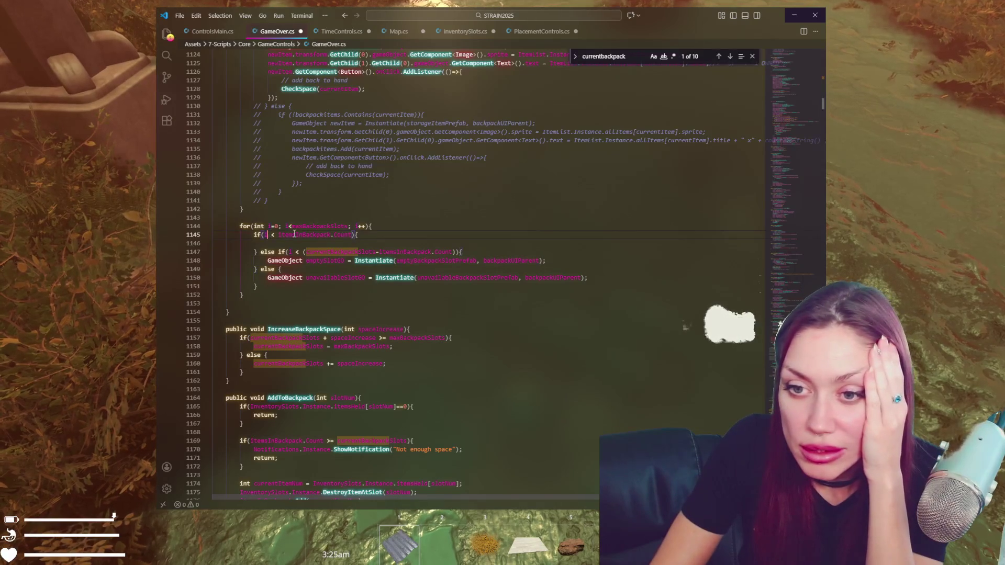
{"action": "double_click", "coordinate": [369, 252]}
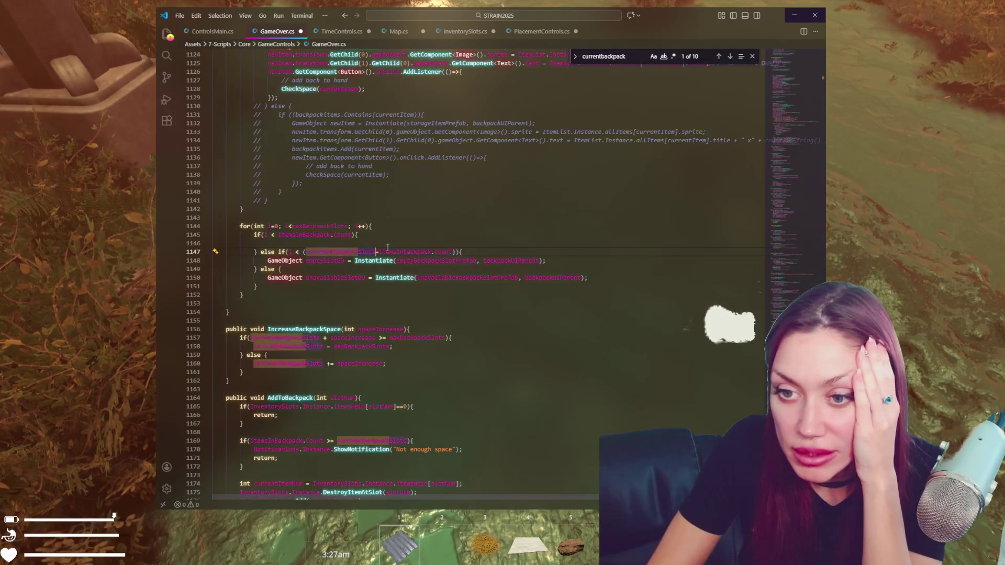
{"action": "key", "text": "ctrl+Left"}
{"action": "key", "text": "ctrl+Left"}
{"action": "key", "text": "ctrl+Left"}
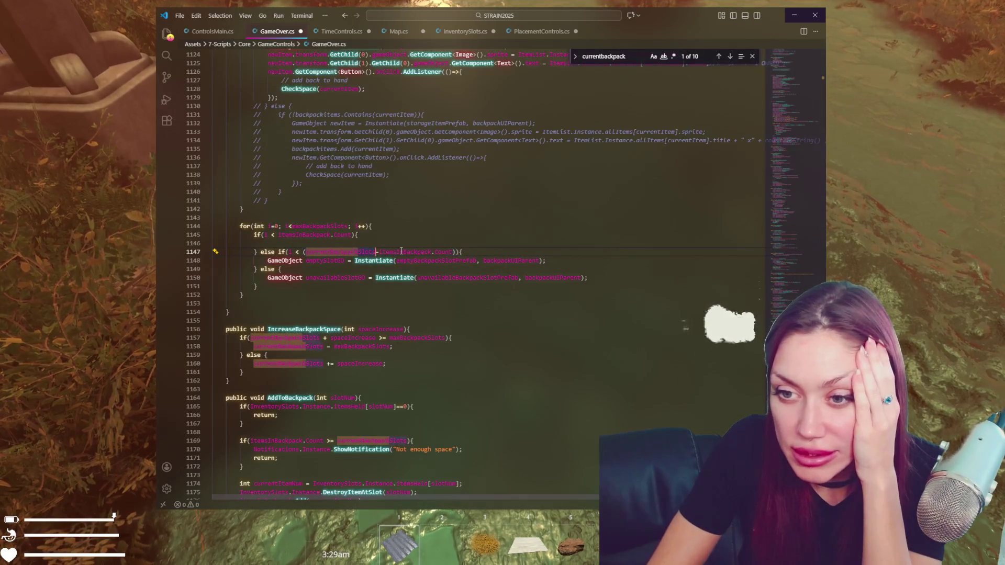
{"action": "left_click", "coordinate": [431, 251]}
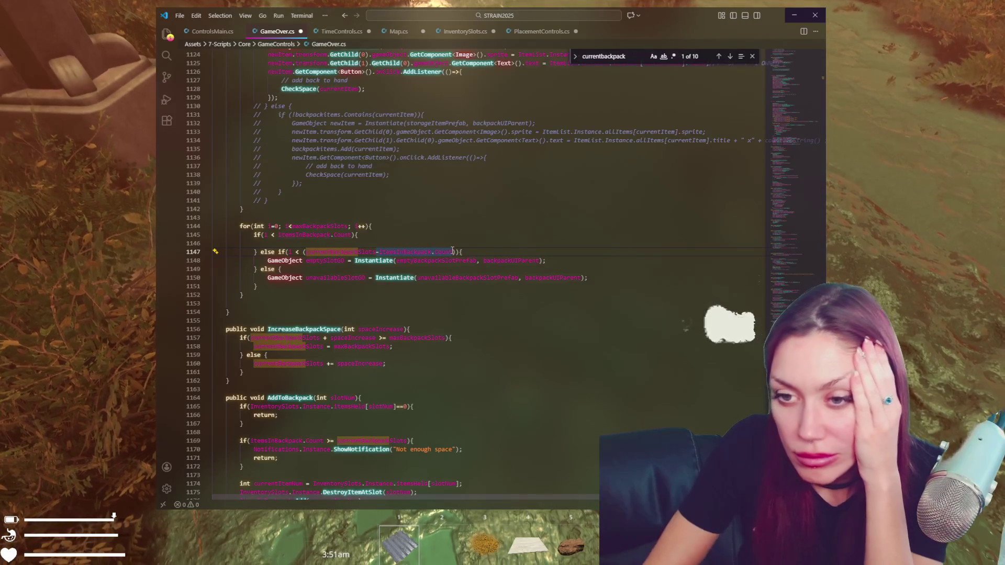
{"action": "key", "text": "BackSpace"}
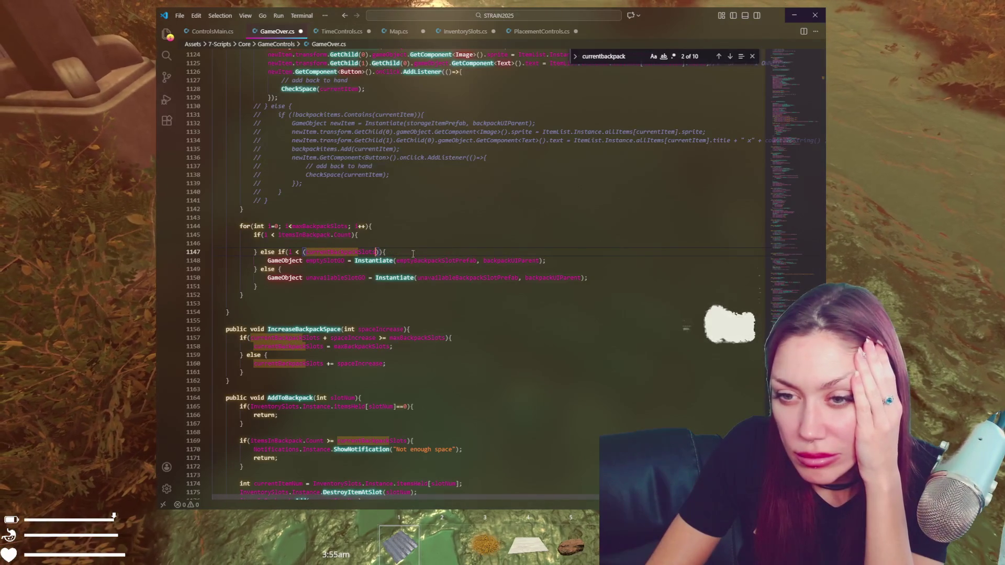
{"action": "key", "text": "BackSpace"}
{"action": "key", "text": "ctrl+Left"}
{"action": "key", "text": "BackSpace"}
{"action": "left_click", "coordinate": [414, 230]}
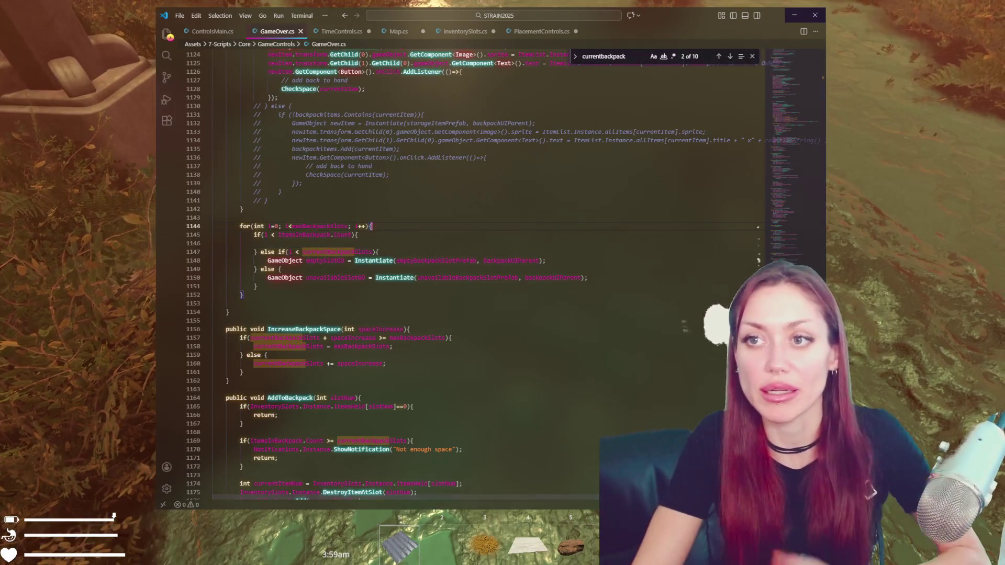
{"action": "key", "text": "alt+Tab"}
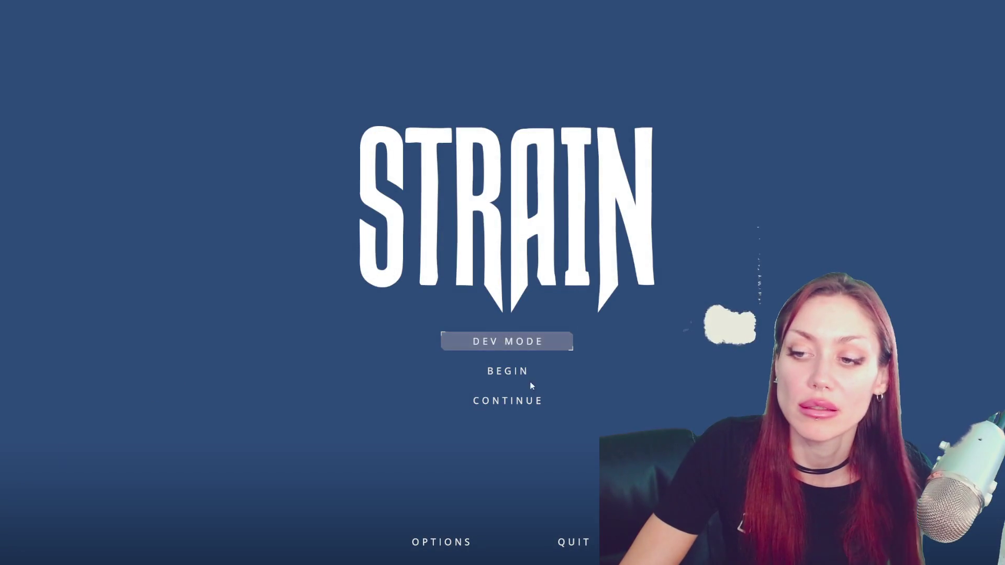
Start DEV MODE, spawn a backpack with the 'backpack' console command, and equip it
{"action": "left_click", "coordinate": [544, 340]}
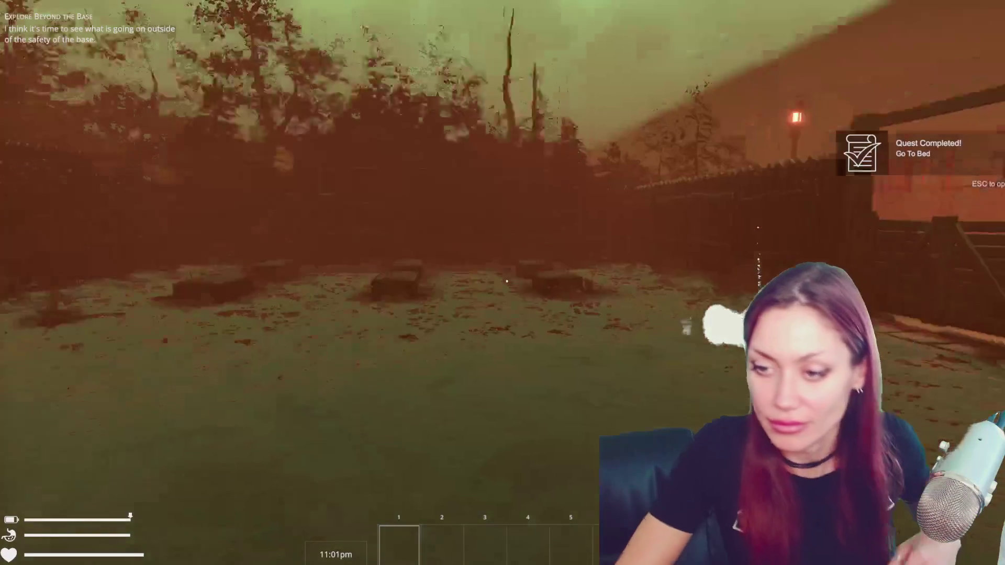
{"action": "key", "text": "Escape"}
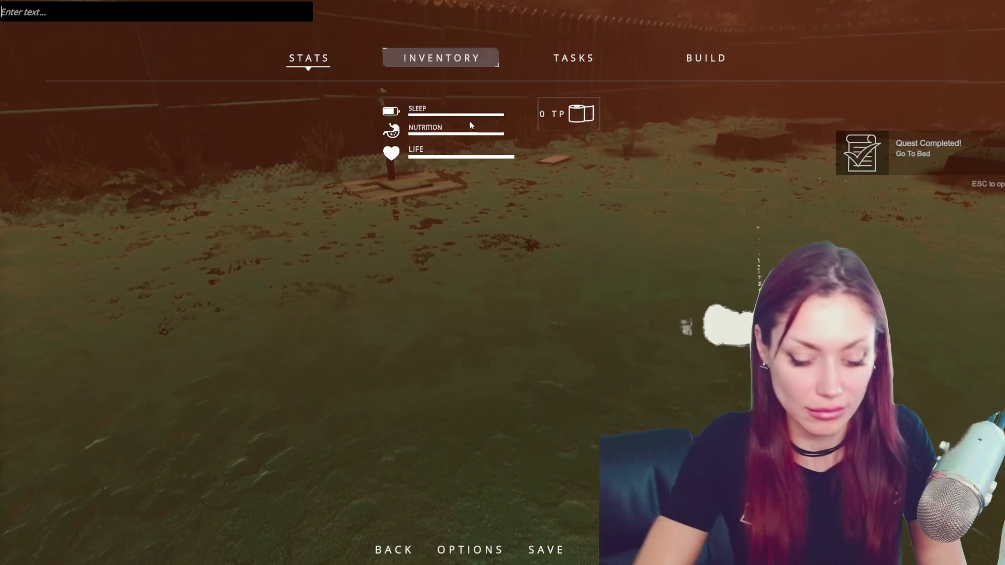
{"action": "type", "text": "bK"}
{"action": "key", "text": "BackSpace"}
{"action": "key", "text": "BackSpace"}
{"action": "type", "text": "backpack"}
{"action": "key", "text": "Return"}
{"action": "key", "text": "Escape"}
{"action": "key", "text": "e"}
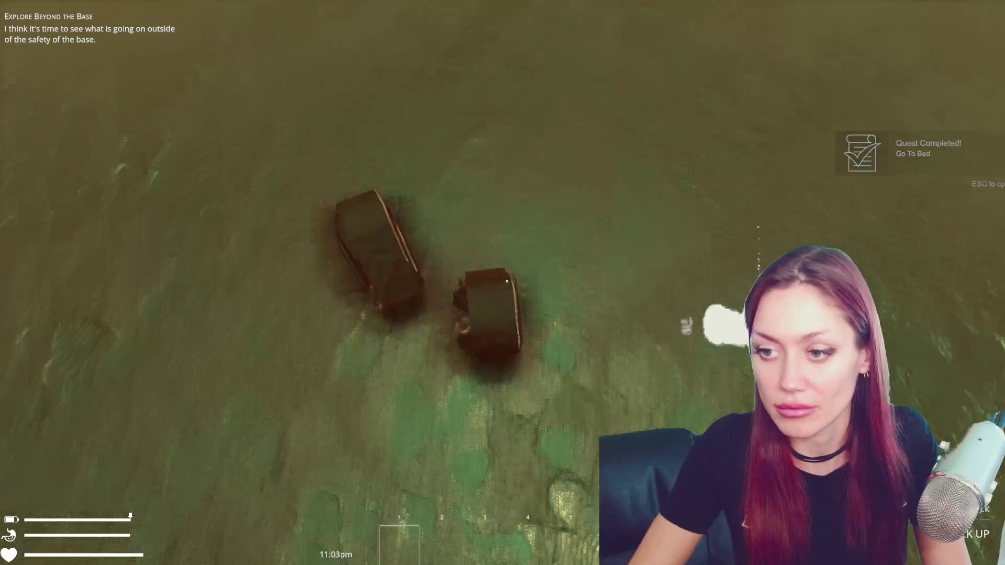
{"action": "left_click", "coordinate": [506, 281]}
Check the inventory's backpack slots, equip a second backpack, and pick Wildberries from a bush
{"action": "key", "text": "Escape"}
{"action": "left_click", "coordinate": [453, 58]}
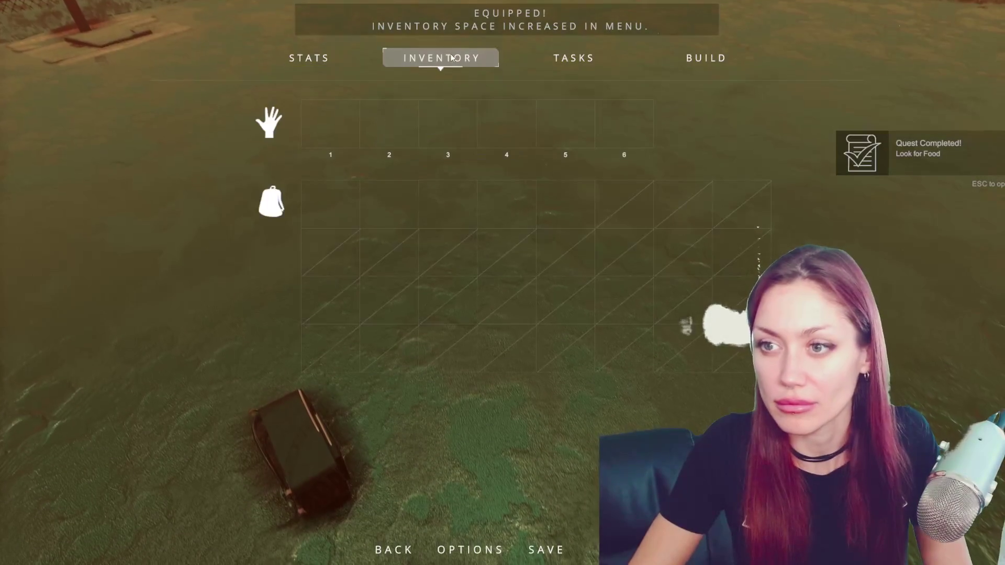
{"action": "key", "text": "Escape"}
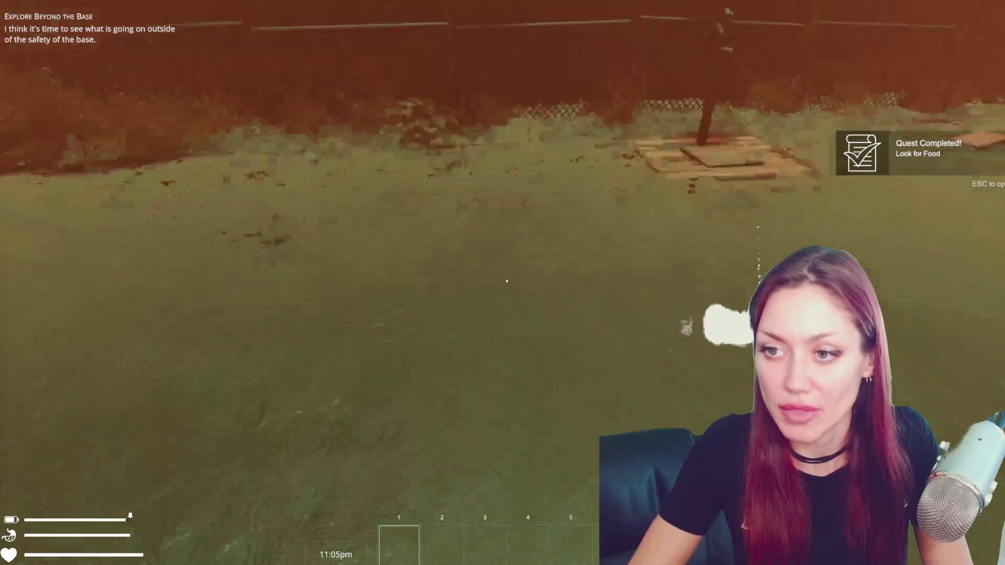
{"action": "key", "text": "e"}
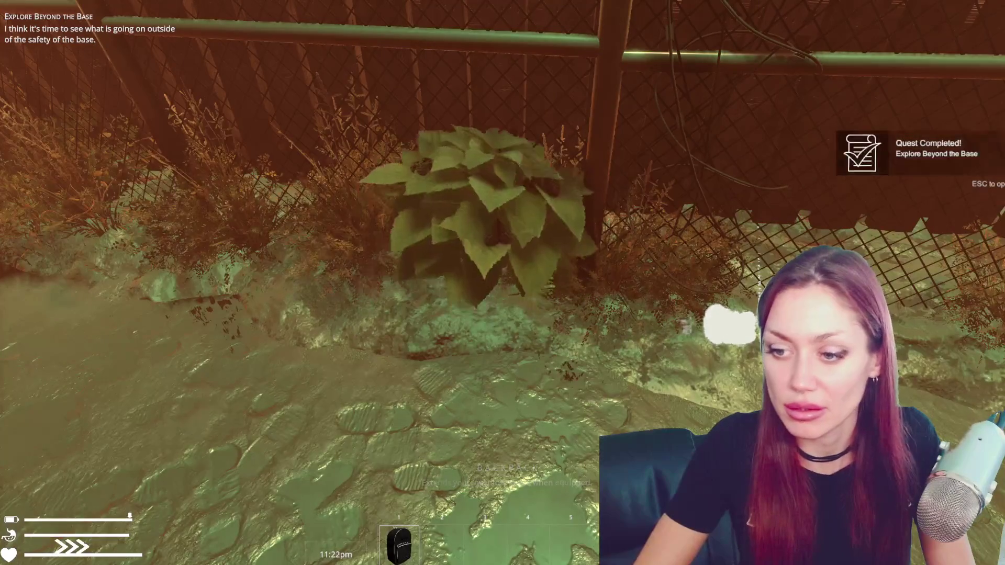
{"action": "left_click", "coordinate": [507, 281]}
{"action": "key", "text": "e"}
{"action": "key", "text": "Escape"}
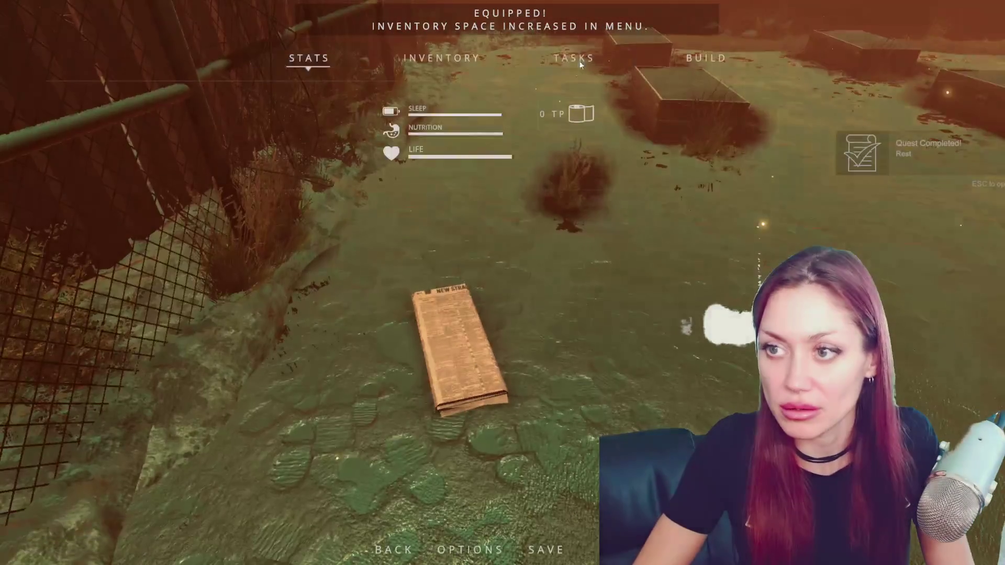
{"action": "left_click", "coordinate": [475, 59]}
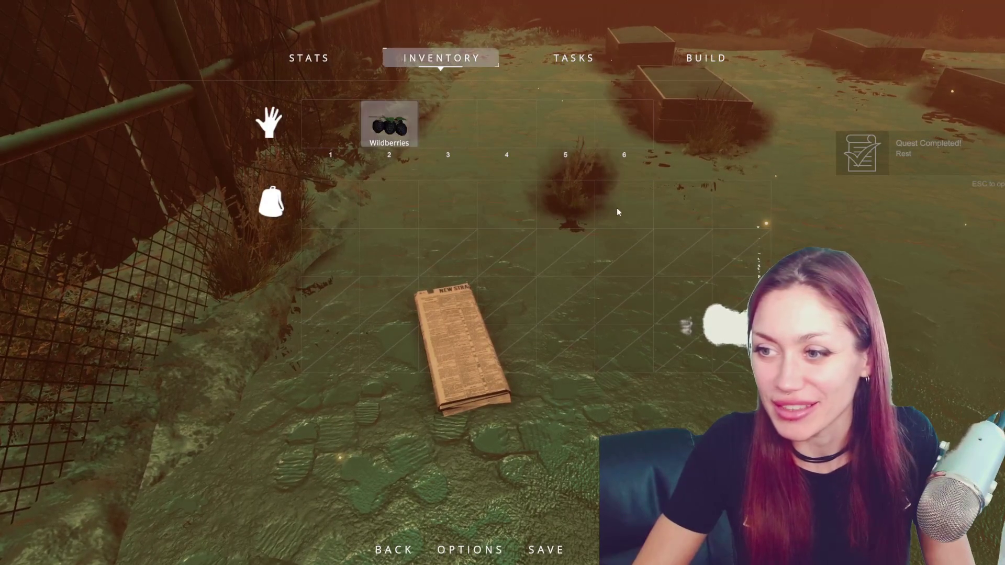
{"action": "key", "text": "Escape"}
{"action": "key", "text": "Escape"}
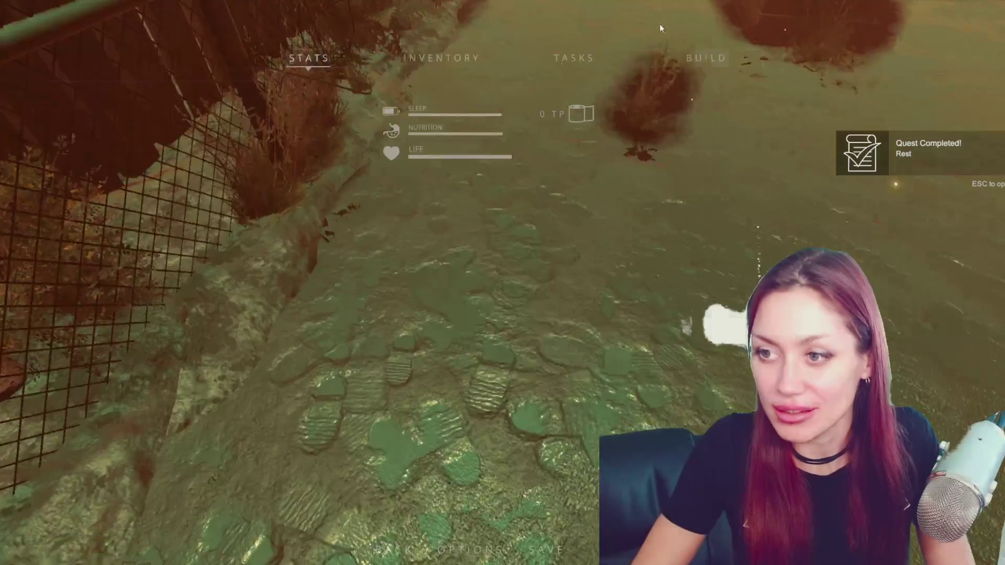
In the INVENTORY tab, store Wildberries in the backpack and move the Newspaper to hand slot 1
{"action": "left_click", "coordinate": [574, 58]}
{"action": "left_click", "coordinate": [441, 59]}
{"action": "left_click", "coordinate": [388, 123]}
{"action": "left_click", "coordinate": [330, 210]}
{"action": "left_click", "coordinate": [362, 118]}
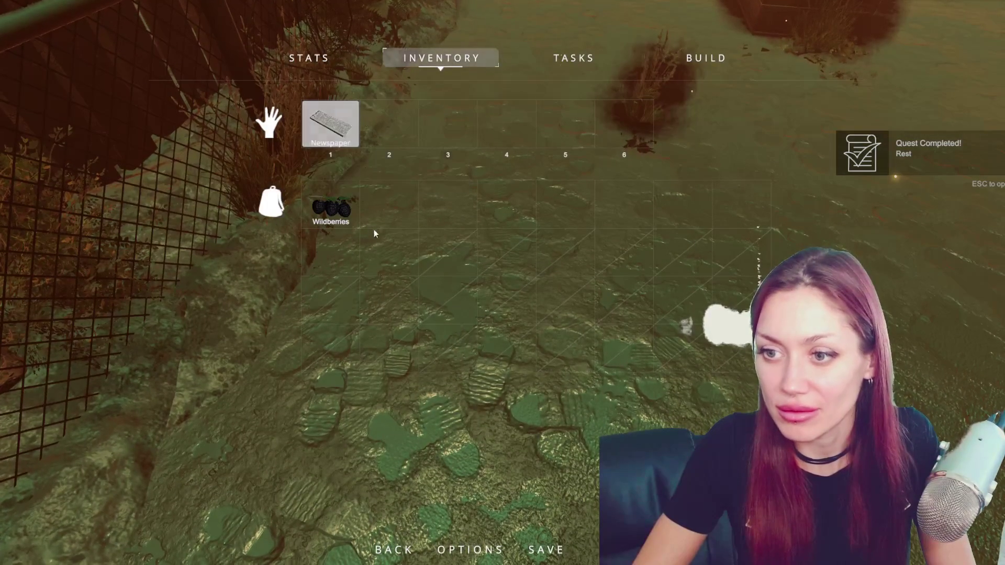
{"action": "left_click", "coordinate": [372, 224]}
{"action": "left_click", "coordinate": [388, 208]}
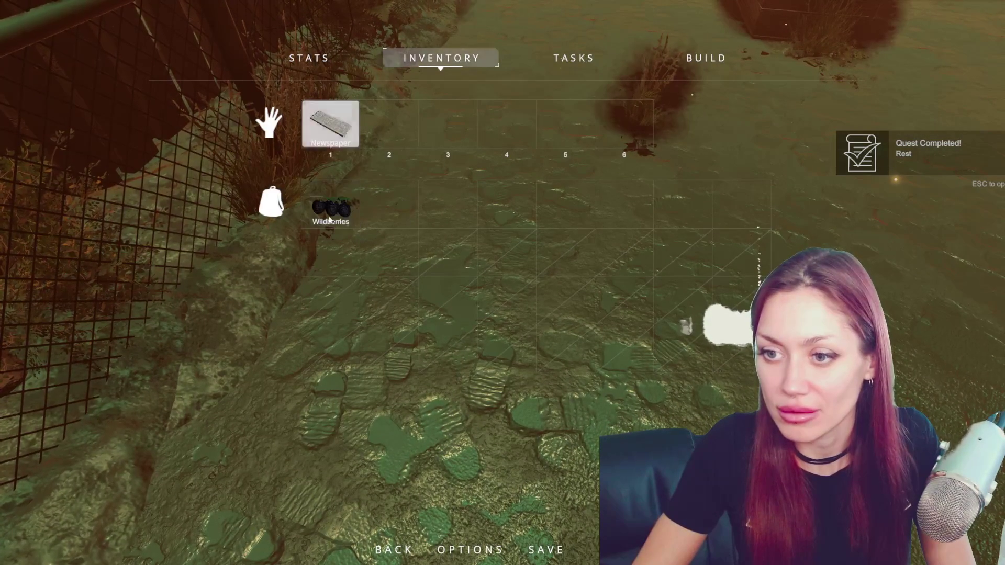
{"action": "left_click", "coordinate": [329, 213]}
Stow both hand-slot items in the backpack, overwrite the newest save, and stop Play mode
{"action": "left_click", "coordinate": [389, 123]}
{"action": "left_click", "coordinate": [330, 123]}
{"action": "left_click", "coordinate": [546, 550]}
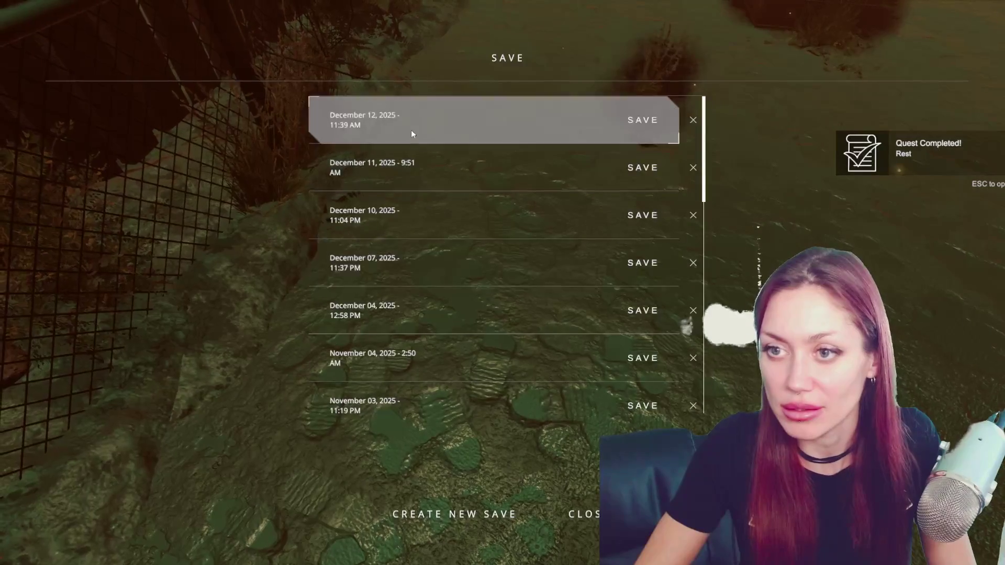
{"action": "left_click", "coordinate": [412, 131]}
{"action": "left_click", "coordinate": [462, 297]}
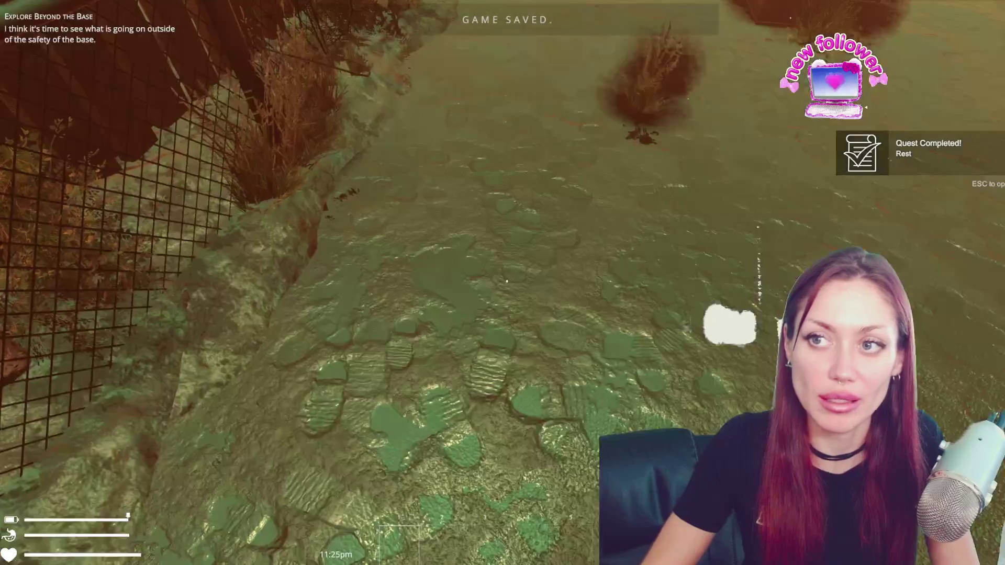
{"action": "key", "text": "Escape"}
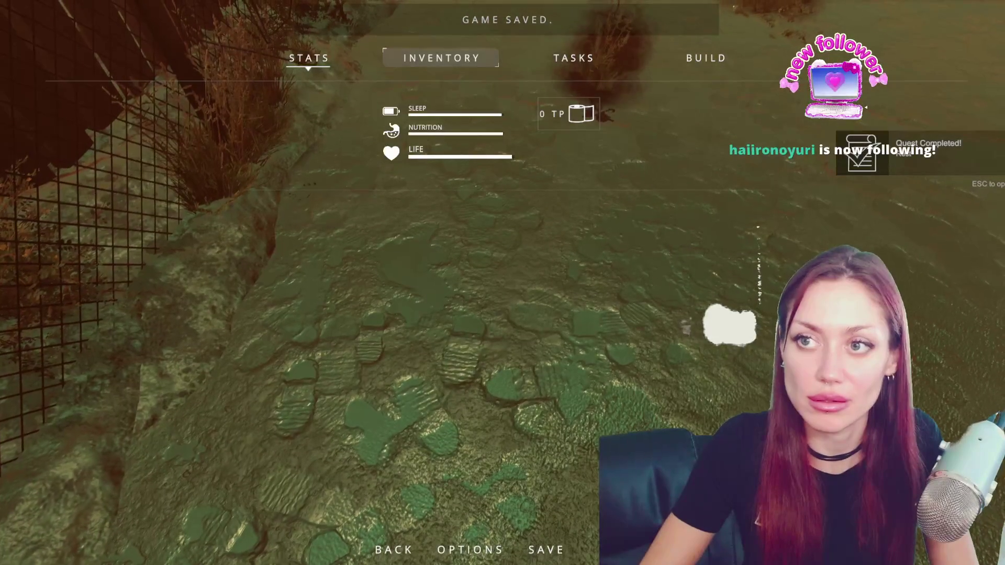
{"action": "key", "text": "ctrl+p"}
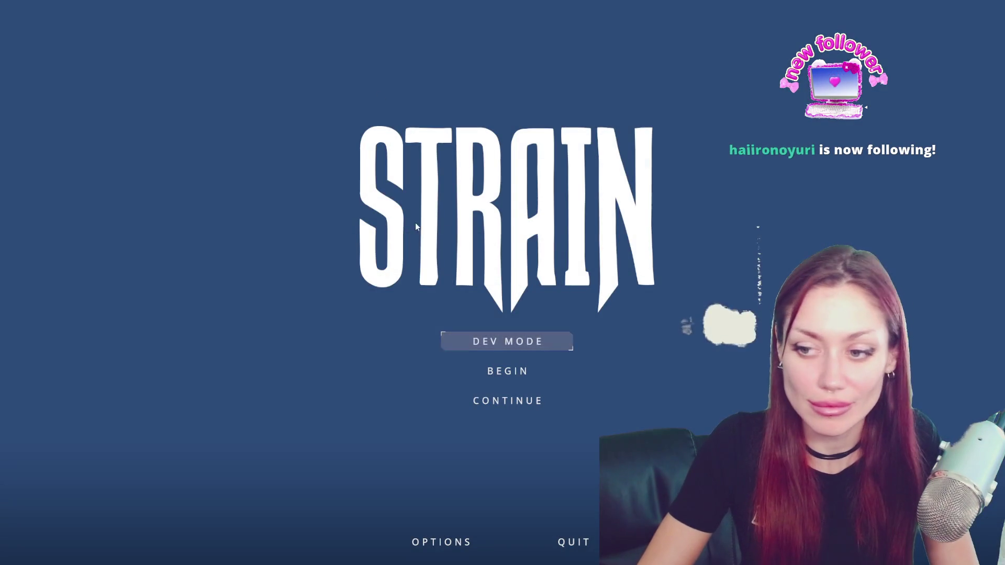
Continue the saved game, verify Wildberries and Newspaper in the inventory, and move them to hand slots
{"action": "left_click", "coordinate": [511, 408]}
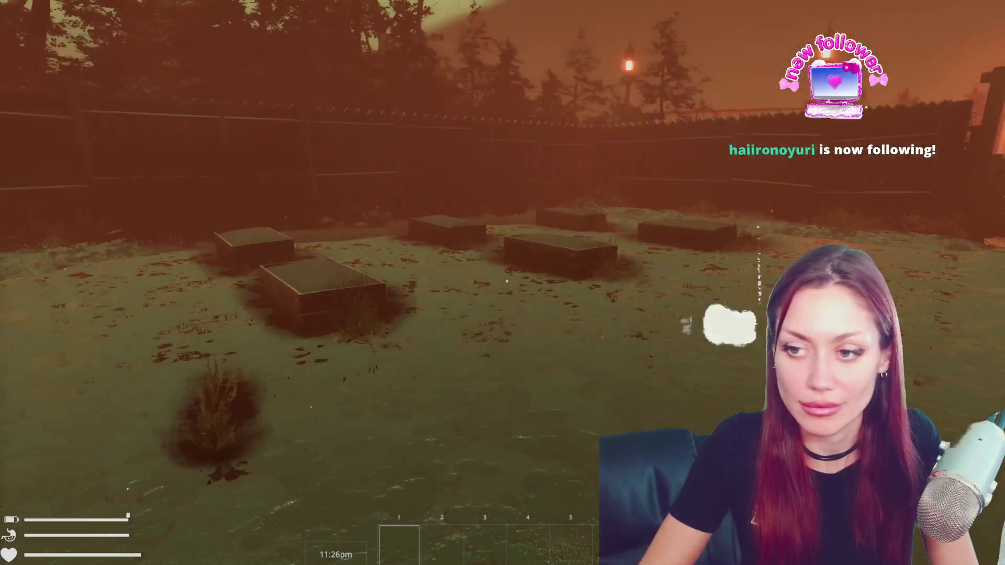
{"action": "key", "text": "Escape"}
{"action": "left_click", "coordinate": [448, 65]}
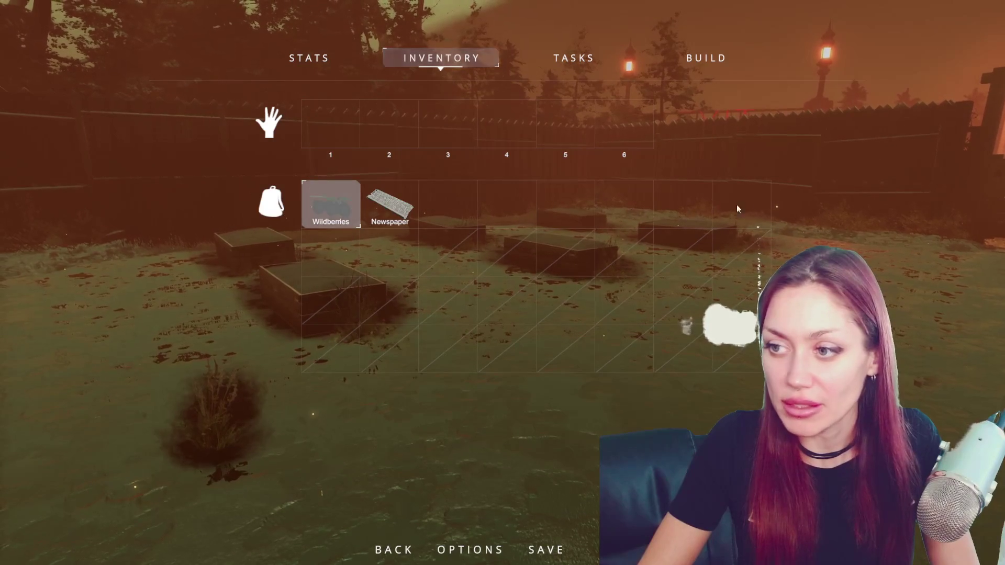
{"action": "left_click", "coordinate": [362, 209]}
{"action": "left_click", "coordinate": [352, 206]}
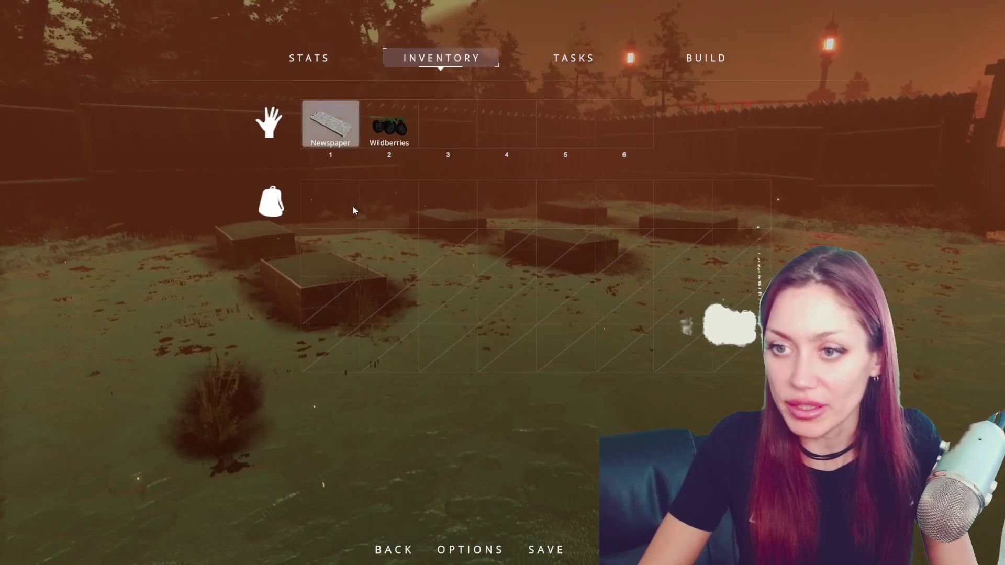
{"action": "key", "text": "Escape"}
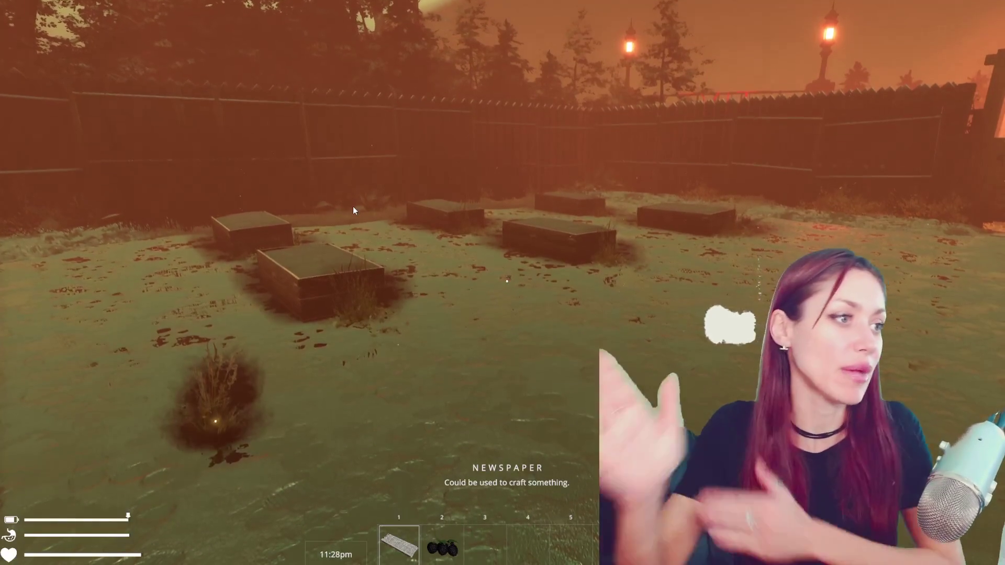
{"action": "key", "text": "Escape"}
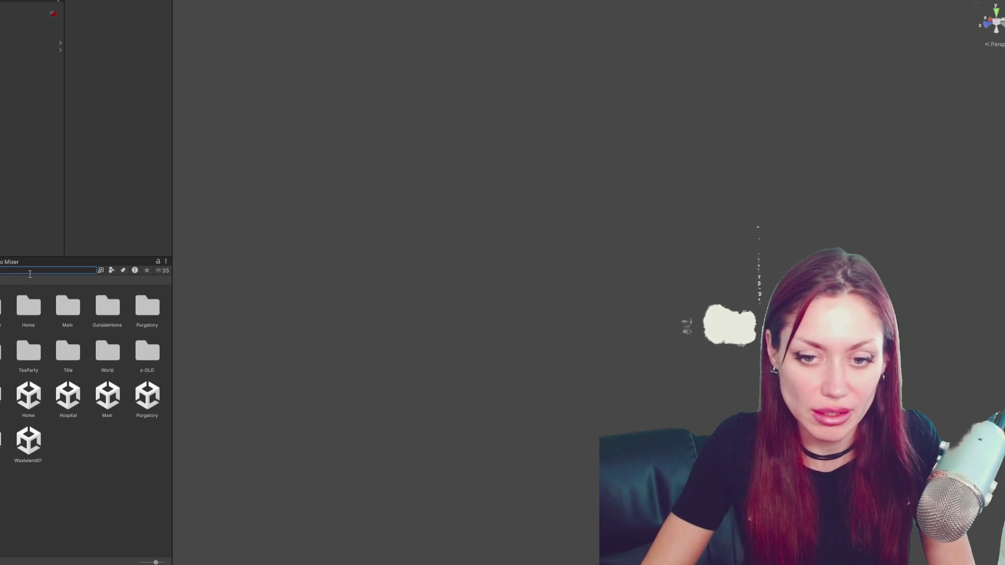
Search 'backpack', read Item Num 159 in the Backpack prefab's Item Usable, then select the Main scene
{"action": "type", "text": "backpack"}
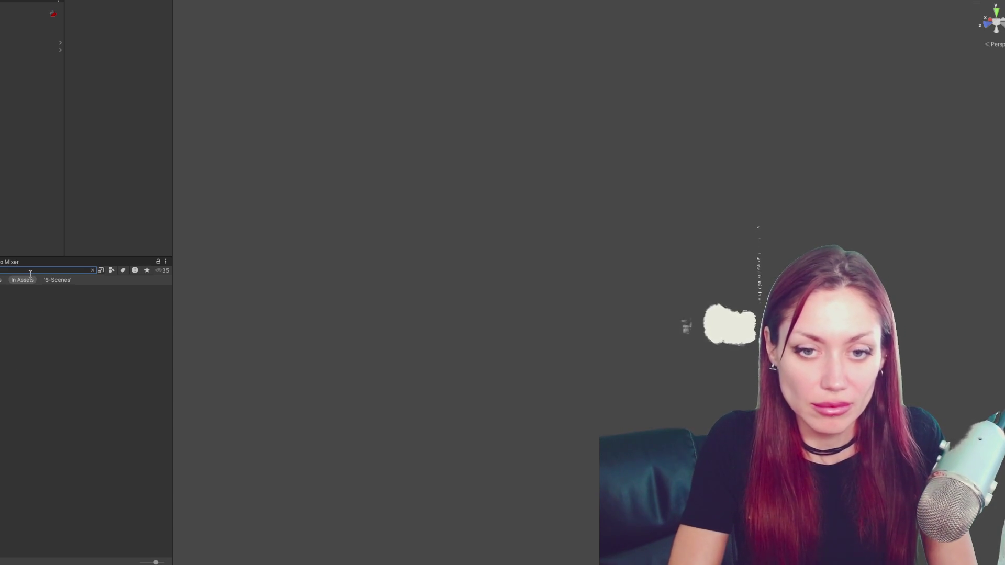
{"action": "left_click", "coordinate": [100, 355]}
{"action": "left_click", "coordinate": [65, 390]}
{"action": "scroll", "coordinate": [109, 151], "scroll_direction": "down", "scroll_amount": 3}
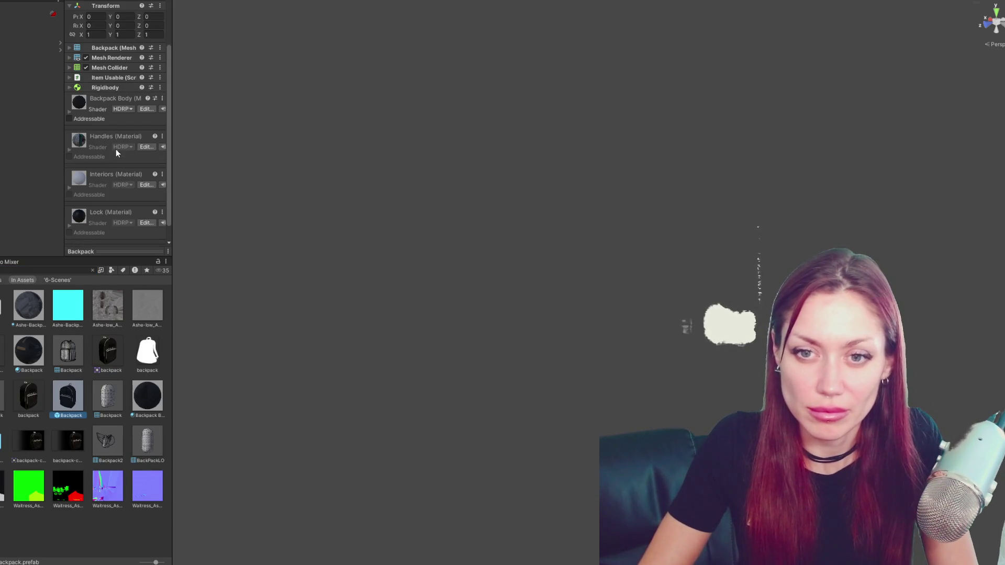
{"action": "left_click", "coordinate": [113, 78]}
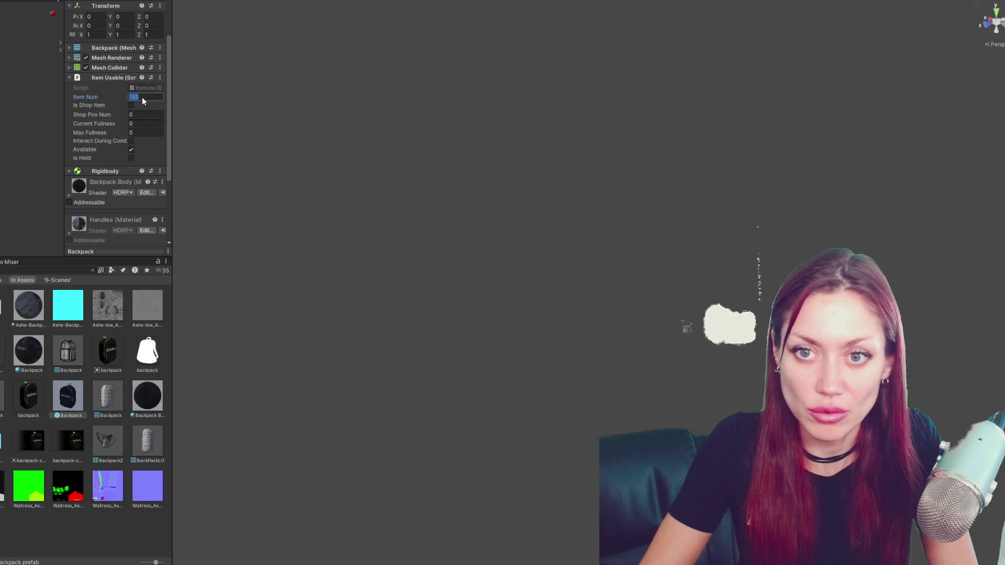
{"action": "left_click", "coordinate": [93, 270]}
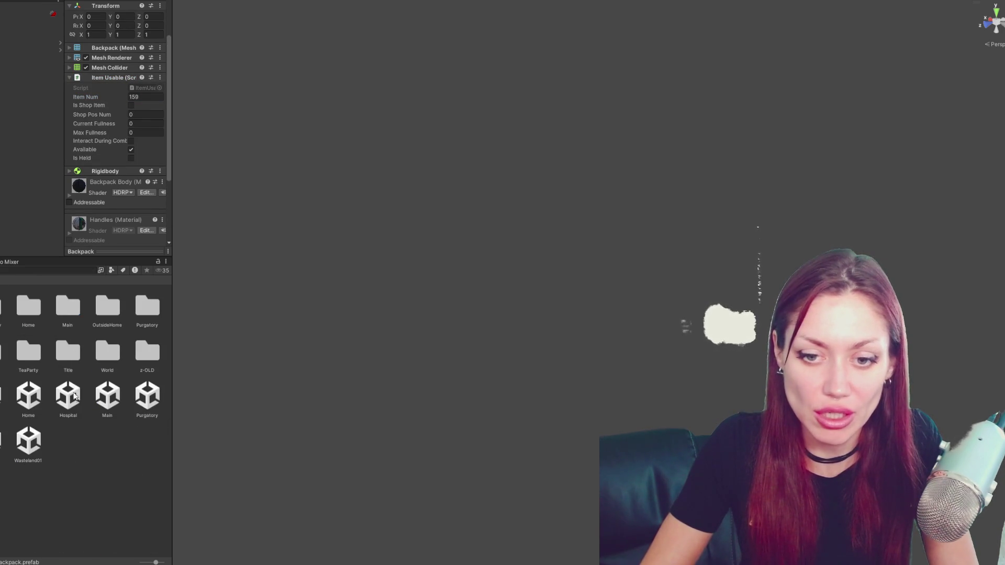
{"action": "left_click", "coordinate": [109, 400]}
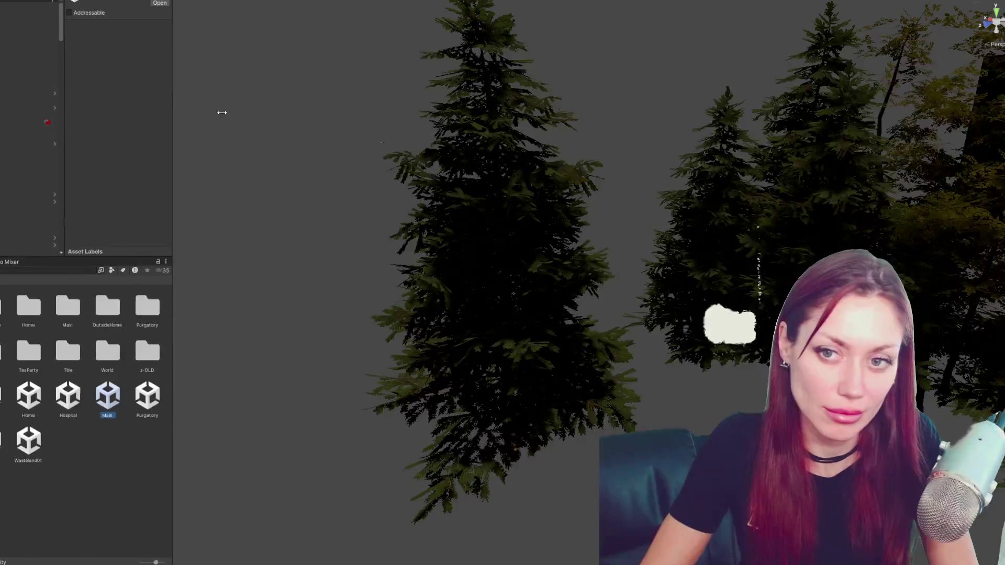
Widen the left panels and expand Shop Controls' Possible Items In Building Shop list
{"action": "left_click_drag", "start_coordinate": [222, 113], "coordinate": [223, 112]}
{"action": "left_click_drag", "start_coordinate": [99, 105], "coordinate": [5, 104]}
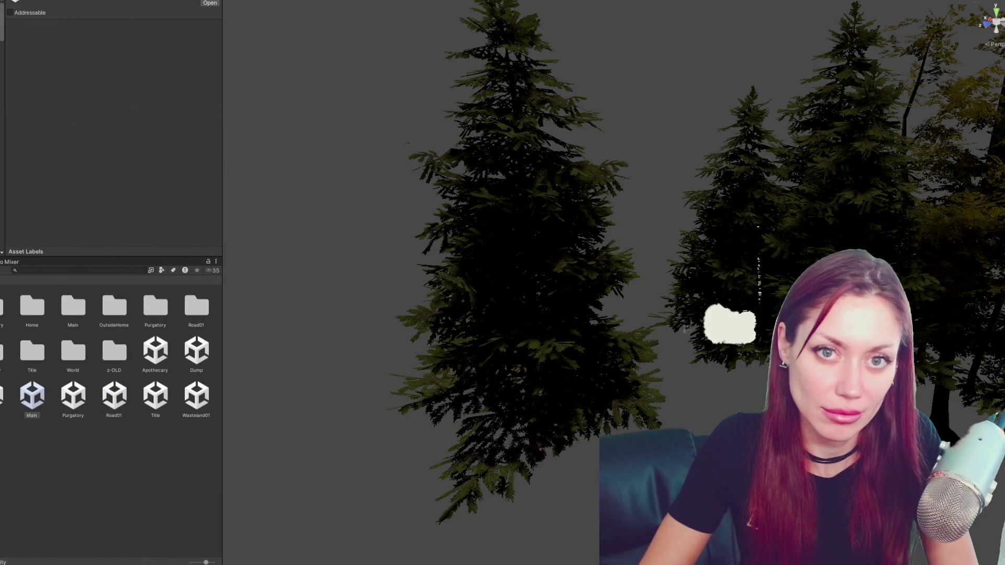
{"action": "scroll", "coordinate": [79, 157], "scroll_direction": "down", "scroll_amount": 5}
{"action": "left_click", "coordinate": [52, 207]}
{"action": "scroll", "coordinate": [42, 248], "scroll_direction": "down", "scroll_amount": 3}
{"action": "scroll", "coordinate": [42, 230], "scroll_direction": "down", "scroll_amount": 8}
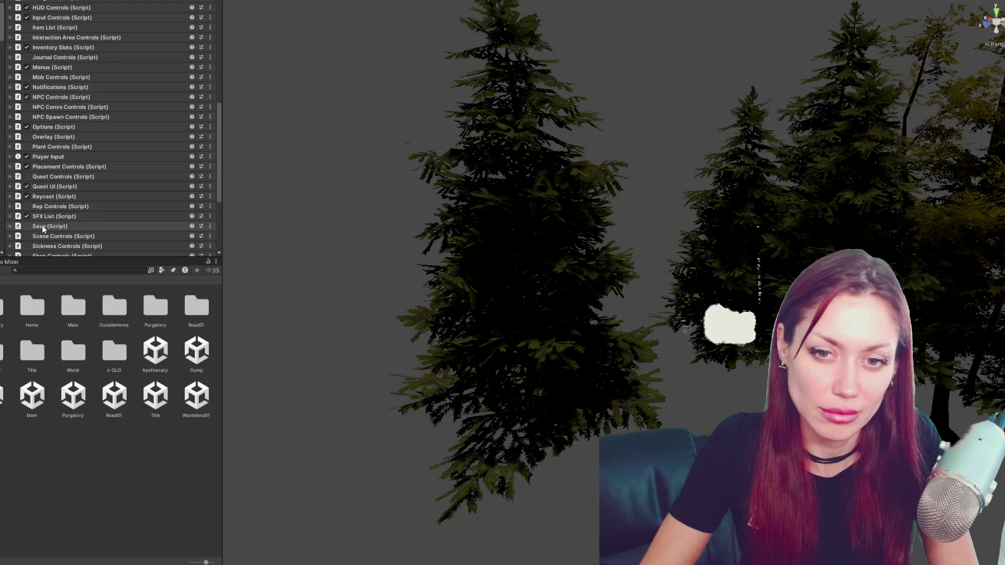
{"action": "left_click", "coordinate": [43, 206]}
{"action": "scroll", "coordinate": [62, 189], "scroll_direction": "down", "scroll_amount": 4}
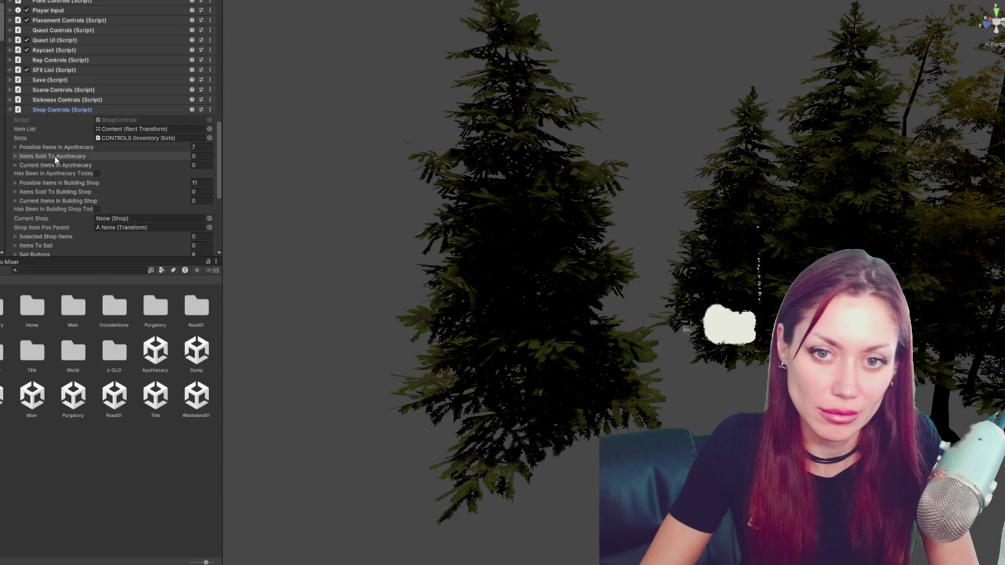
{"action": "left_click", "coordinate": [42, 183]}
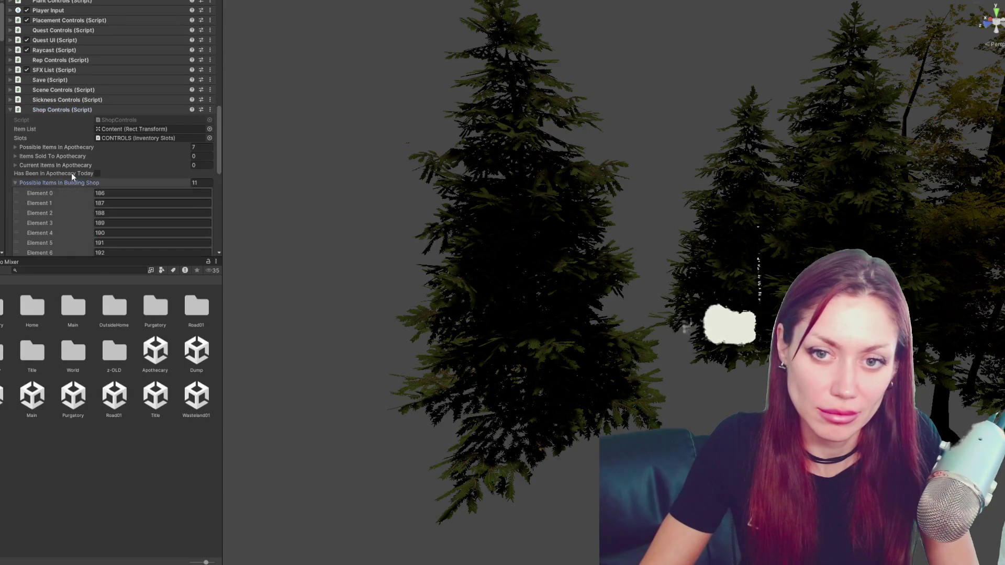
{"action": "scroll", "coordinate": [101, 154], "scroll_direction": "down", "scroll_amount": 5}
Add Element 11 with value 159 to the list and open the Title scene
{"action": "left_click", "coordinate": [189, 181]}
{"action": "left_click", "coordinate": [176, 180]}
{"action": "type", "text": "159"}
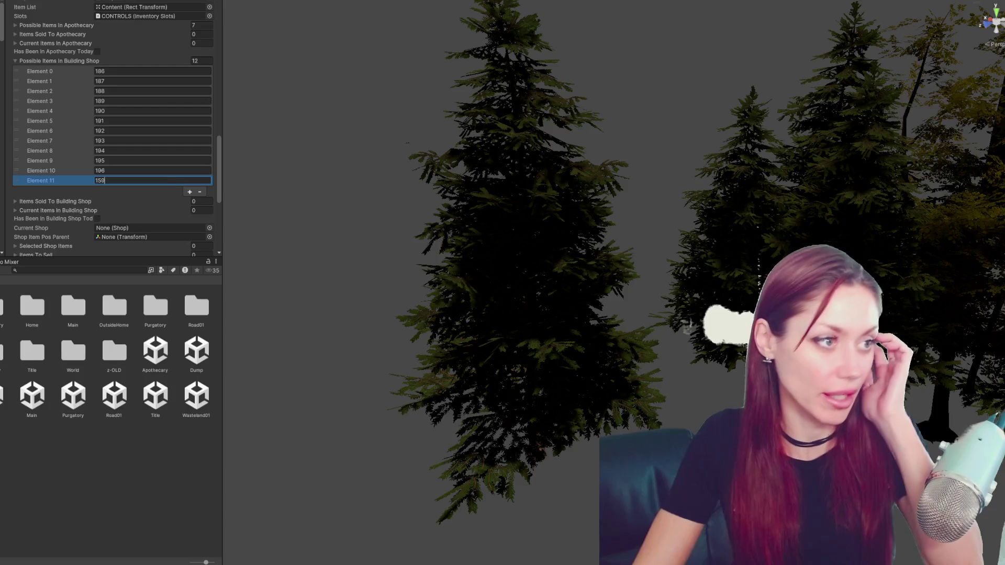
{"action": "key", "text": "Return"}
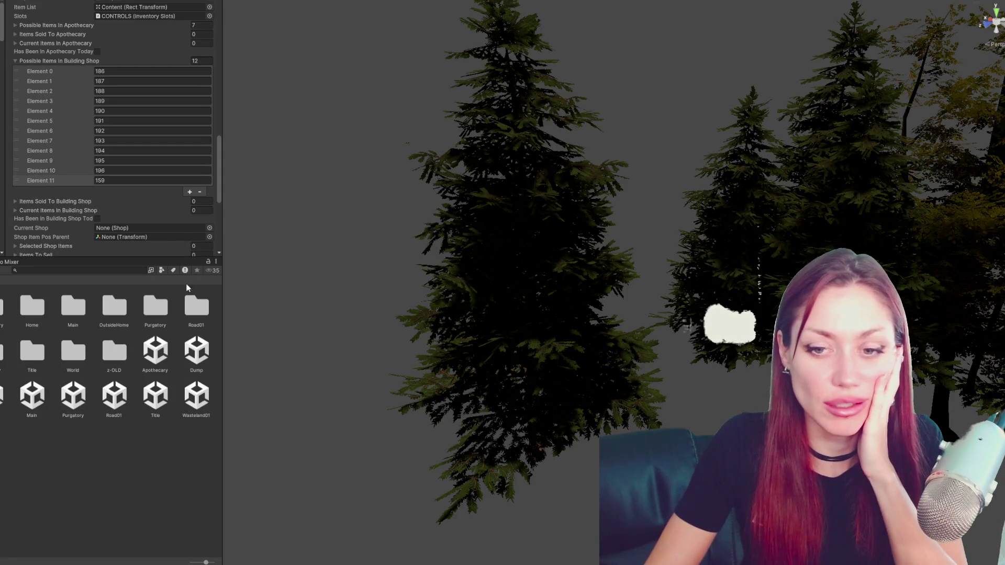
{"action": "double_click", "coordinate": [153, 394]}
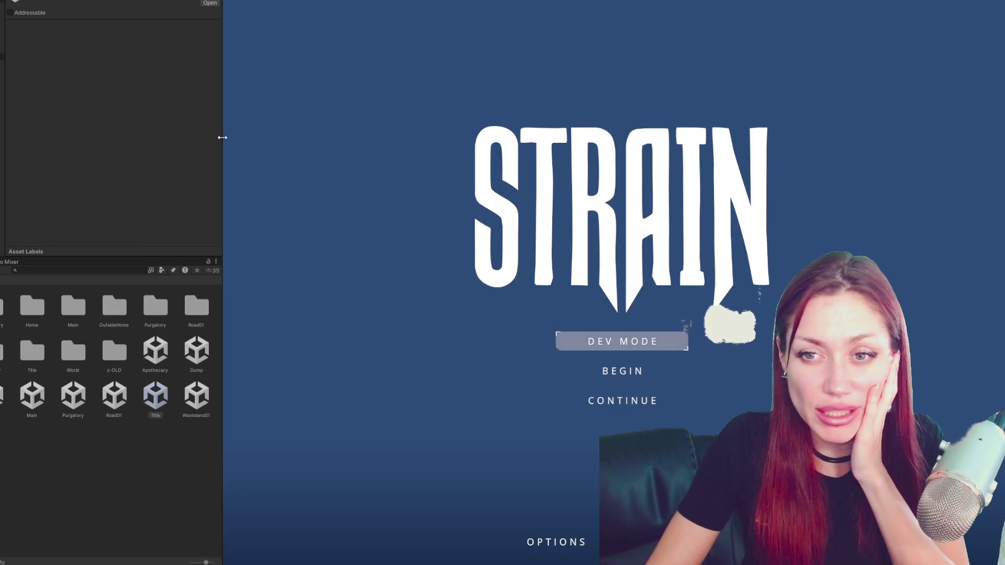
Widen the Game view by dragging the left panel border twice, then start DEV MODE from the title menu
{"action": "left_click_drag", "start_coordinate": [223, 137], "coordinate": [82, 138]}
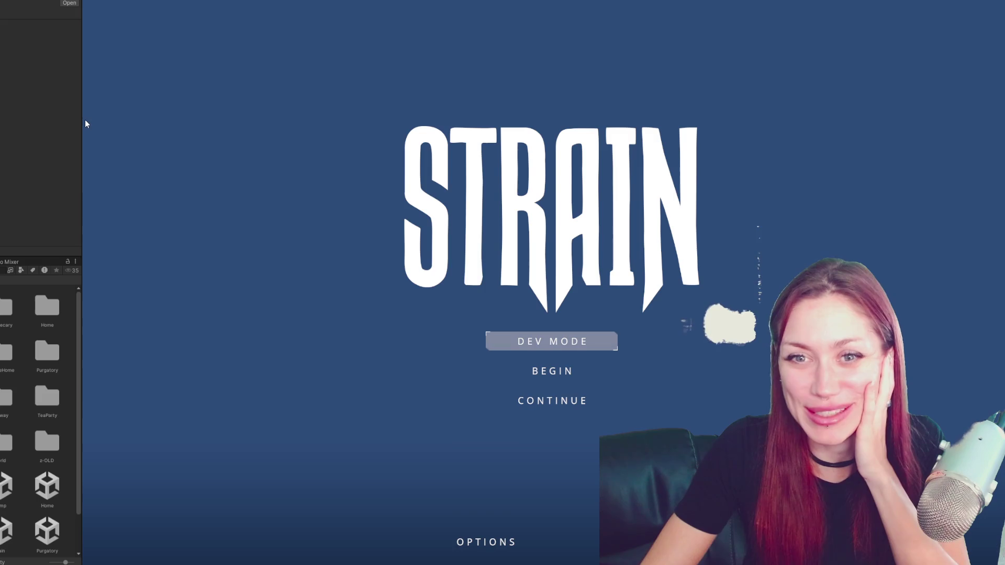
{"action": "left_click_drag", "start_coordinate": [81, 119], "coordinate": [42, 120]}
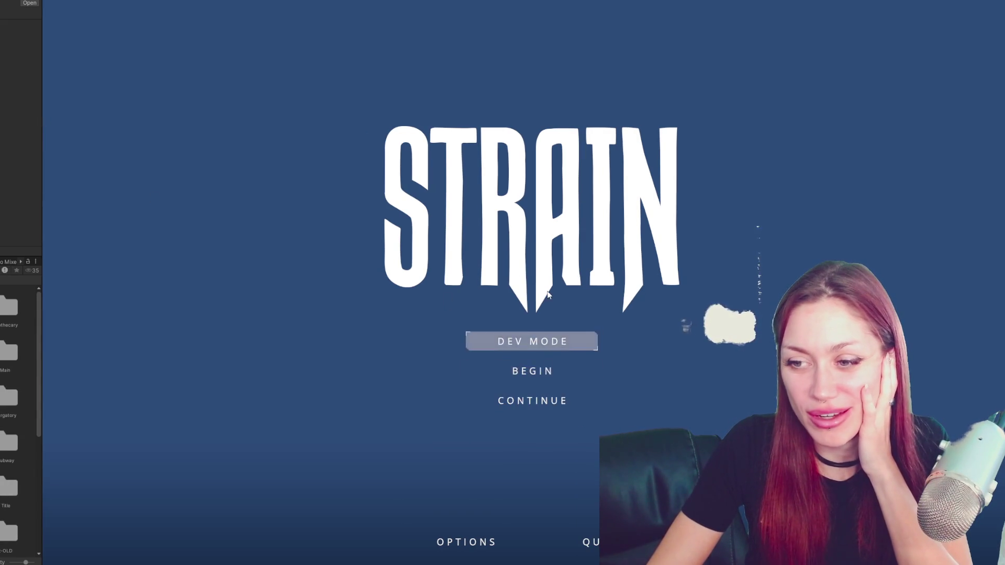
{"action": "left_click", "coordinate": [530, 344]}
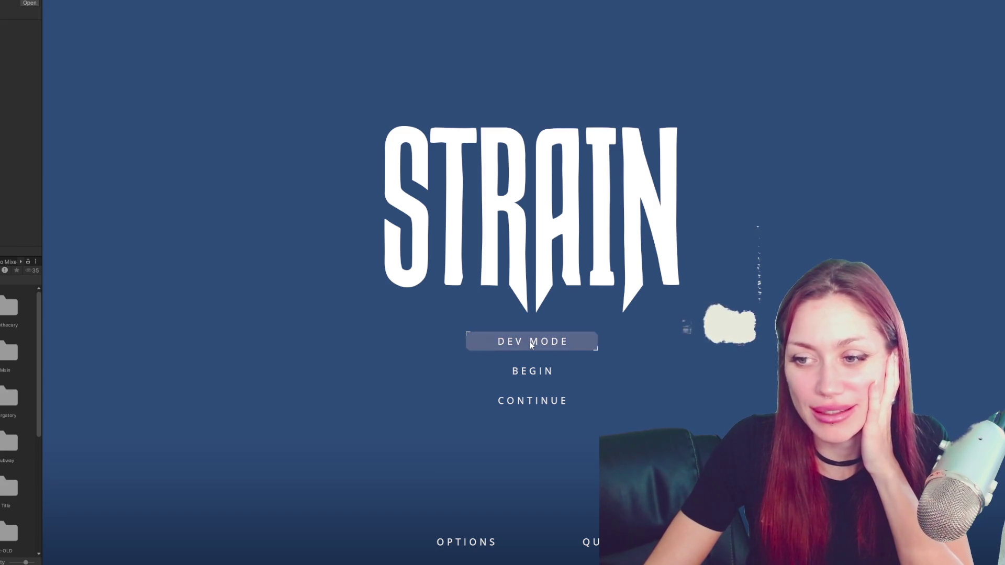
{"action": "left_click", "coordinate": [530, 344]}
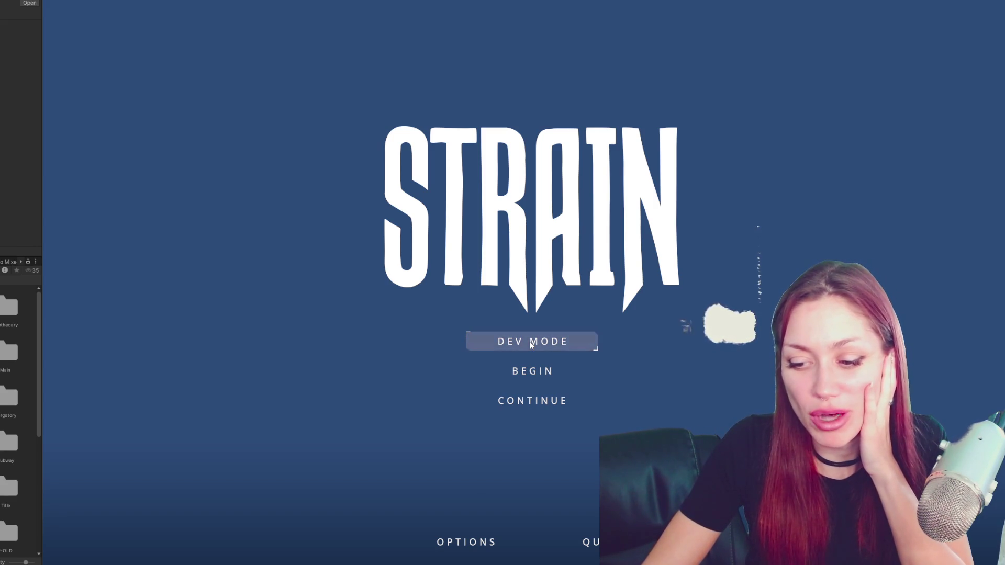